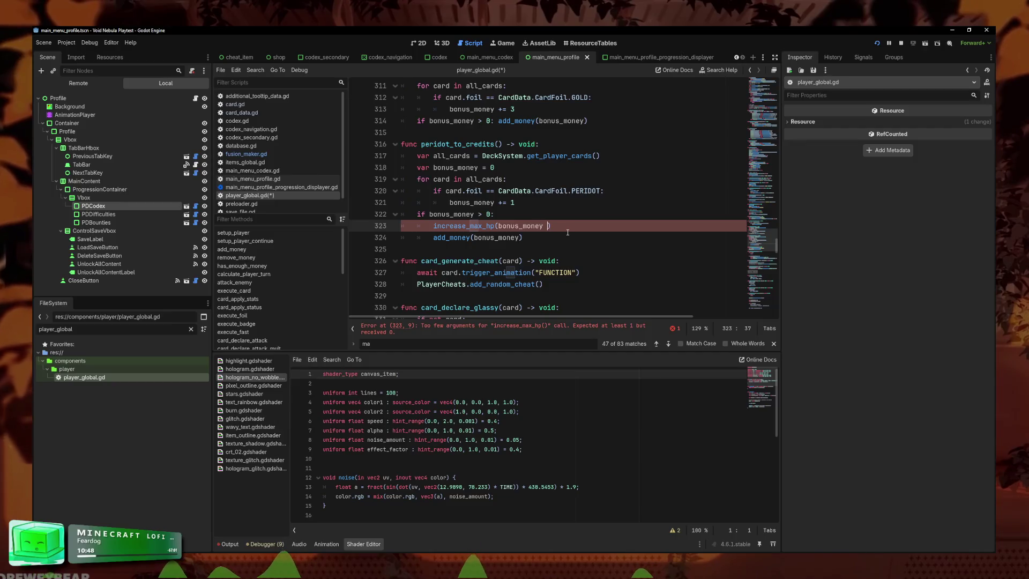
{"action": "type", "text": "* 2"}
- Save player_global.gd with the corrected line and select the peridot_to_credits() name
{"action": "key", "text": "ctrl+s"}
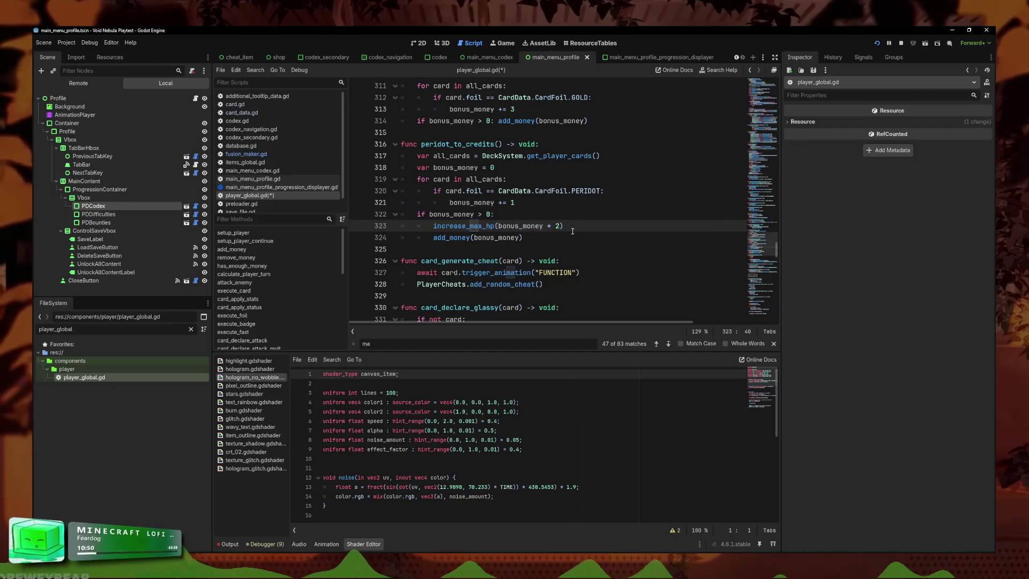
{"action": "left_click", "coordinate": [580, 212]}
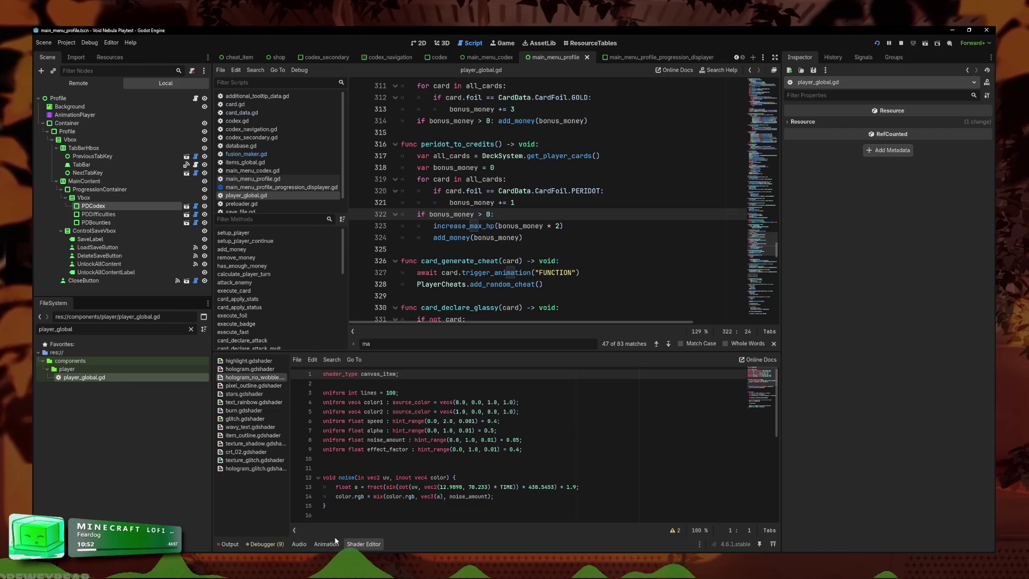
{"action": "mouse_move", "coordinate": [502, 144]}
{"action": "left_mouse_down"}
{"action": "mouse_move", "coordinate": [416, 154]}
{"action": "mouse_move", "coordinate": [421, 144]}
{"action": "left_mouse_up"}
- Search the whole project for topaz_
{"action": "left_click", "coordinate": [255, 70]}
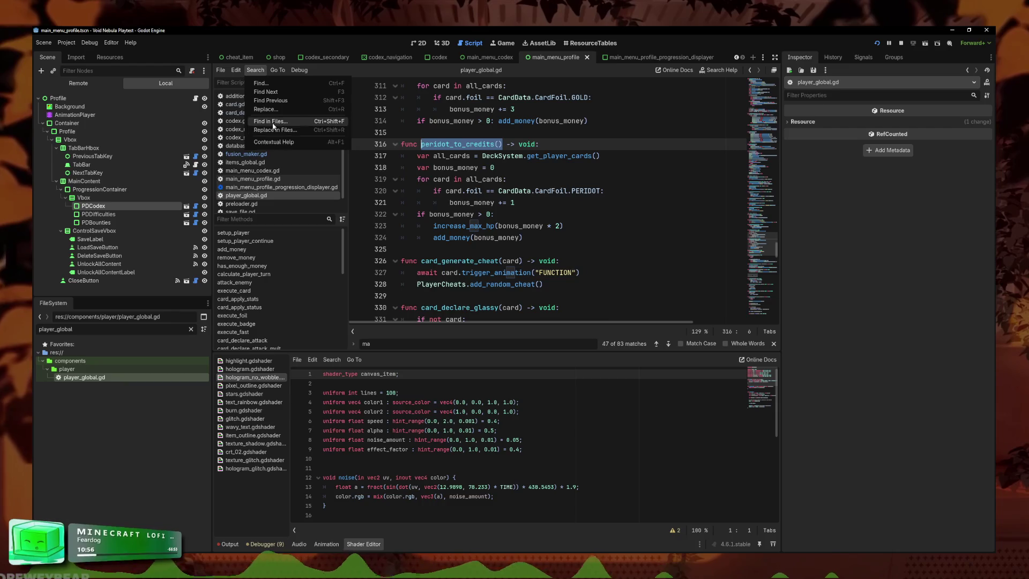
{"action": "left_click", "coordinate": [277, 127]}
{"action": "type", "text": "_"}
{"action": "key", "text": "Return"}
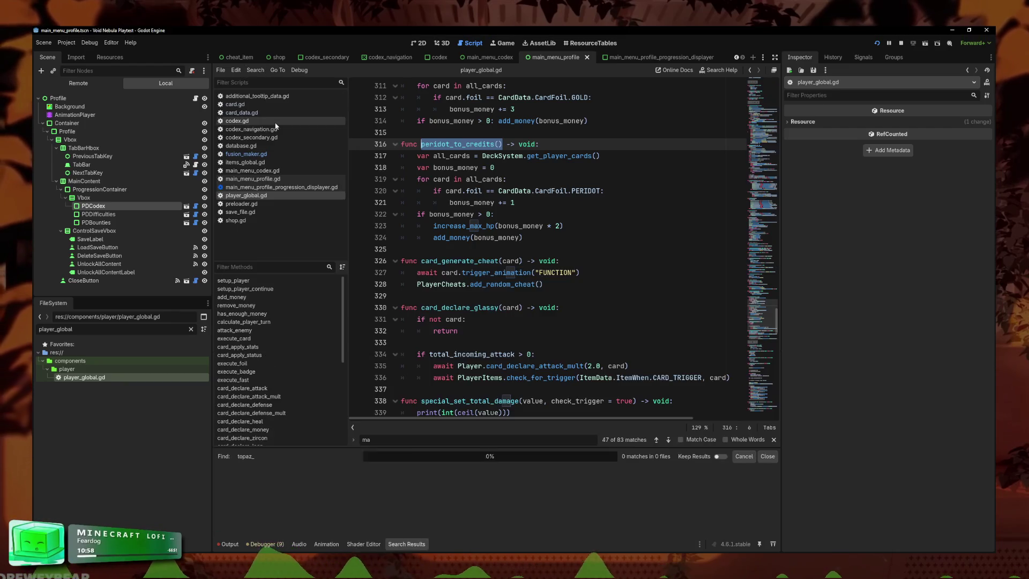
- In game_core.gd, add Player.peridot_to_credits() below the topaz_to_credits call on line 268, then save
{"action": "left_click", "coordinate": [311, 500]}
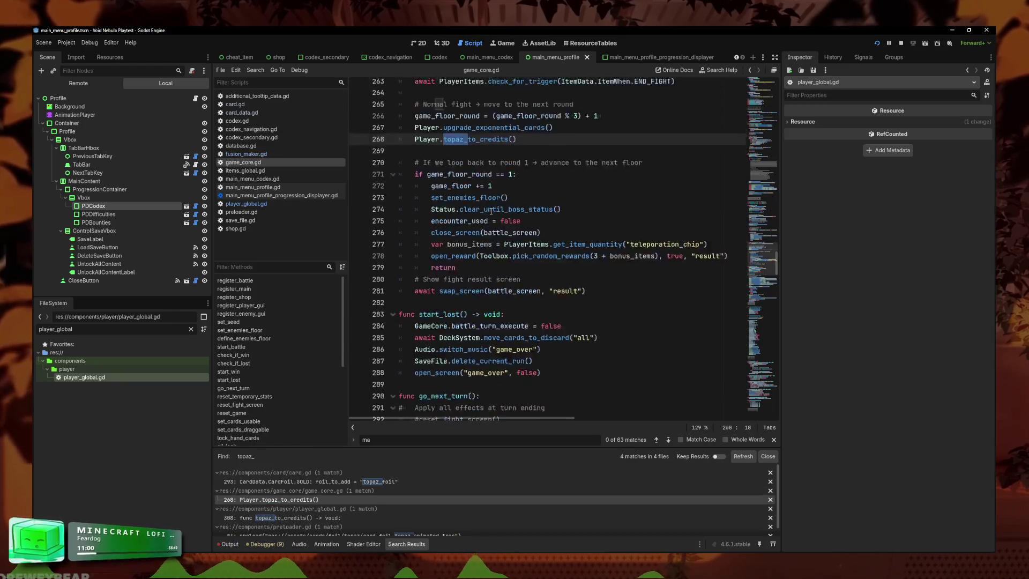
{"action": "left_click_drag", "start_coordinate": [519, 191], "coordinate": [421, 191]}
{"action": "scroll", "coordinate": [492, 145], "scroll_direction": "up", "scroll_amount": 3}
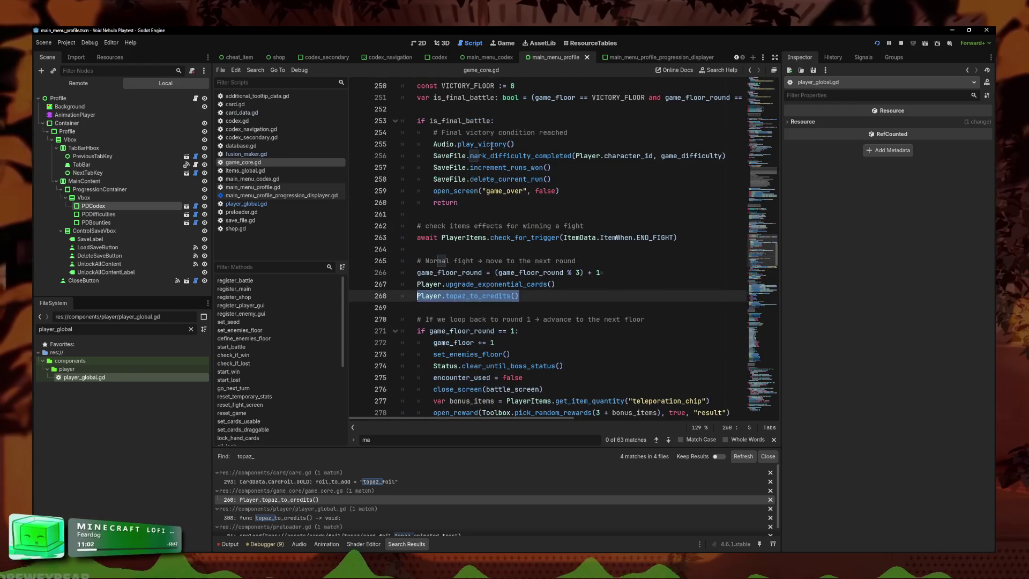
{"action": "key", "text": "ctrl+c"}
{"action": "key", "text": "End"}
{"action": "key", "text": "Return"}
{"action": "key", "text": "ctrl+v"}
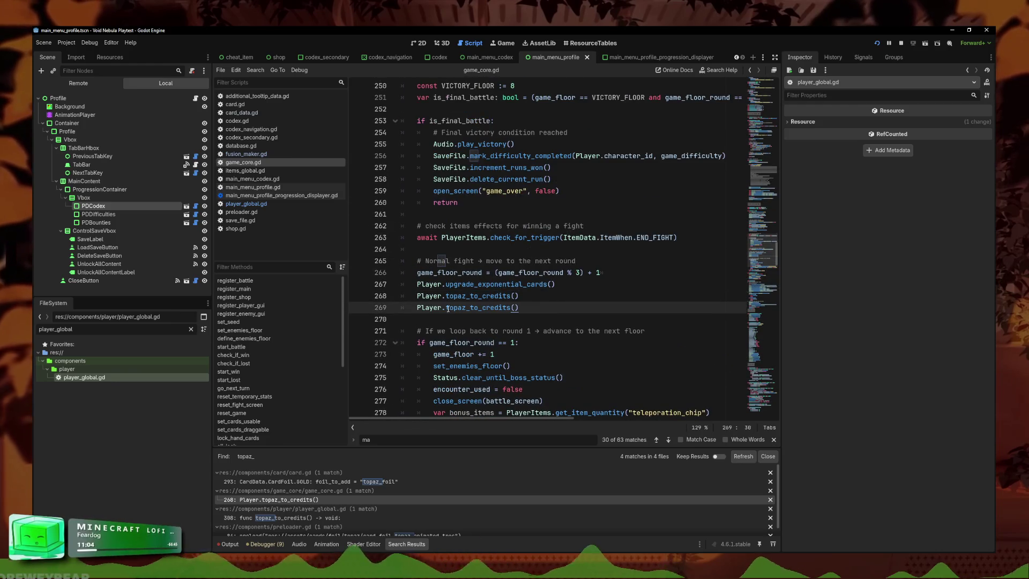
{"action": "left_click_drag", "start_coordinate": [467, 308], "coordinate": [448, 309]}
{"action": "type", "text": "peridot"}
{"action": "left_click", "coordinate": [647, 359]}
{"action": "key", "text": "ctrl+s"}
- Return to peridot_to_credits in player_global.gd and run the game to playtest
{"action": "left_click", "coordinate": [472, 296]}
{"action": "left_click", "coordinate": [472, 308], "text": "ctrl"}
{"action": "key", "text": "F6"}
{"action": "mouse_move", "coordinate": [615, 349]}
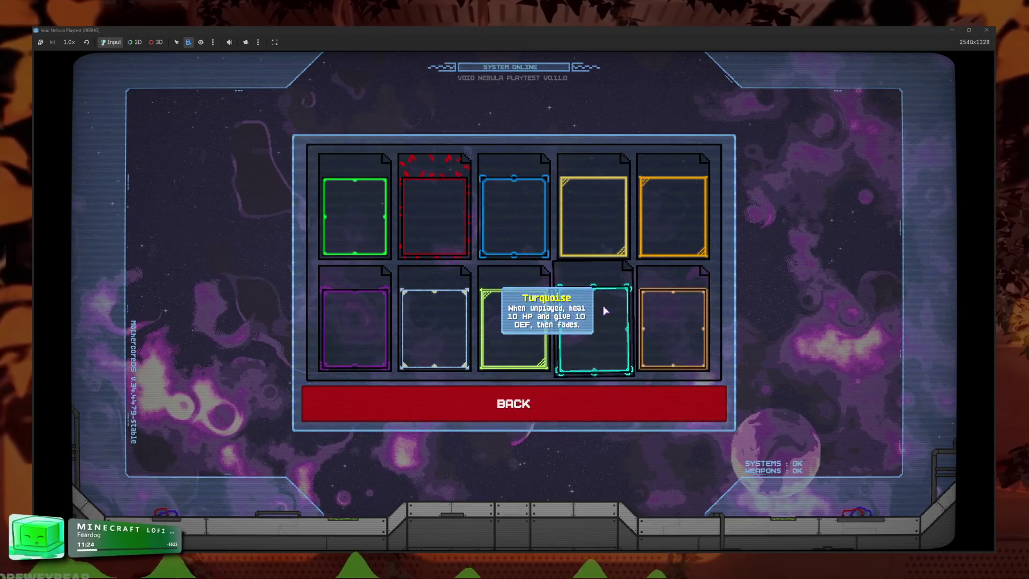
- Read the Turquoise and Peridot foil tooltips in the Void Nebula codex, then go back to the editor
{"action": "mouse_move", "coordinate": [337, 576]}
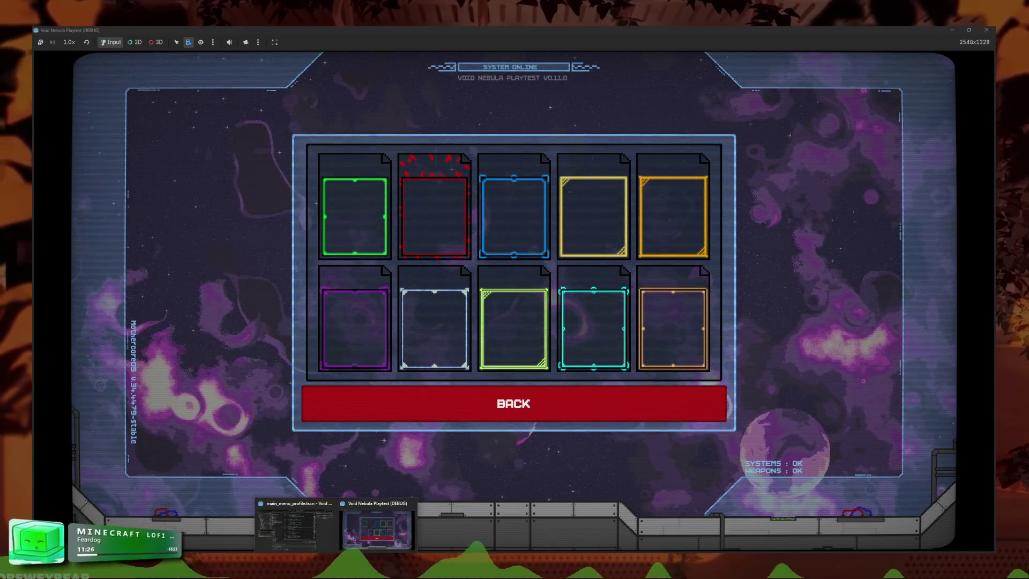
{"action": "mouse_move", "coordinate": [540, 345]}
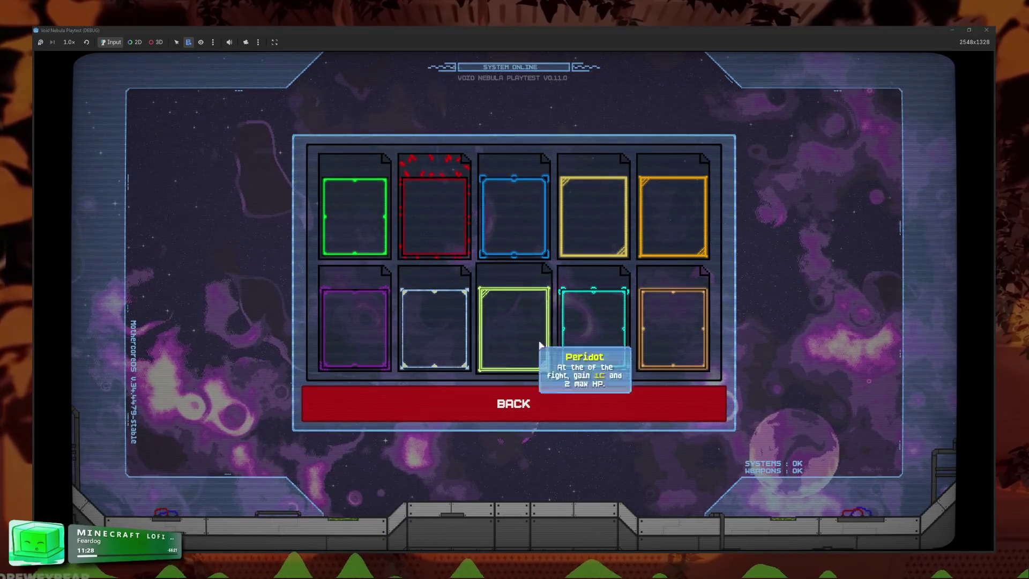
{"action": "left_click", "coordinate": [321, 547]}
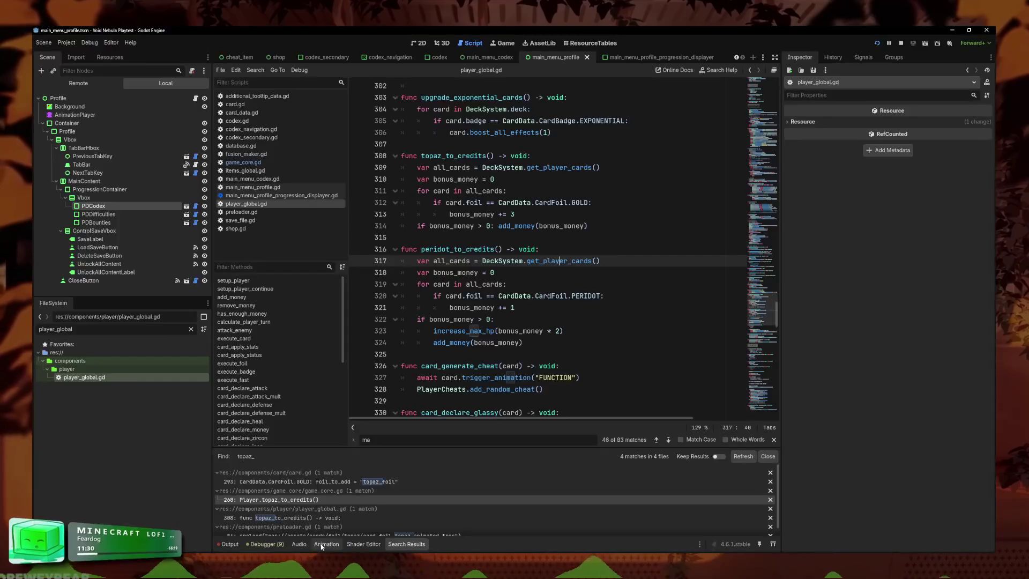
{"action": "left_click", "coordinate": [523, 307]}
{"action": "key", "text": "Up"}
{"action": "key", "text": "Up"}
{"action": "key", "text": "Up"}
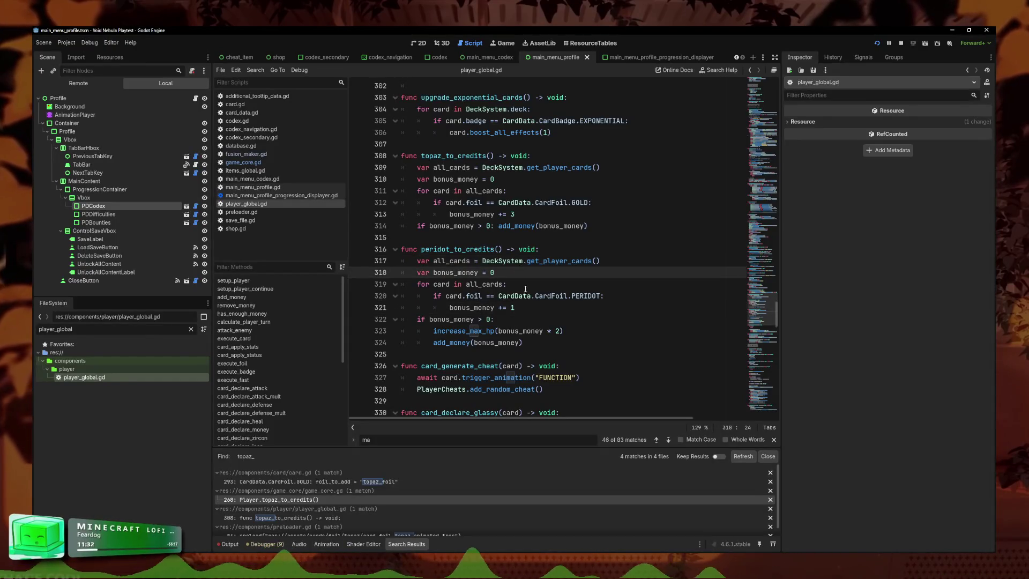
{"action": "scroll", "coordinate": [526, 289], "scroll_direction": "down", "scroll_amount": 4}
{"action": "scroll", "coordinate": [511, 293], "scroll_direction": "down", "scroll_amount": 4}
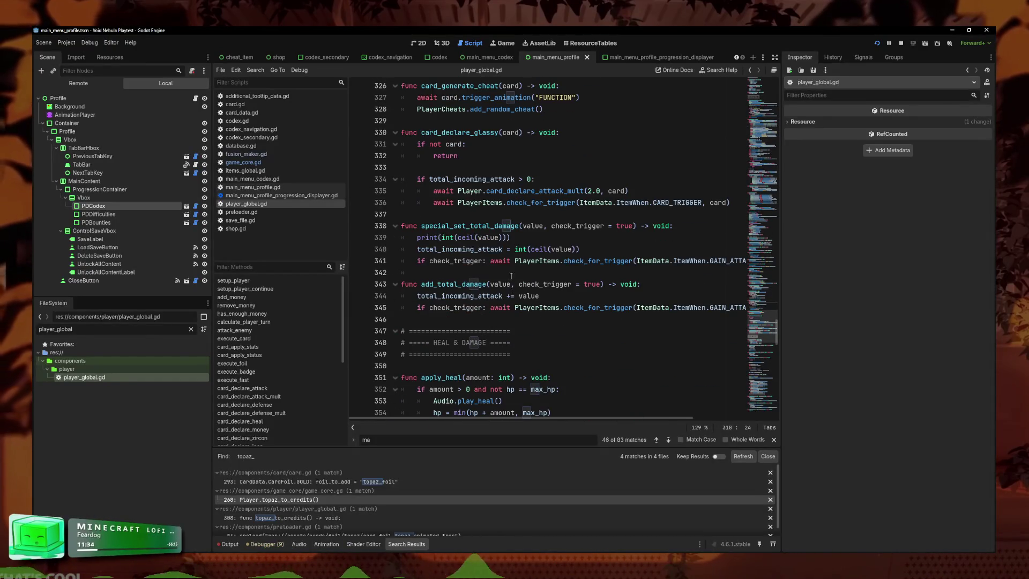
{"action": "scroll", "coordinate": [511, 276], "scroll_direction": "up", "scroll_amount": 1}
{"action": "scroll", "coordinate": [512, 268], "scroll_direction": "down", "scroll_amount": 3}
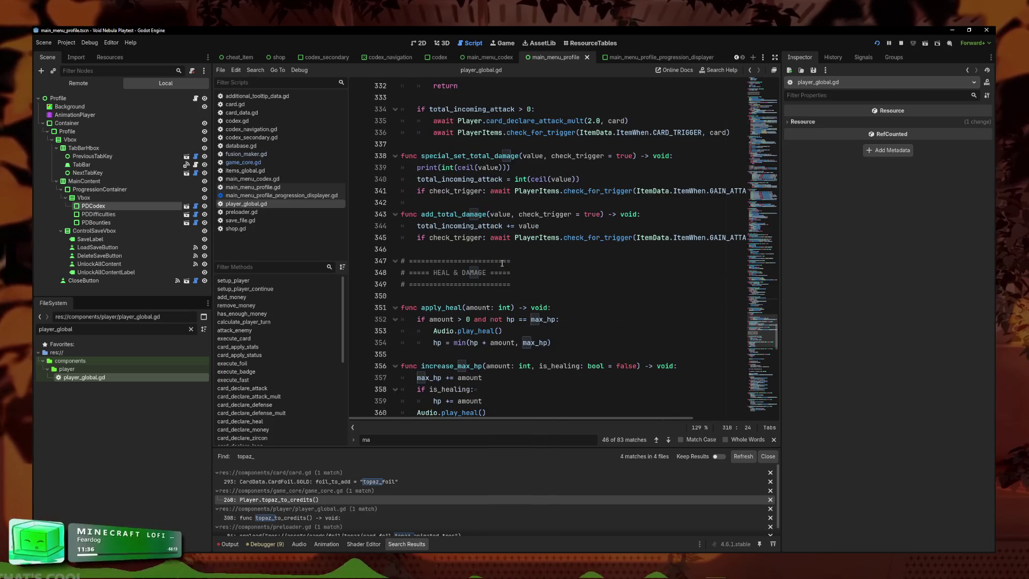
{"action": "scroll", "coordinate": [503, 262], "scroll_direction": "down", "scroll_amount": 14}
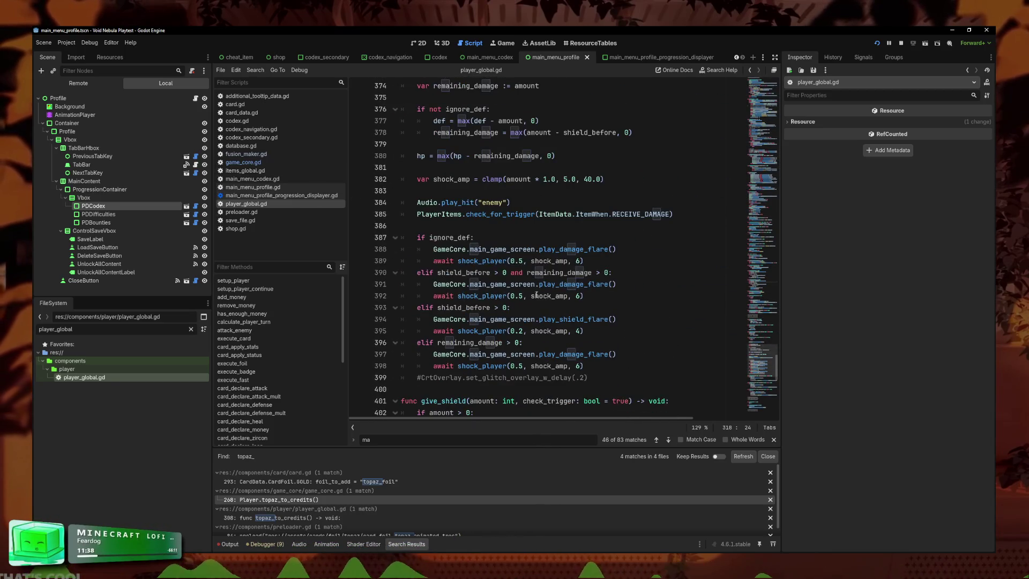
{"action": "left_click", "coordinate": [537, 296]}
{"action": "key", "text": "ctrl+f"}
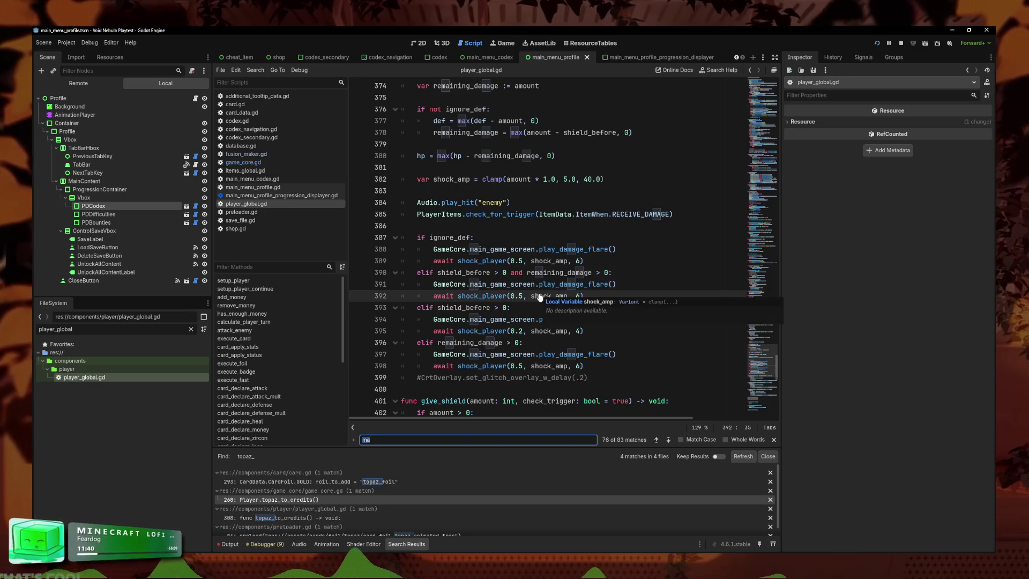
{"action": "type", "text": "reinforced"}
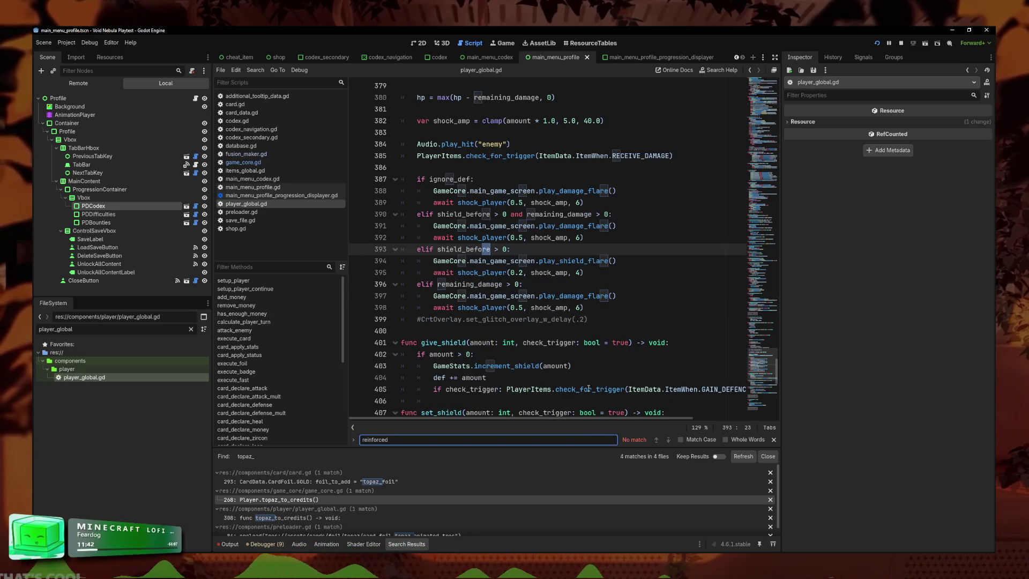
{"action": "scroll", "coordinate": [528, 335], "scroll_direction": "up", "scroll_amount": 4}
{"action": "scroll", "coordinate": [527, 335], "scroll_direction": "up", "scroll_amount": 5}
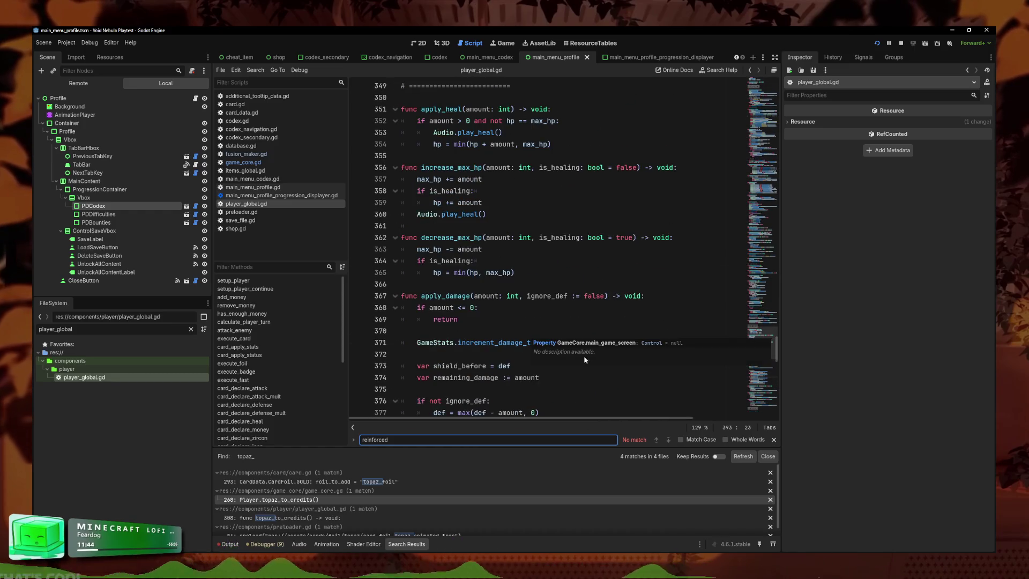
{"action": "scroll", "coordinate": [582, 342], "scroll_direction": "up", "scroll_amount": 19}
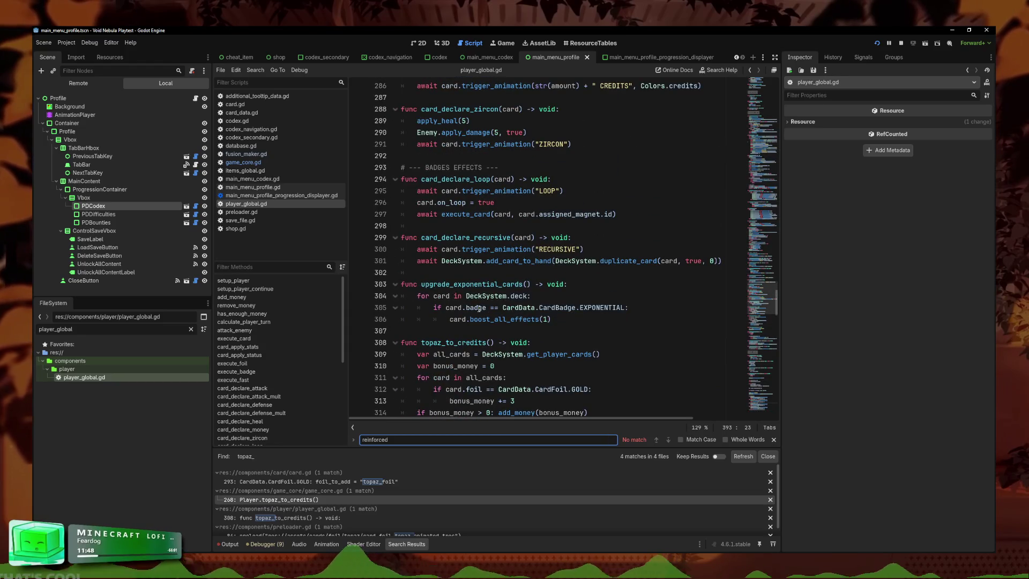
{"action": "scroll", "coordinate": [482, 314], "scroll_direction": "up", "scroll_amount": 3}
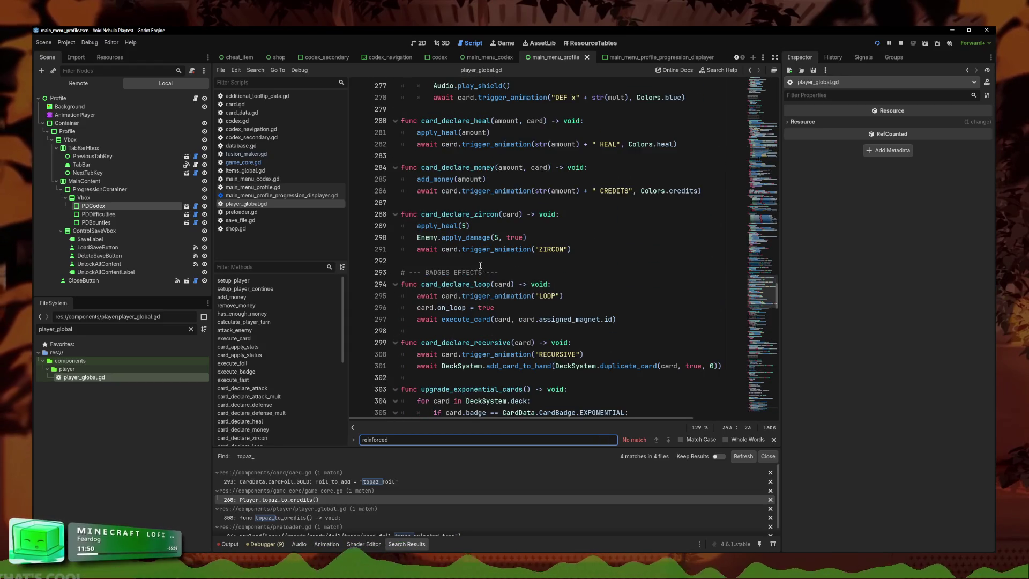
{"action": "scroll", "coordinate": [482, 241], "scroll_direction": "up", "scroll_amount": 9}
{"action": "scroll", "coordinate": [472, 158], "scroll_direction": "up", "scroll_amount": 4}
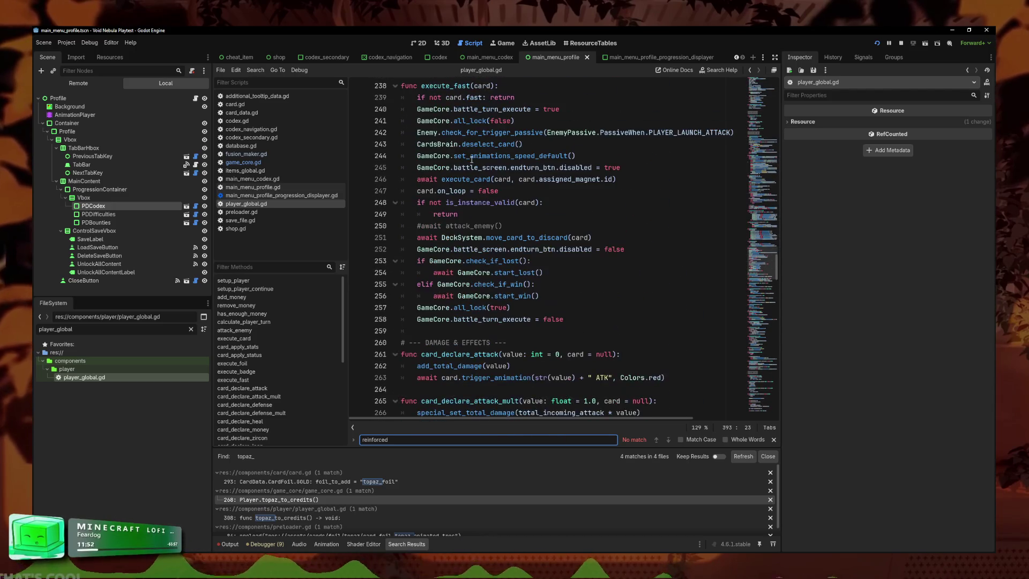
{"action": "scroll", "coordinate": [445, 190], "scroll_direction": "up", "scroll_amount": 12}
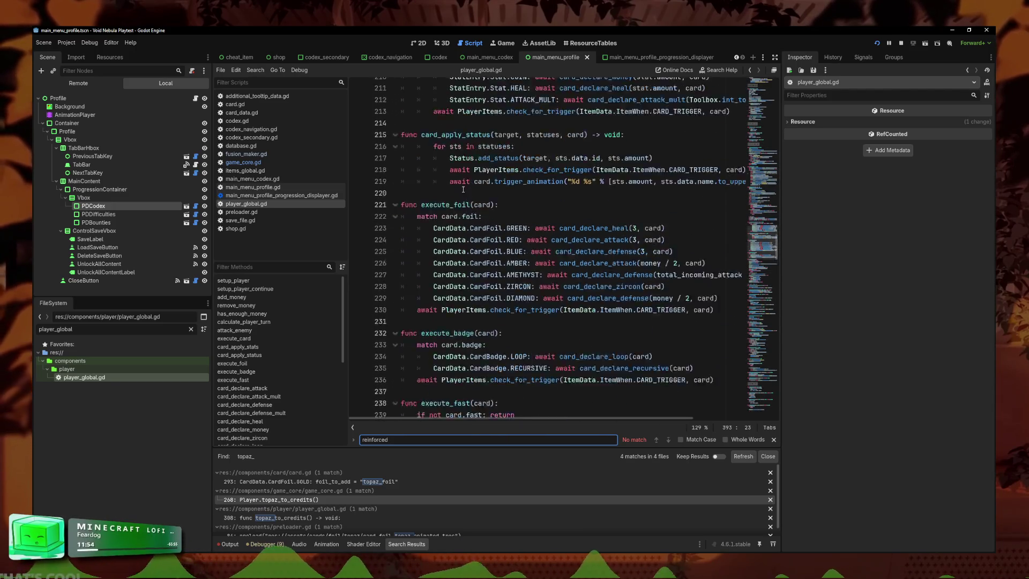
{"action": "scroll", "coordinate": [464, 187], "scroll_direction": "up", "scroll_amount": 4}
{"action": "scroll", "coordinate": [469, 181], "scroll_direction": "up", "scroll_amount": 2}
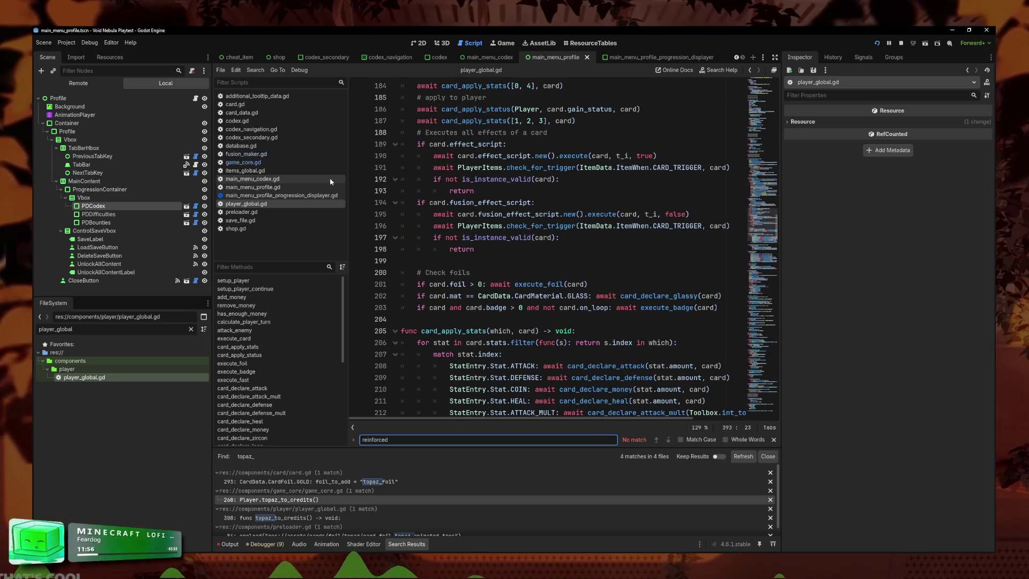
{"action": "left_click", "coordinate": [129, 327]}
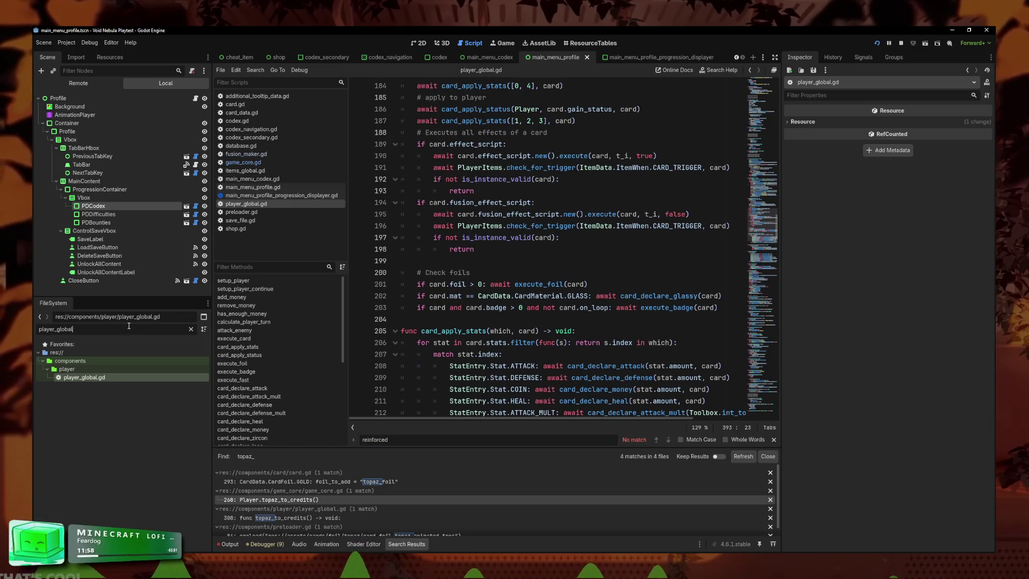
- Open deck_global.gd from the FileSystem filter and search it for reinforced
{"action": "type", "text": "decks"}
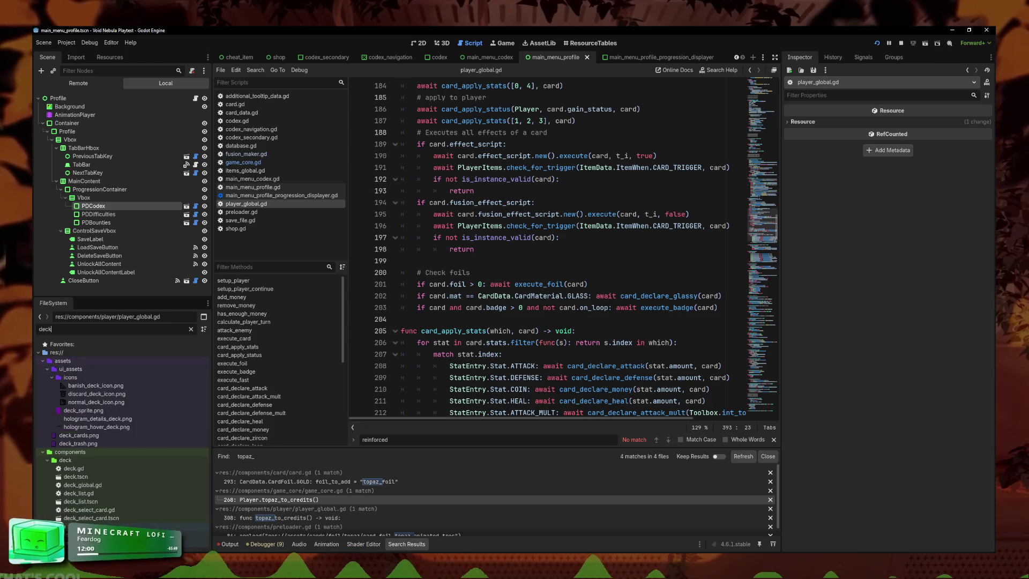
{"action": "key", "text": "BackSpace"}
{"action": "type", "text": "_glo"}
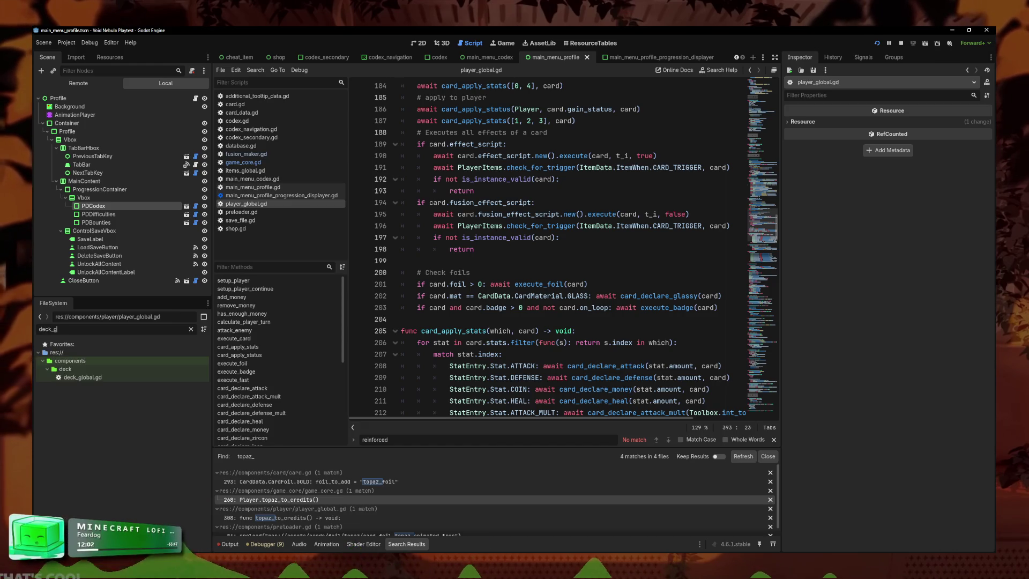
{"action": "double_click", "coordinate": [82, 377]}
{"action": "key", "text": "ctrl+f"}
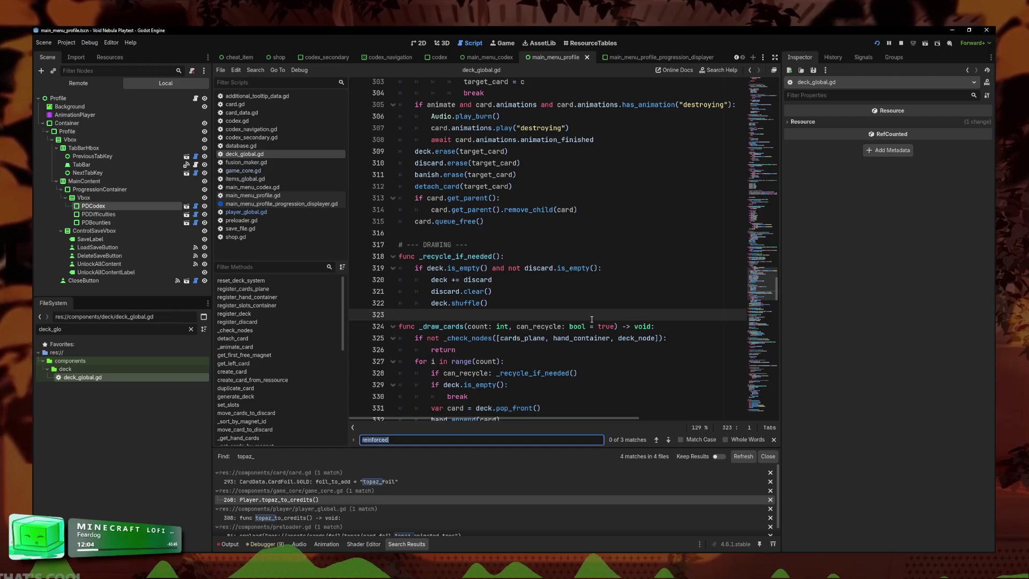
{"action": "type", "text": "reinforced"}
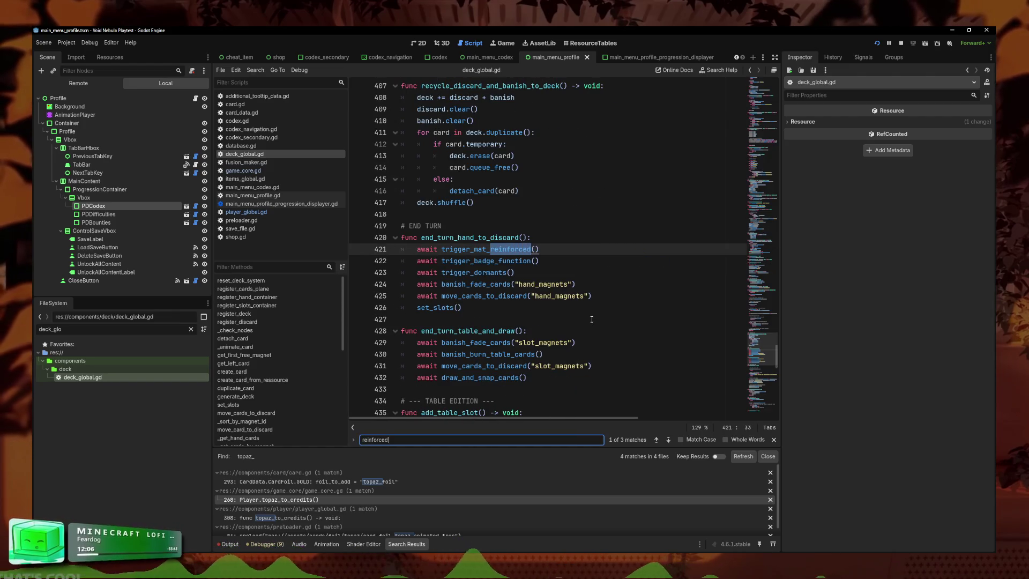
- Locate the trigger_mat_reinforced call on line 421 among the end-turn trigger calls
{"action": "left_click_drag", "start_coordinate": [539, 261], "coordinate": [380, 261]}
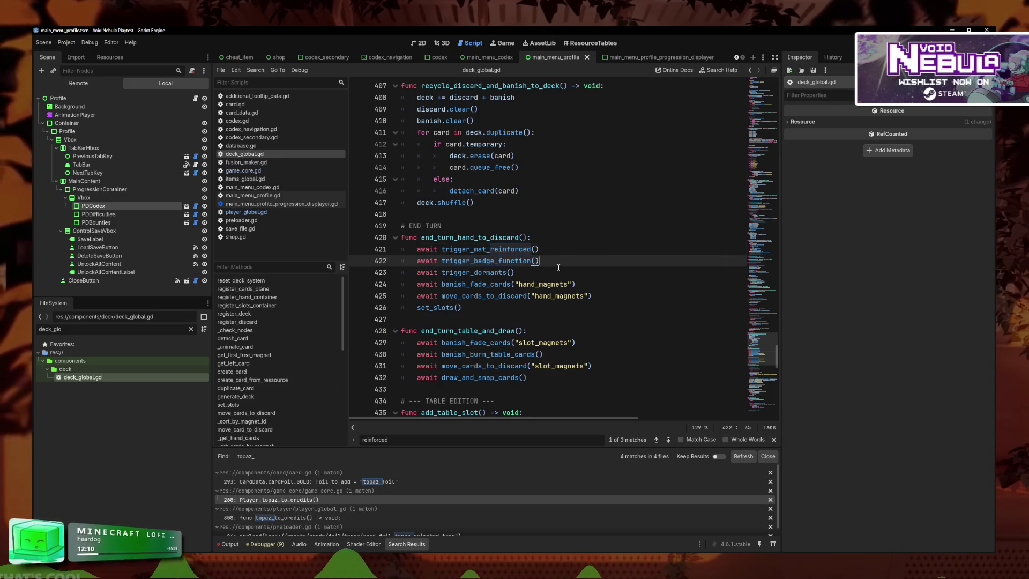
{"action": "left_click", "coordinate": [533, 266]}
{"action": "left_click", "coordinate": [539, 260]}
{"action": "left_click", "coordinate": [536, 268]}
{"action": "left_click", "coordinate": [545, 253]}
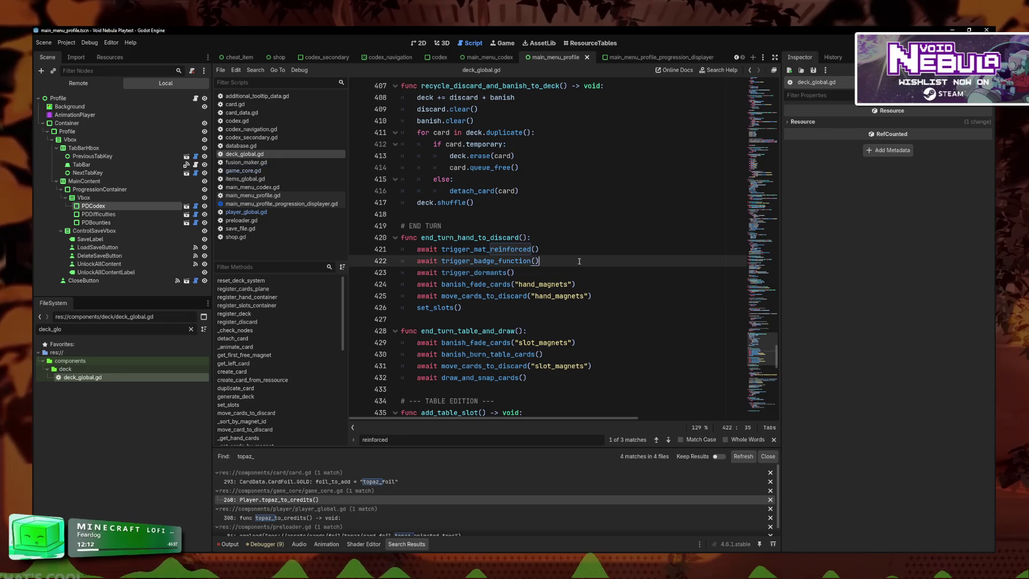
{"action": "left_click", "coordinate": [545, 253]}
- Filter the FileSystem for reinforced and open reinforced_mat.tres in the Inspector
{"action": "left_click_drag", "start_coordinate": [63, 329], "coordinate": [53, 329]}
{"action": "type", "text": "reinforc"}
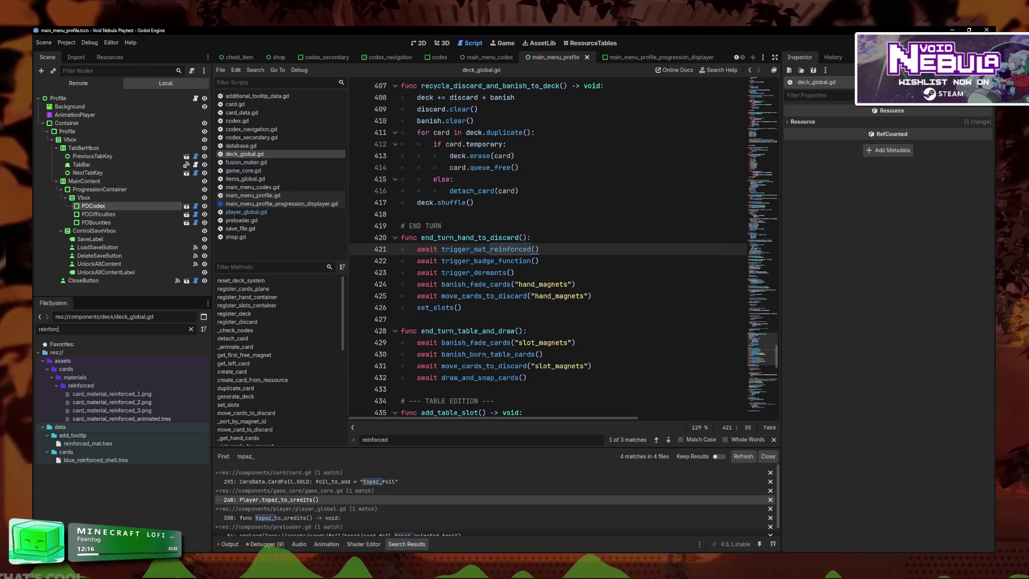
{"action": "type", "text": "ed"}
{"action": "left_click", "coordinate": [114, 444]}
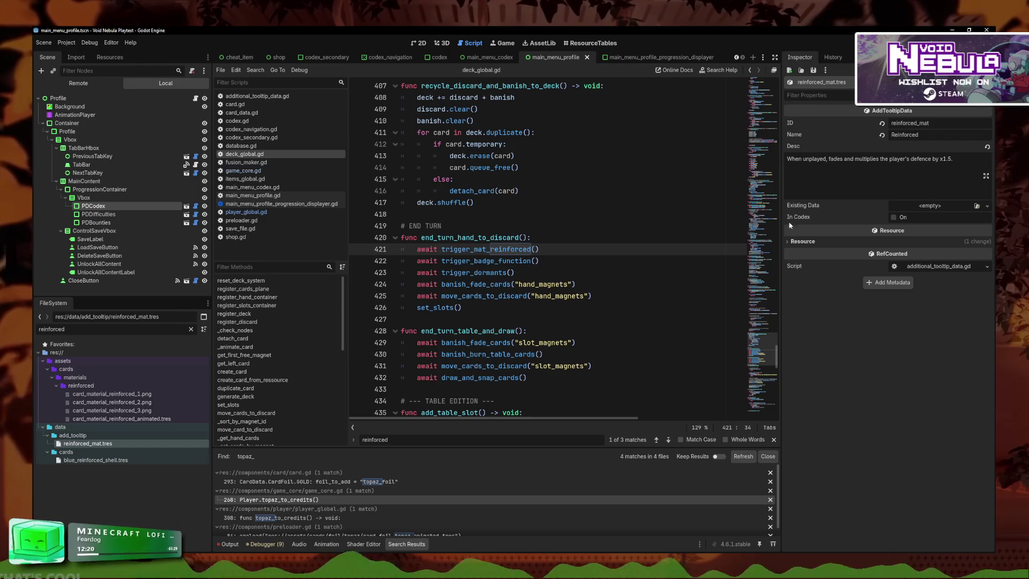
{"action": "left_click", "coordinate": [503, 249]}
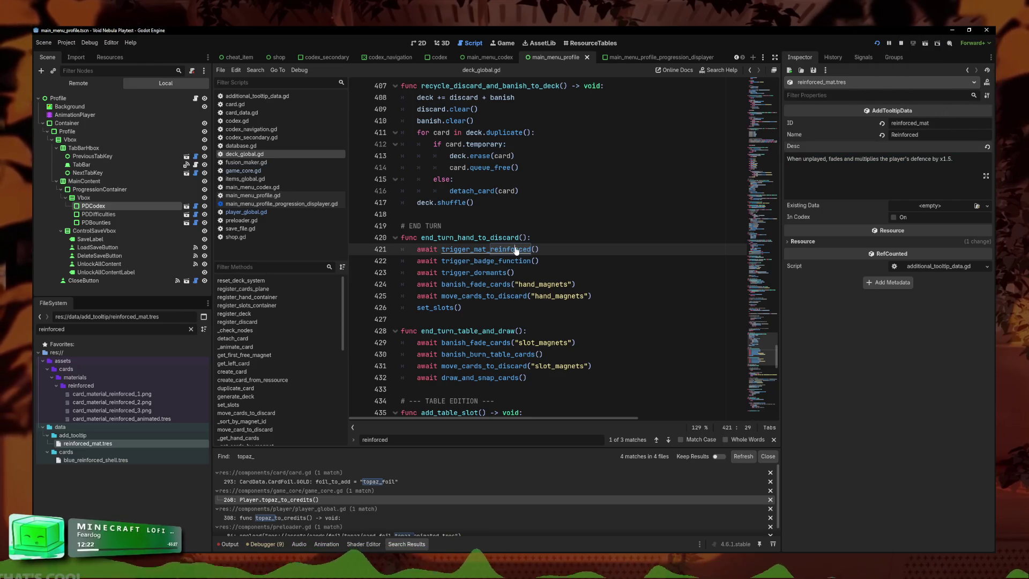
{"action": "left_click", "coordinate": [515, 250], "text": "ctrl"}
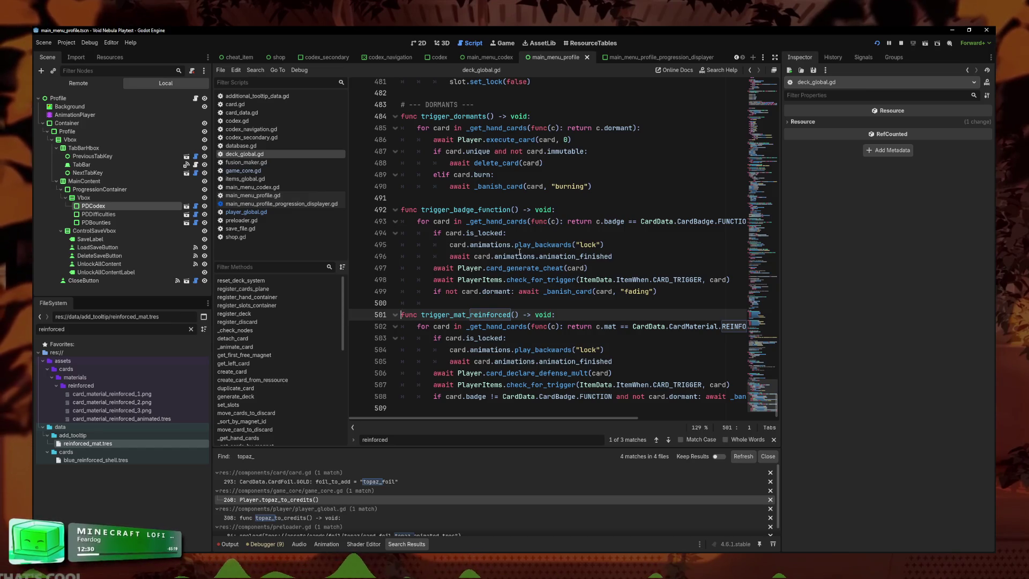
{"action": "left_click", "coordinate": [630, 326]}
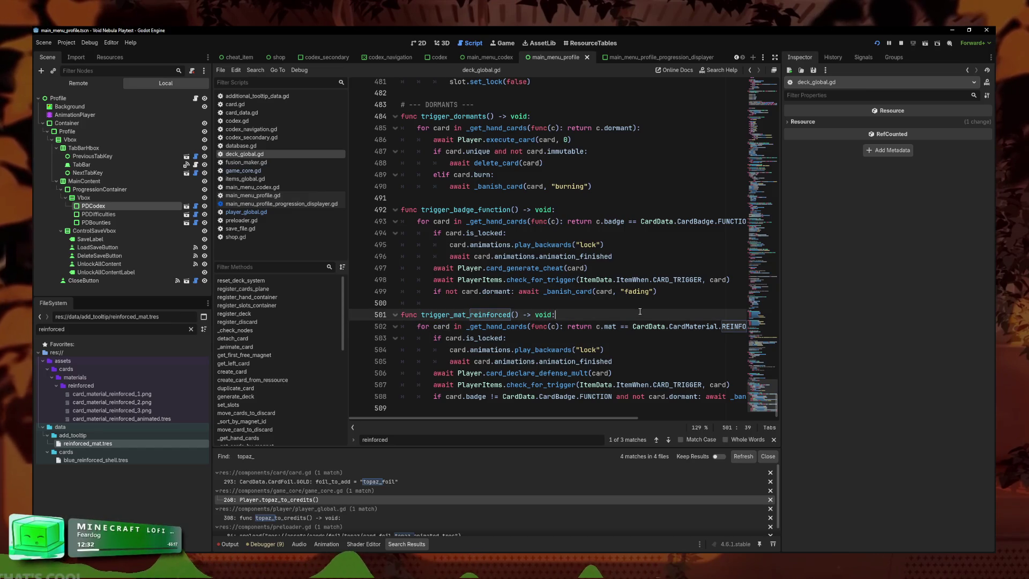
{"action": "key", "text": "F3"}
{"action": "left_click", "coordinate": [489, 311]}
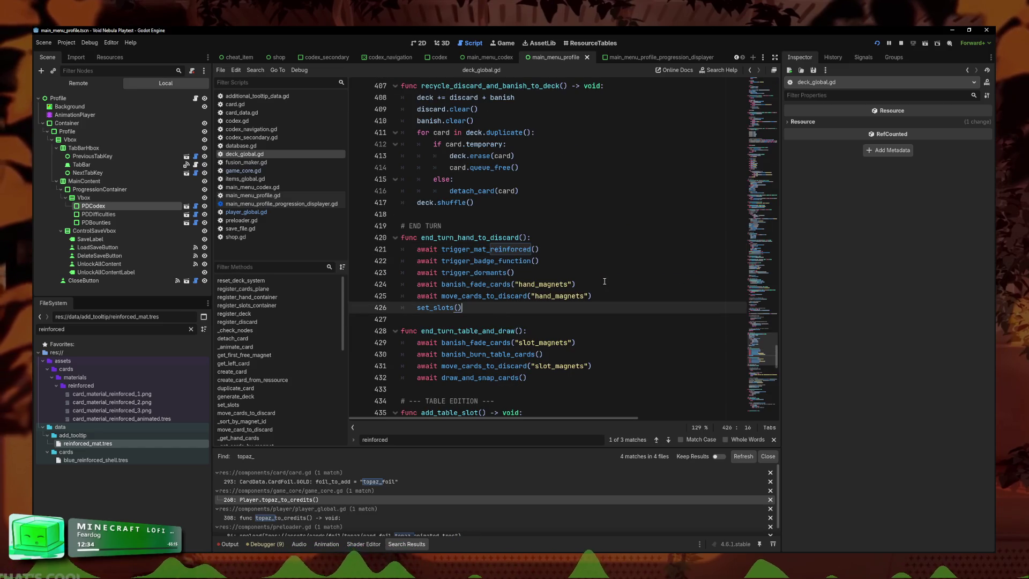
{"action": "left_click", "coordinate": [600, 284]}
{"action": "left_click", "coordinate": [484, 284], "text": "ctrl"}
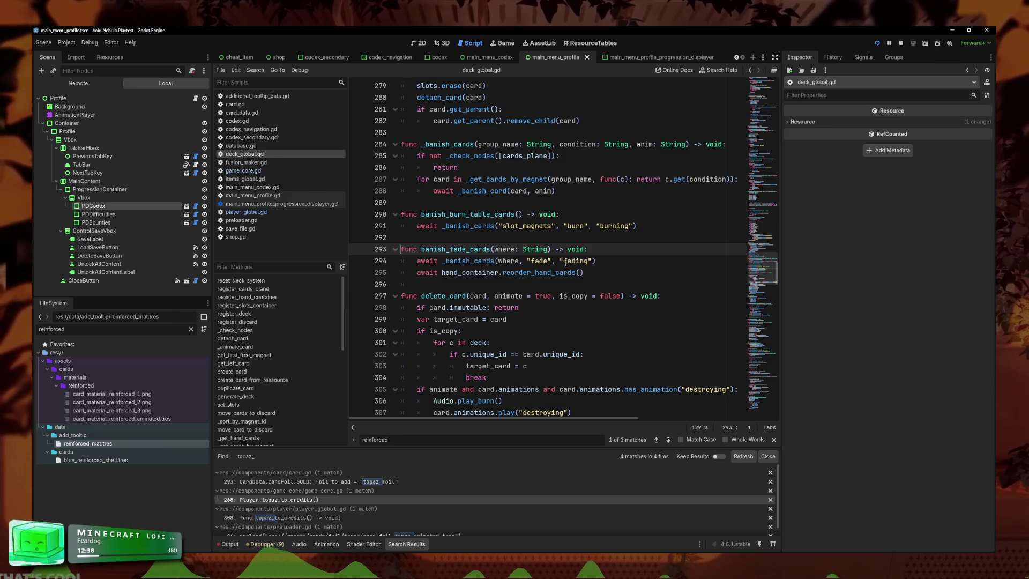
{"action": "left_click", "coordinate": [470, 263], "text": "ctrl"}
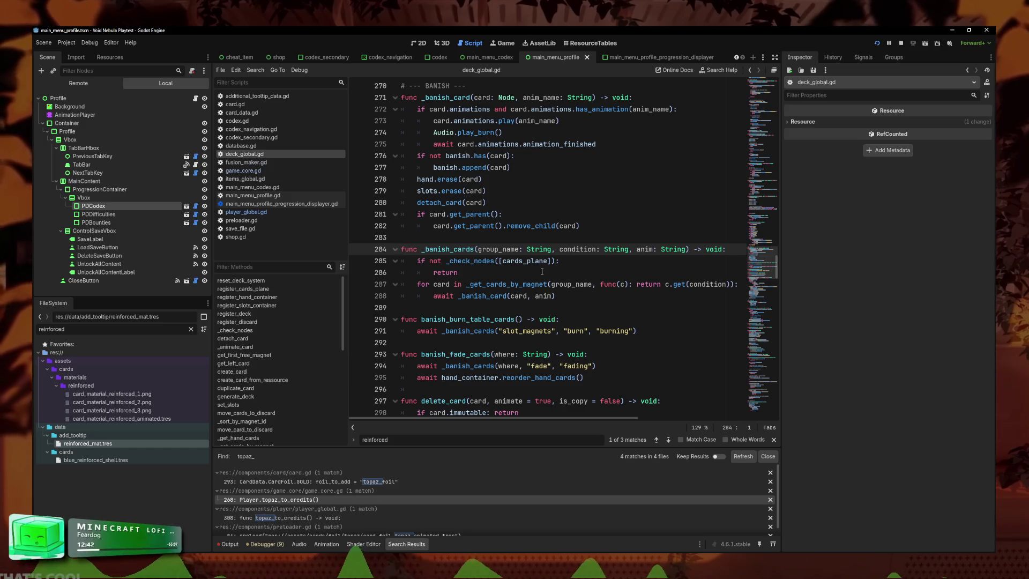
{"action": "scroll", "coordinate": [549, 222], "scroll_direction": "up", "scroll_amount": 2}
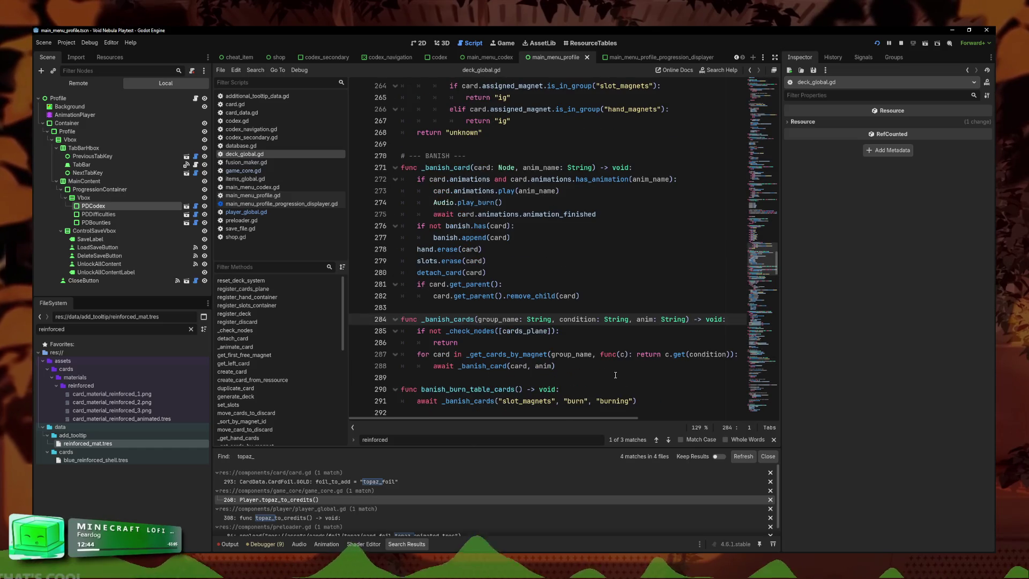
{"action": "left_click", "coordinate": [657, 440]}
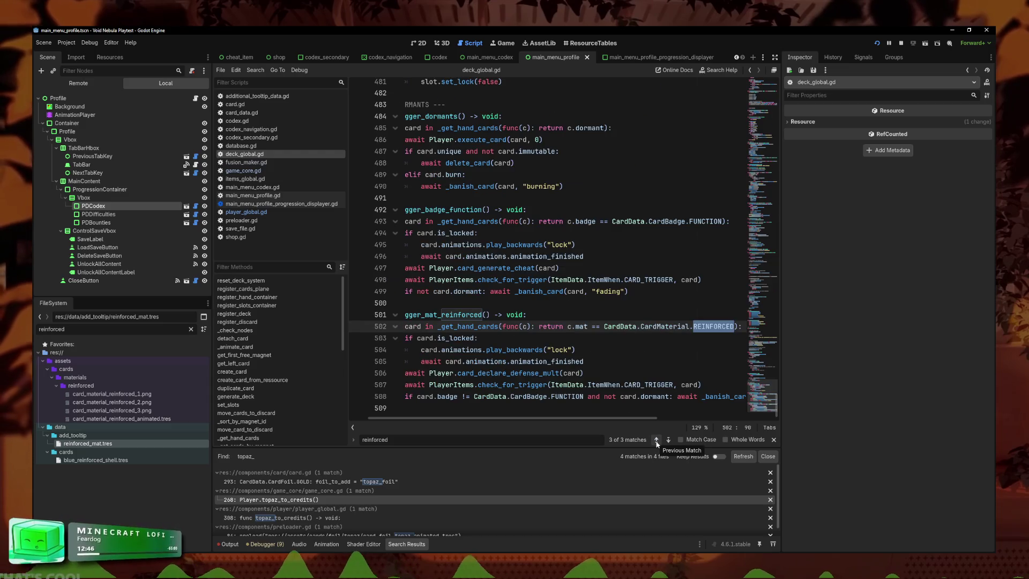
{"action": "key", "text": "Down"}
{"action": "key", "text": "Down"}
{"action": "key", "text": "Down"}
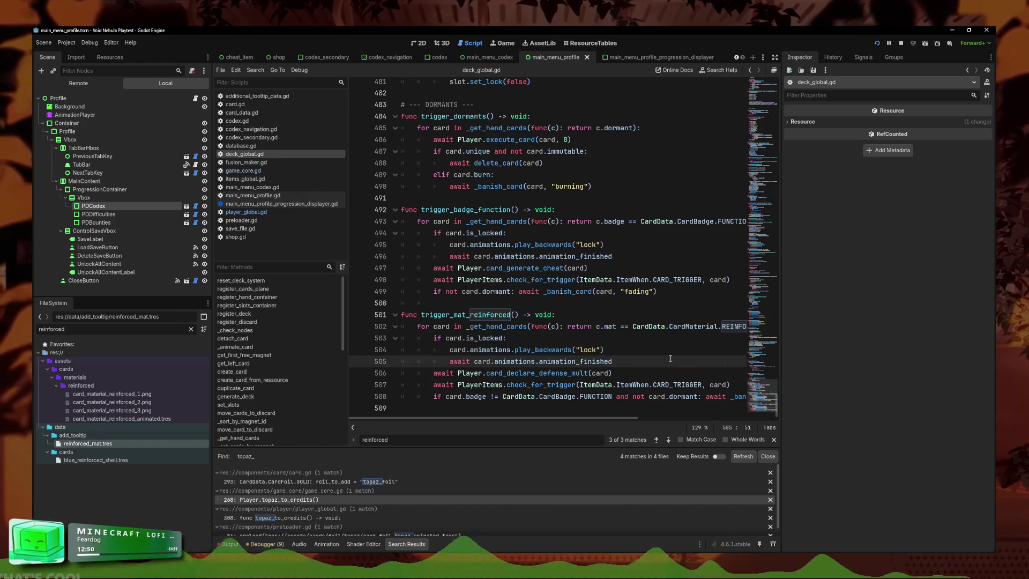
{"action": "left_click_drag", "start_coordinate": [678, 396], "coordinate": [759, 396]}
{"action": "left_click_drag", "start_coordinate": [693, 397], "coordinate": [518, 400]}
{"action": "key", "text": "Left"}
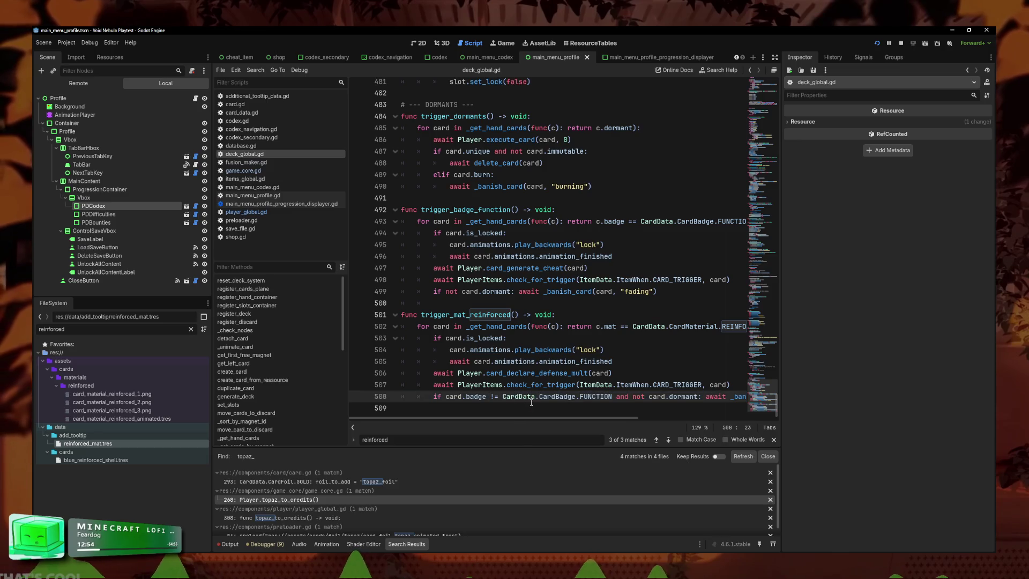
{"action": "left_click", "coordinate": [695, 397]}
{"action": "mouse_move", "coordinate": [695, 397]}
{"action": "left_mouse_down"}
{"action": "mouse_move", "coordinate": [745, 397]}
{"action": "mouse_move", "coordinate": [437, 397]}
{"action": "left_mouse_up"}
{"action": "left_click", "coordinate": [708, 397]}
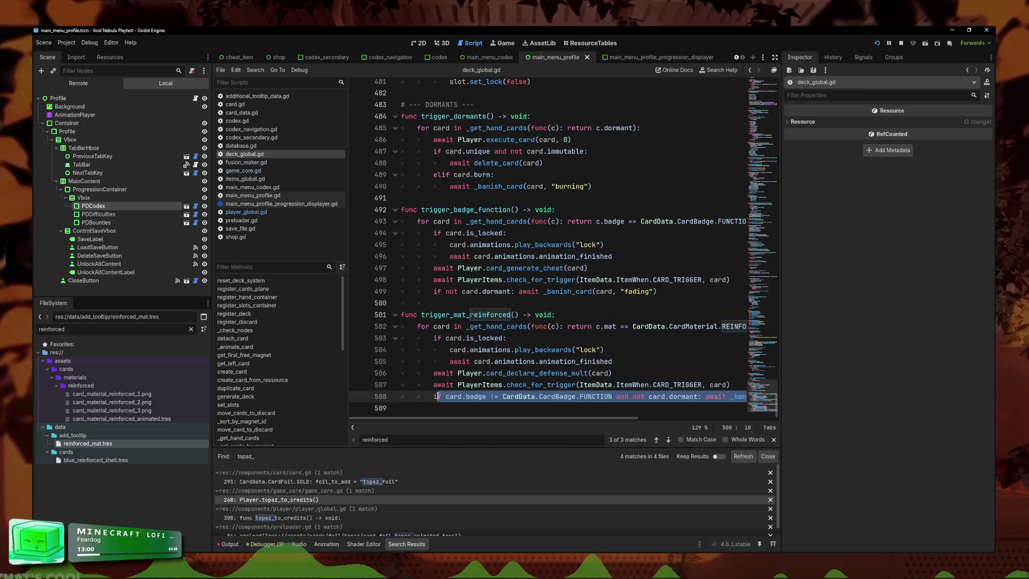
{"action": "left_click", "coordinate": [481, 396]}
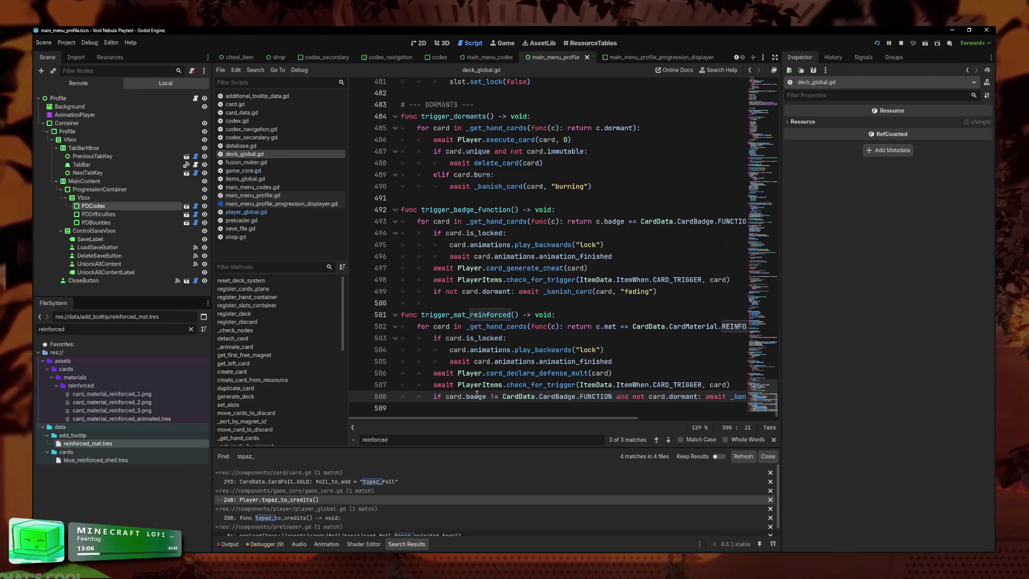
{"action": "left_click", "coordinate": [656, 439]}
{"action": "left_click", "coordinate": [656, 439]}
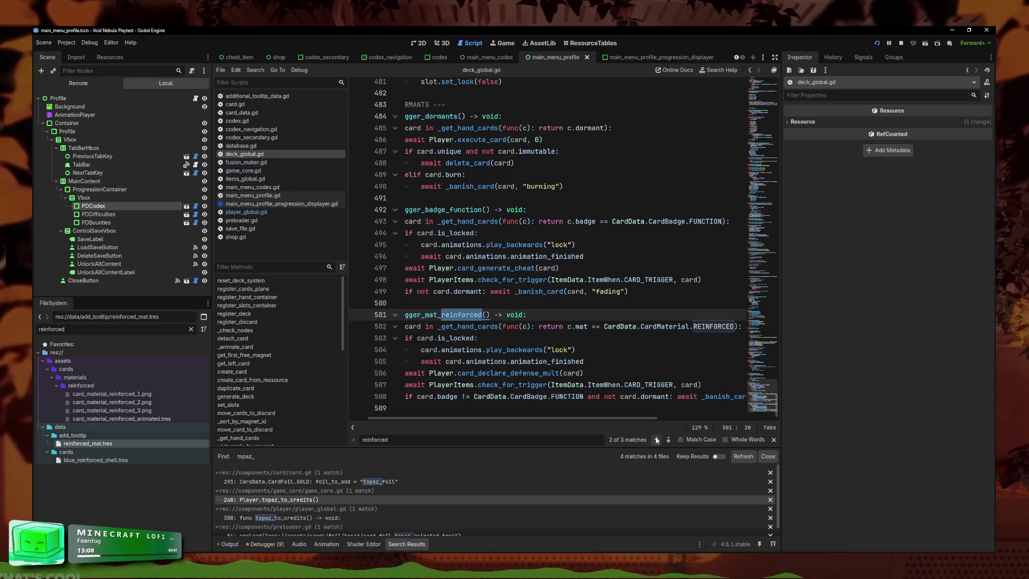
{"action": "left_click", "coordinate": [656, 440]}
{"action": "left_click", "coordinate": [563, 266]}
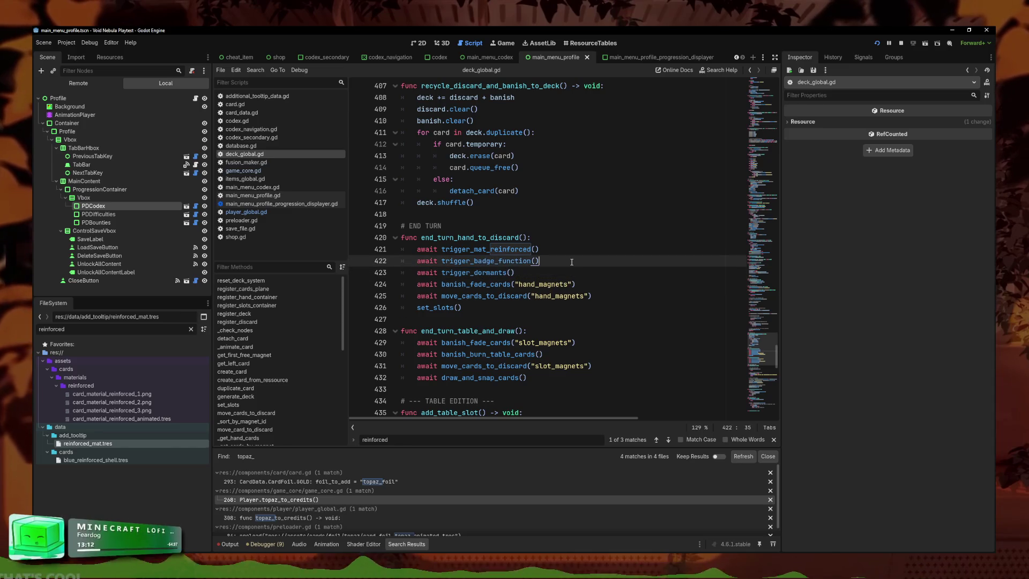
{"action": "left_click", "coordinate": [511, 224]}
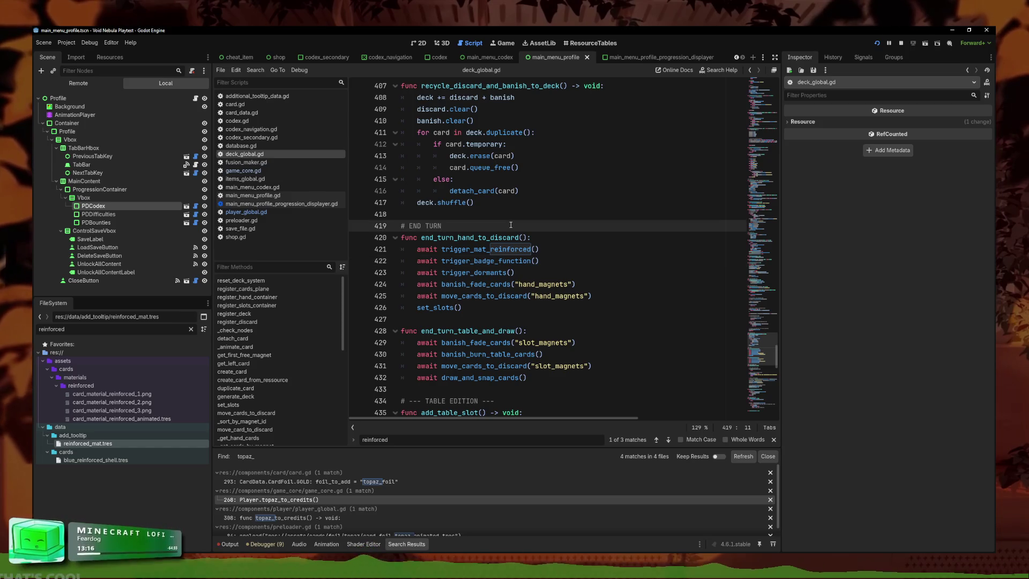
{"action": "left_click", "coordinate": [590, 261]}
{"action": "left_click", "coordinate": [568, 240]}
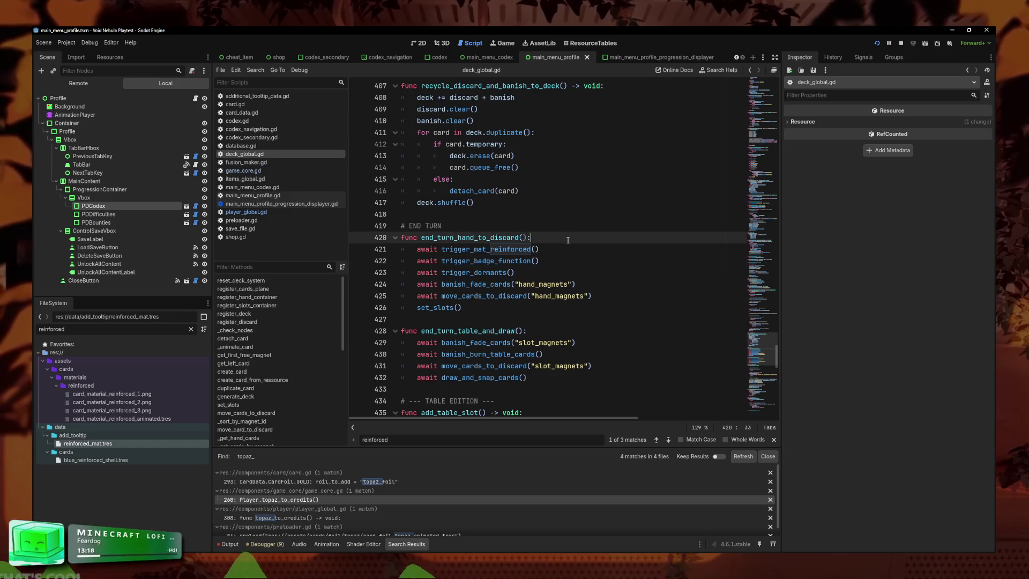
- Declare var additional_fade := [] above end_turn_hand_to_discard
{"action": "key", "text": "ctrl+shift+Return"}
{"action": "type", "text": "var additional_fade:"}
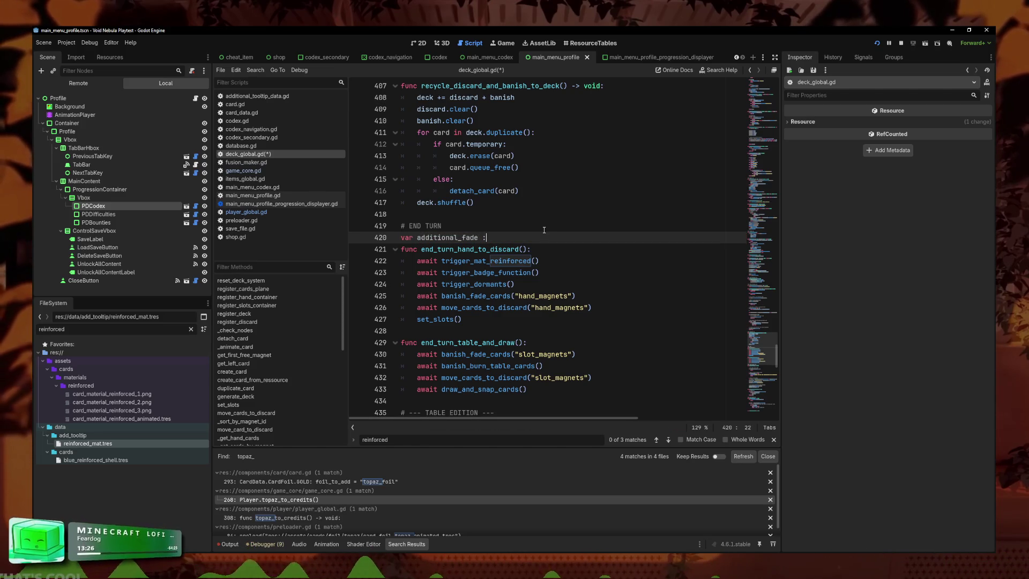
{"action": "key", "text": "BackSpace"}
{"action": "key", "text": "BackSpace"}
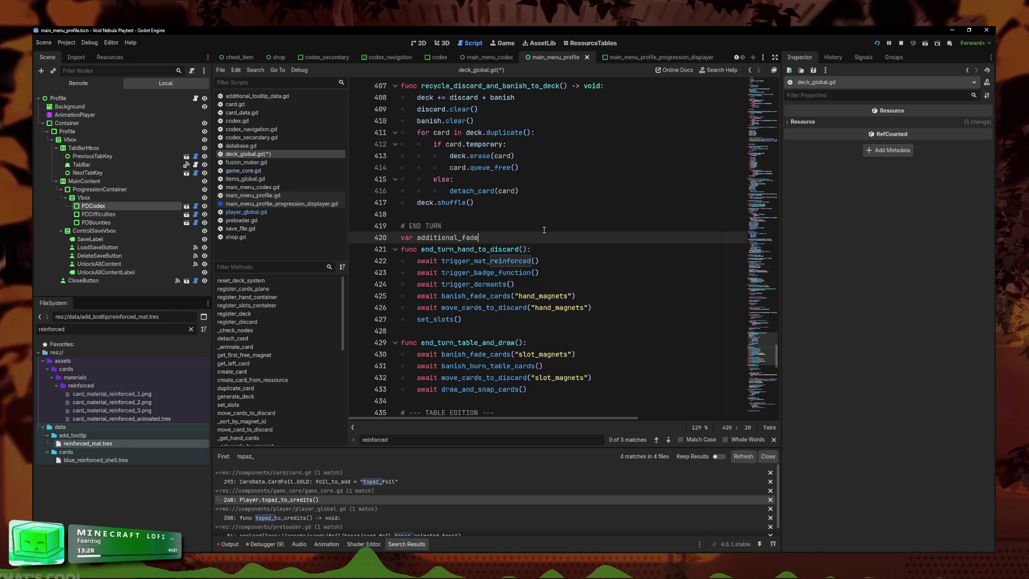
{"action": "type", "text": " := ["}
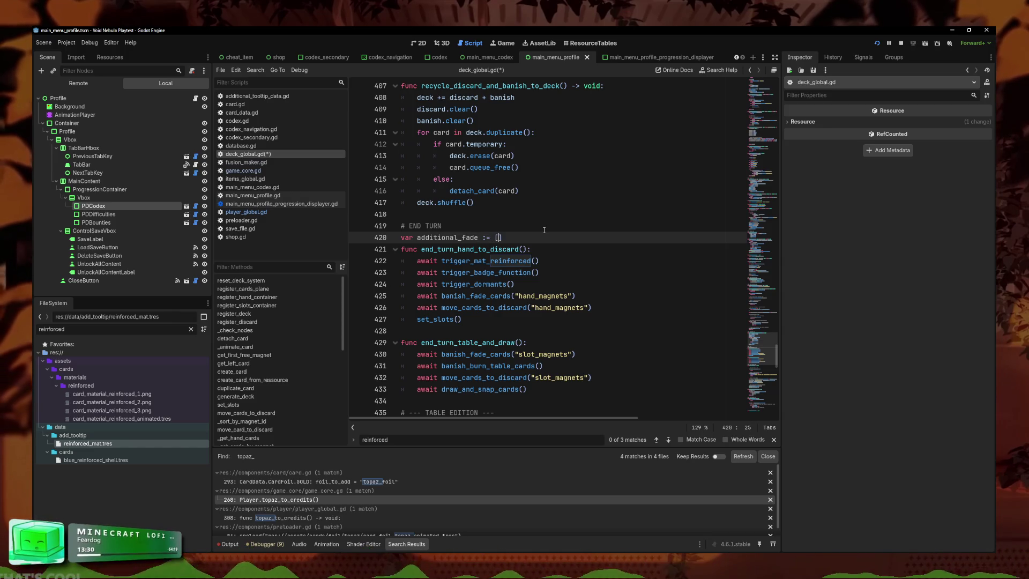
- Add additional_fade = [] as the first line of end_turn_hand_to_discard
{"action": "left_click", "coordinate": [532, 245]}
{"action": "key", "text": "Return"}
{"action": "type", "text": "add"}
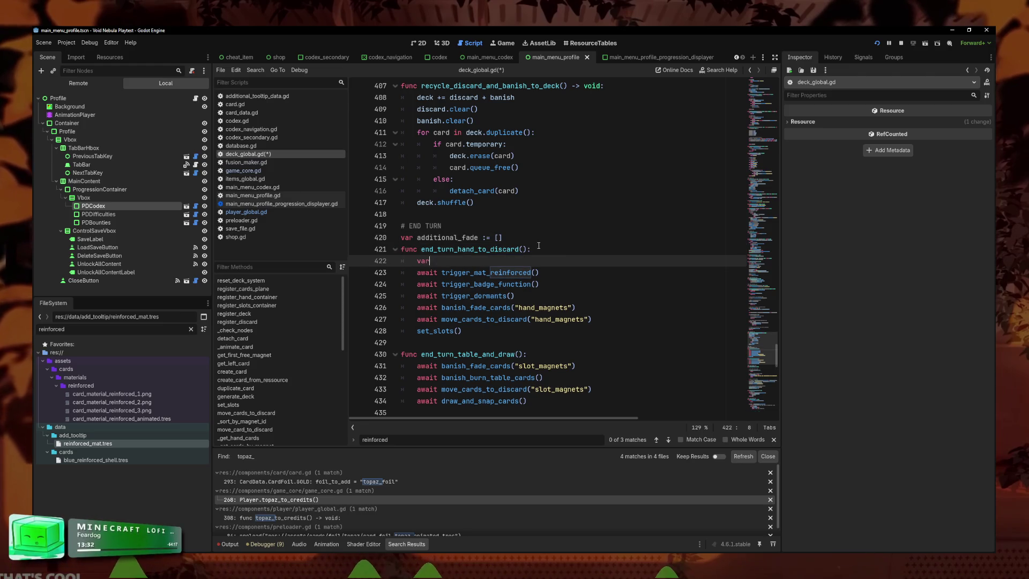
{"action": "key", "text": "Return"}
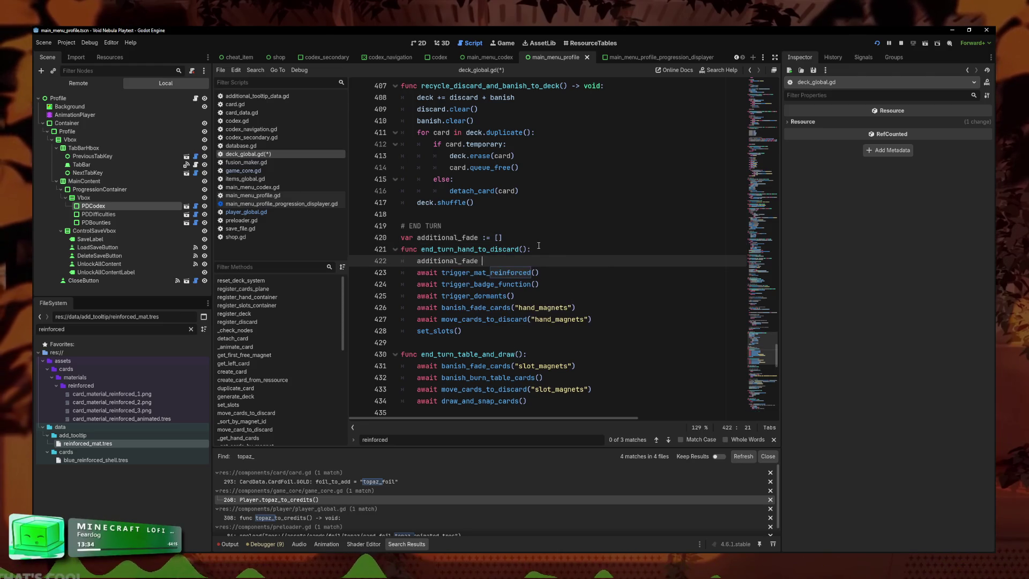
{"action": "type", "text": "= []"}
- Jump from the trigger_mat_reinforced call to its definition
{"action": "left_click", "coordinate": [571, 287]}
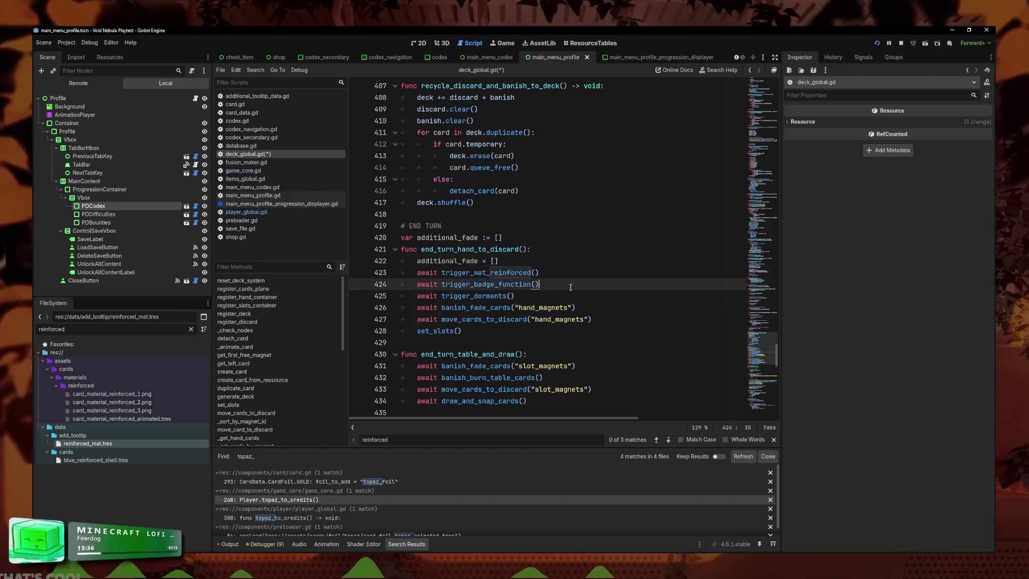
{"action": "key", "text": "Up"}
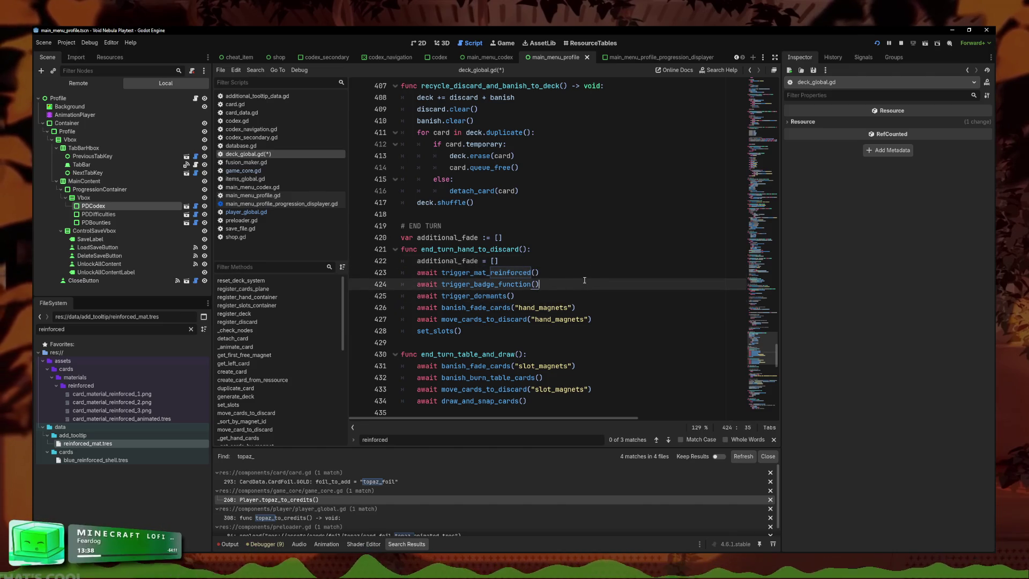
{"action": "left_click", "coordinate": [518, 275], "text": "ctrl"}
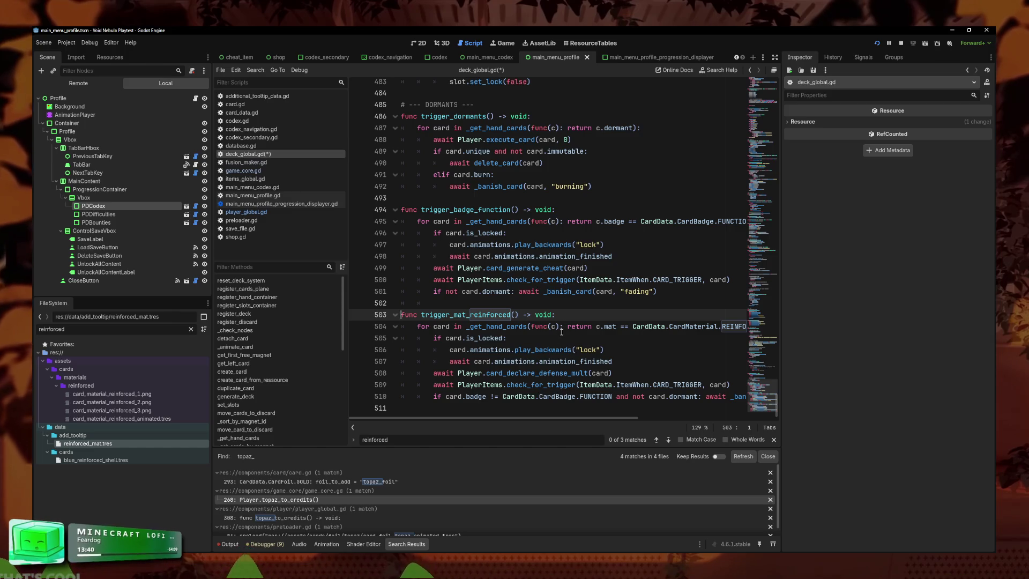
- Replace the fading banish call on line 510 with additional_fade.append(card) and save
{"action": "left_click", "coordinate": [703, 401]}
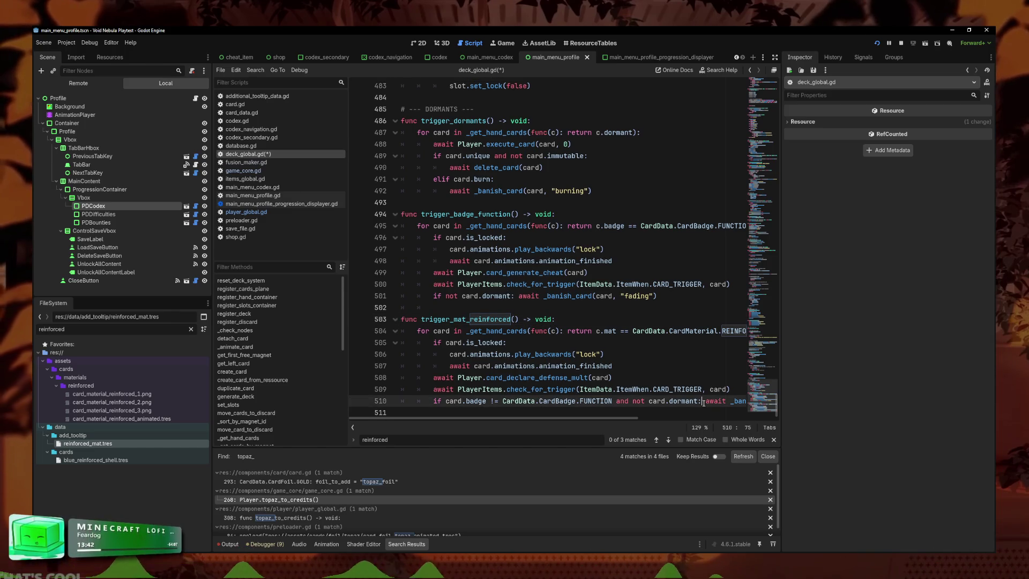
{"action": "key", "text": "End"}
{"action": "key", "text": "shift+Home"}
{"action": "key", "text": "shift+Home"}
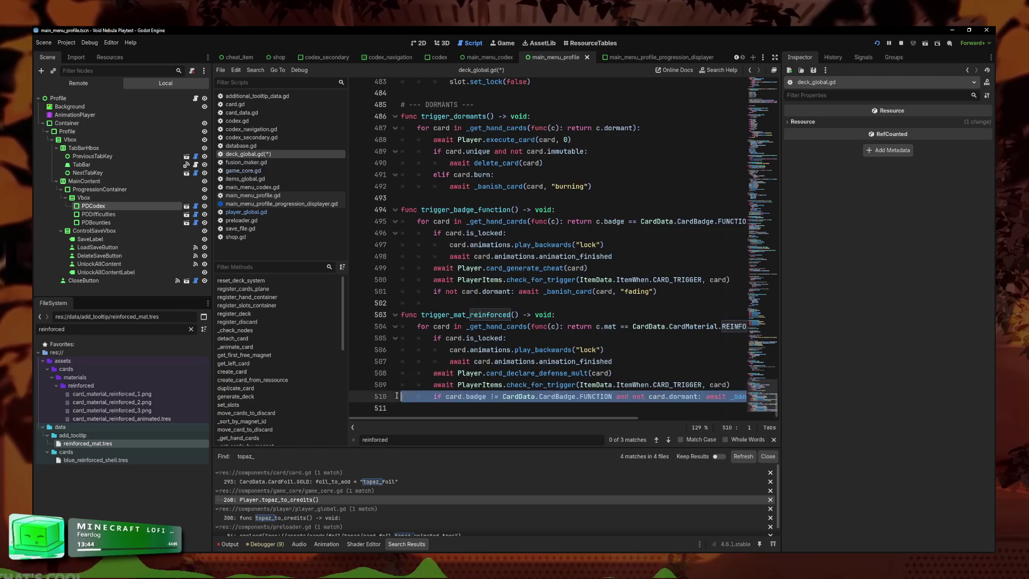
{"action": "type", "text": "additional_fade"}
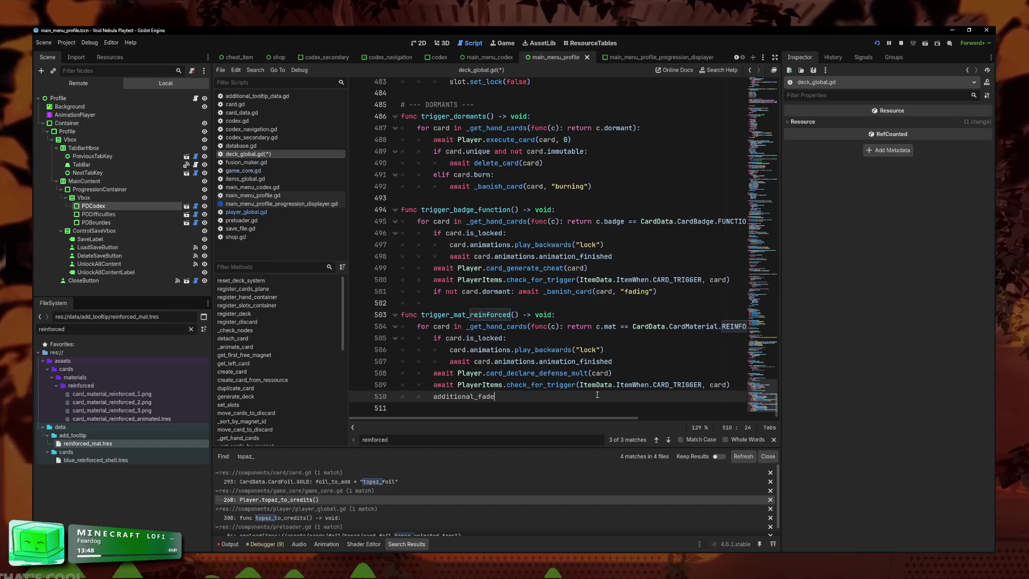
{"action": "type", "text": ".append(card"}
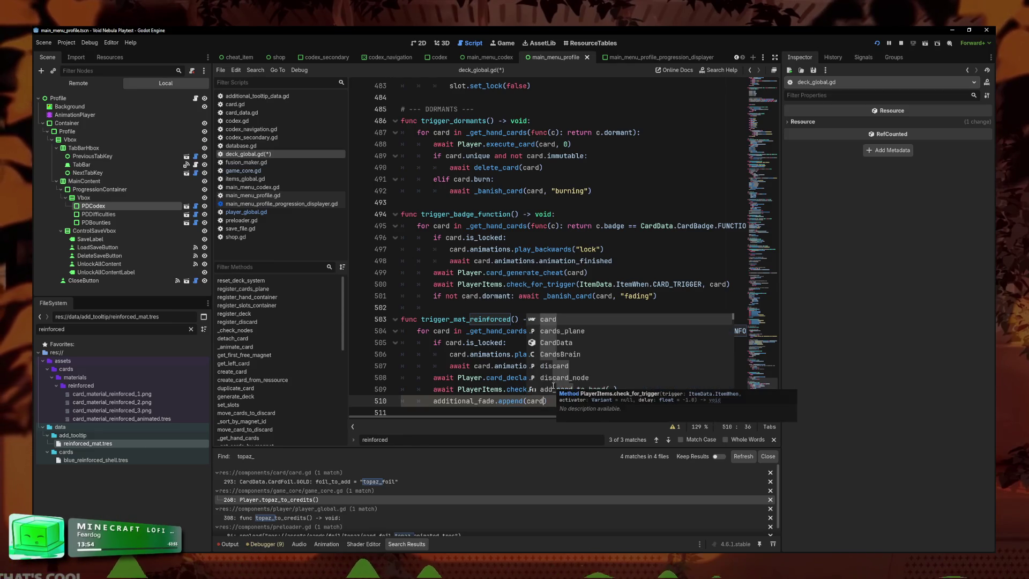
{"action": "key", "text": "ctrl+shift+k"}
{"action": "key", "text": "ctrl+z"}
{"action": "key", "text": "ctrl+z"}
{"action": "key", "text": "ctrl+z"}
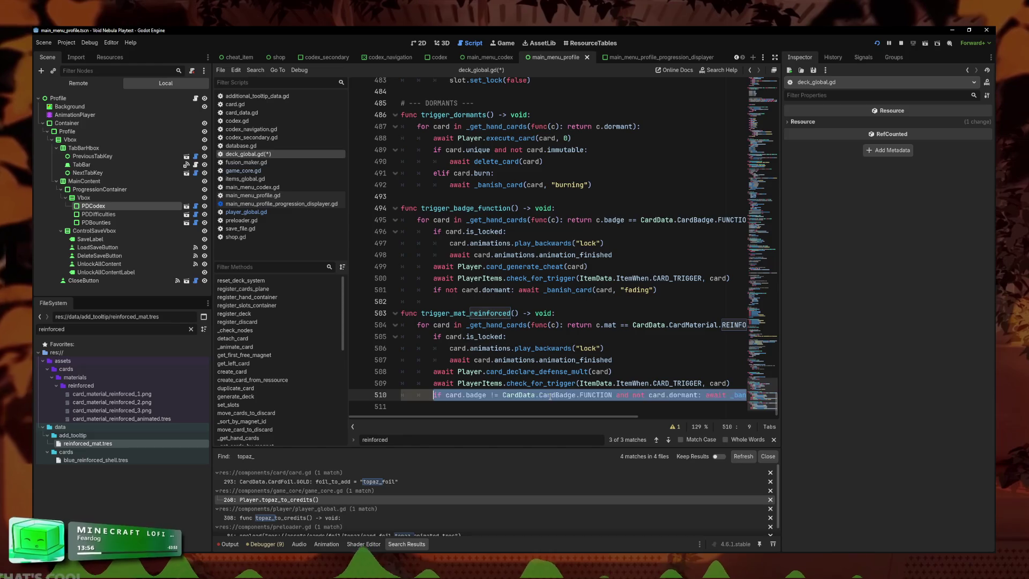
{"action": "type", "text": "ade.append("}
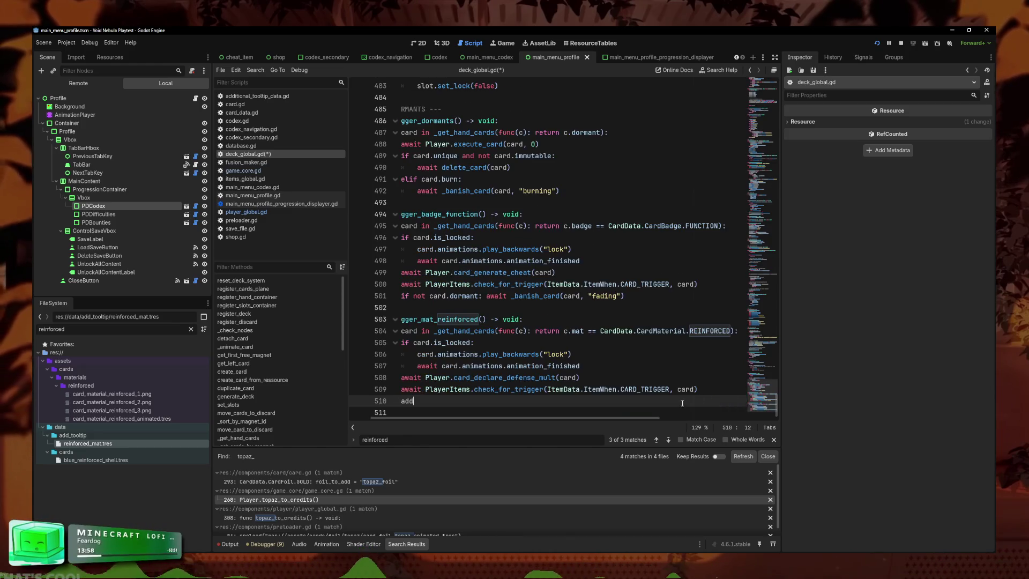
{"action": "type", "text": "card)"}
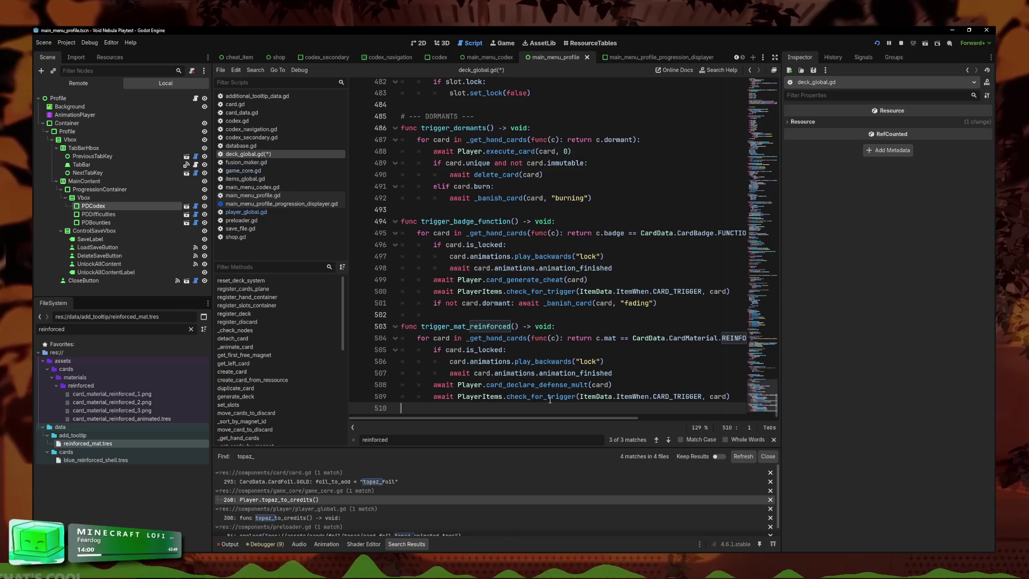
{"action": "key", "text": "ctrl+s"}
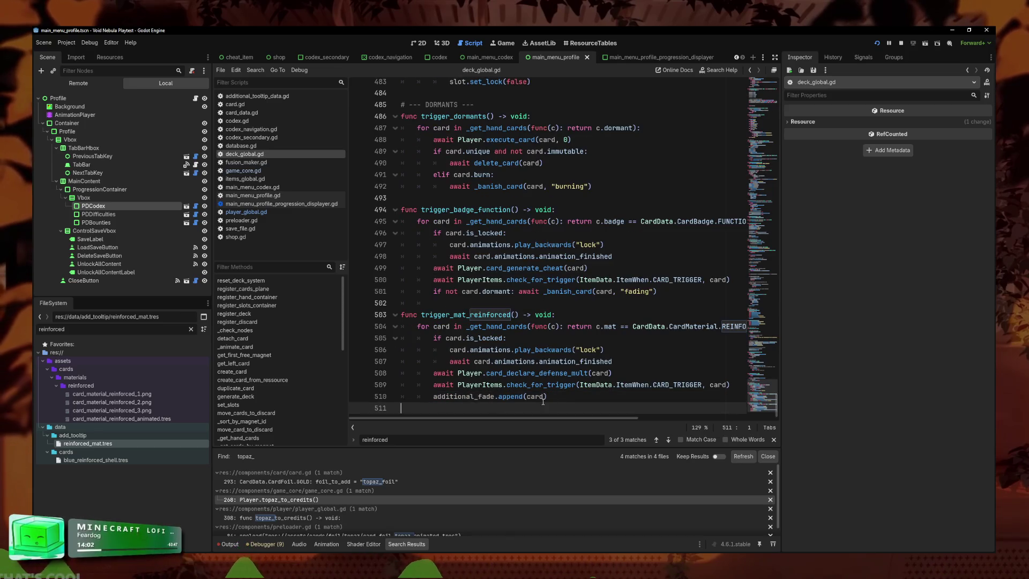
- Copy the new line and use it to replace the banish call on line 501
{"action": "key", "text": "shift+Home"}
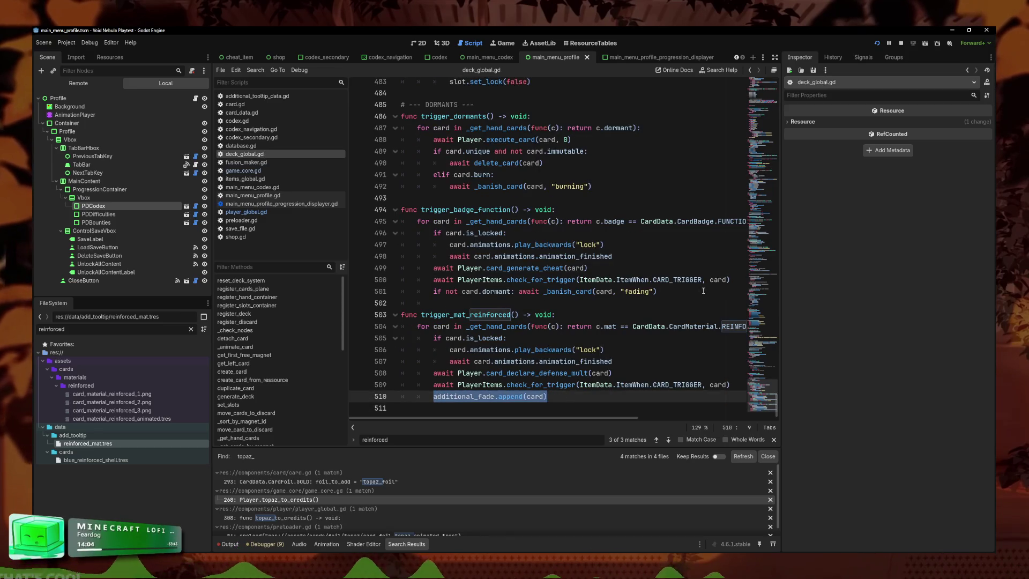
{"action": "key", "text": "ctrl+c"}
{"action": "left_click", "coordinate": [704, 290]}
{"action": "key", "text": "shift+Home"}
{"action": "key", "text": "ctrl+v"}
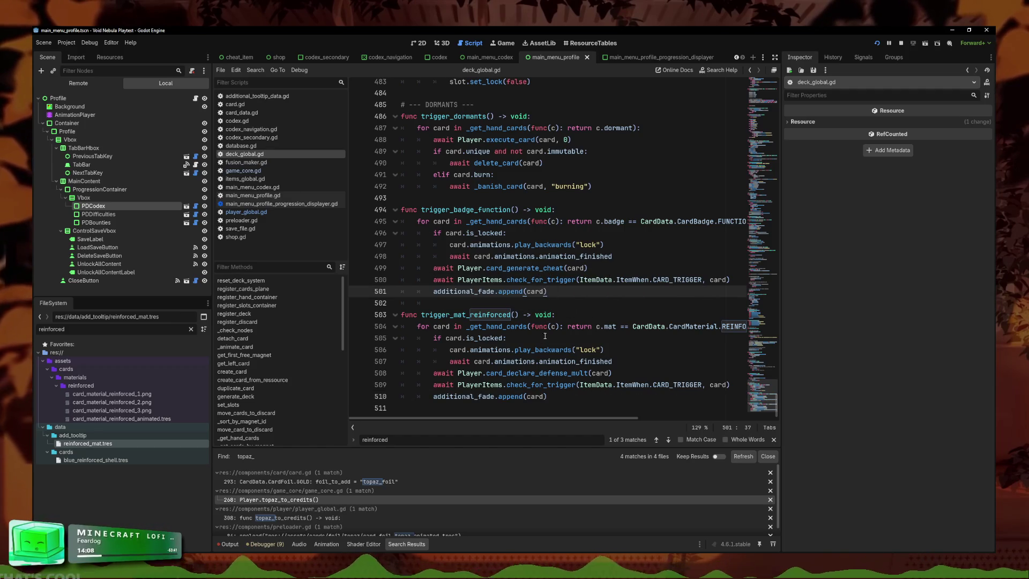
- Replace the burning await banish call on line 492 with additional_fade.append(card)
{"action": "left_click", "coordinate": [591, 186]}
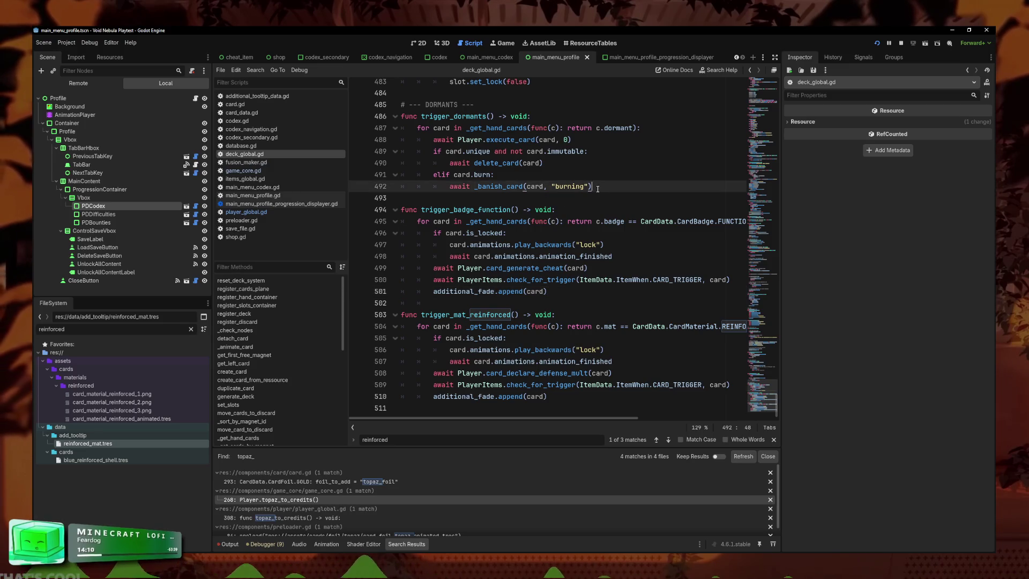
{"action": "left_click_drag", "start_coordinate": [592, 187], "coordinate": [475, 188]}
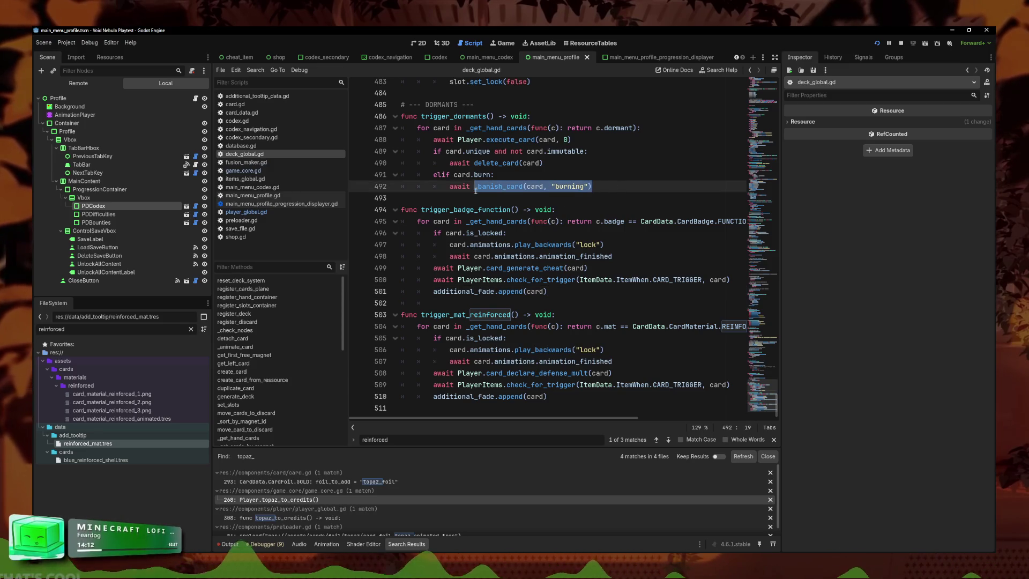
{"action": "left_click", "coordinate": [602, 186]}
{"action": "scroll", "coordinate": [602, 259], "scroll_direction": "up", "scroll_amount": 2}
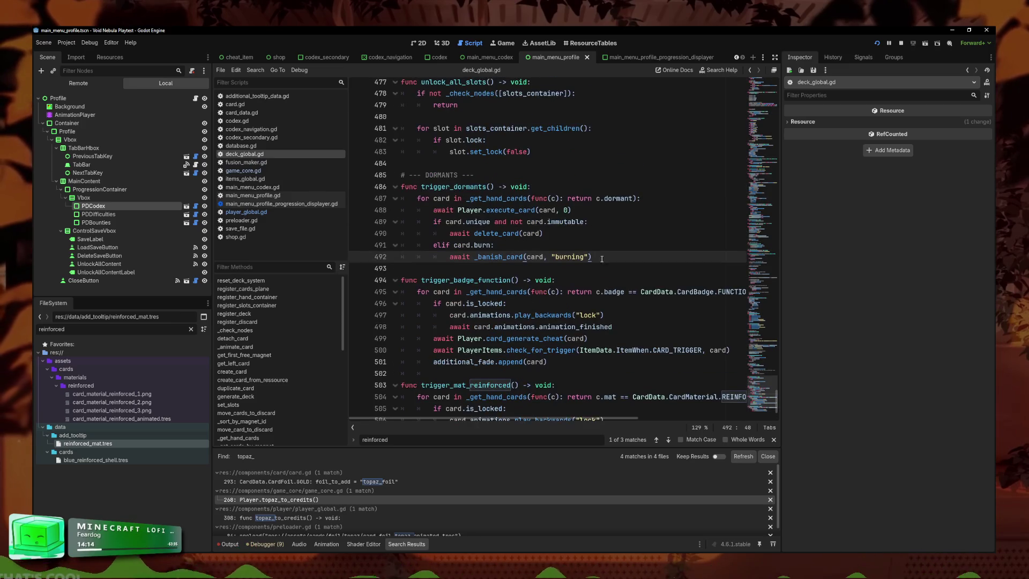
{"action": "left_click", "coordinate": [574, 228]}
{"action": "left_click", "coordinate": [603, 258]}
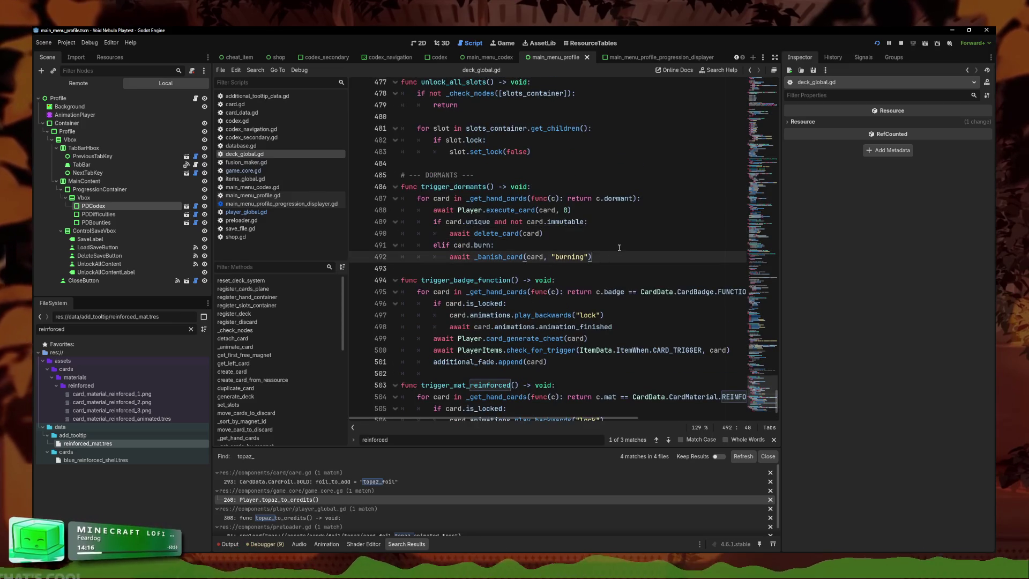
{"action": "left_click_drag", "start_coordinate": [603, 260], "coordinate": [452, 257]}
{"action": "mouse_move", "coordinate": [614, 256]}
{"action": "left_mouse_down"}
{"action": "mouse_move", "coordinate": [630, 256]}
{"action": "mouse_move", "coordinate": [449, 257]}
{"action": "left_mouse_up"}
{"action": "key", "text": "ctrl+v"}
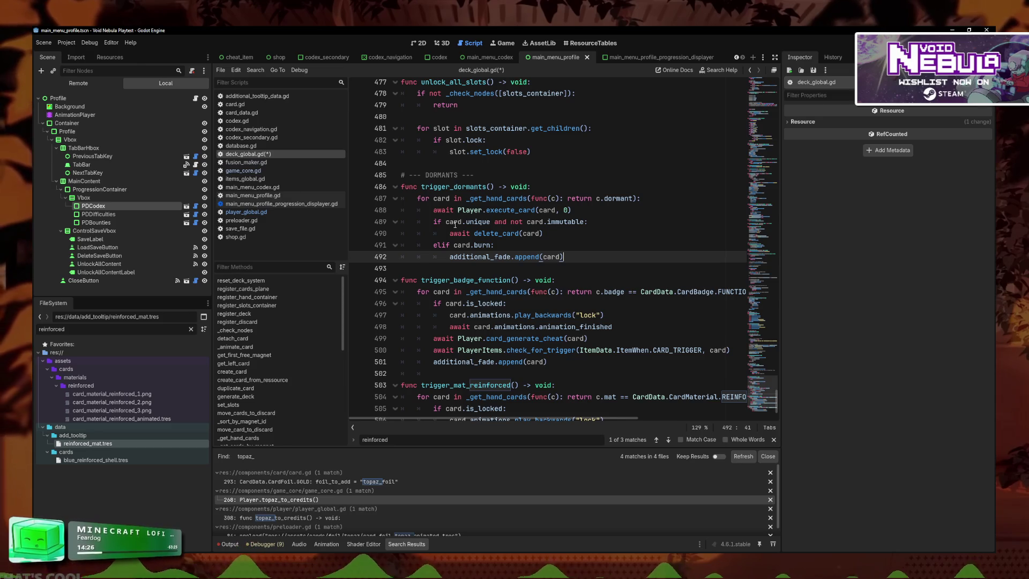
- Review the delete_card line 490 and save deck_global.gd
{"action": "left_click_drag", "start_coordinate": [557, 235], "coordinate": [457, 234]}
{"action": "left_click", "coordinate": [574, 235]}
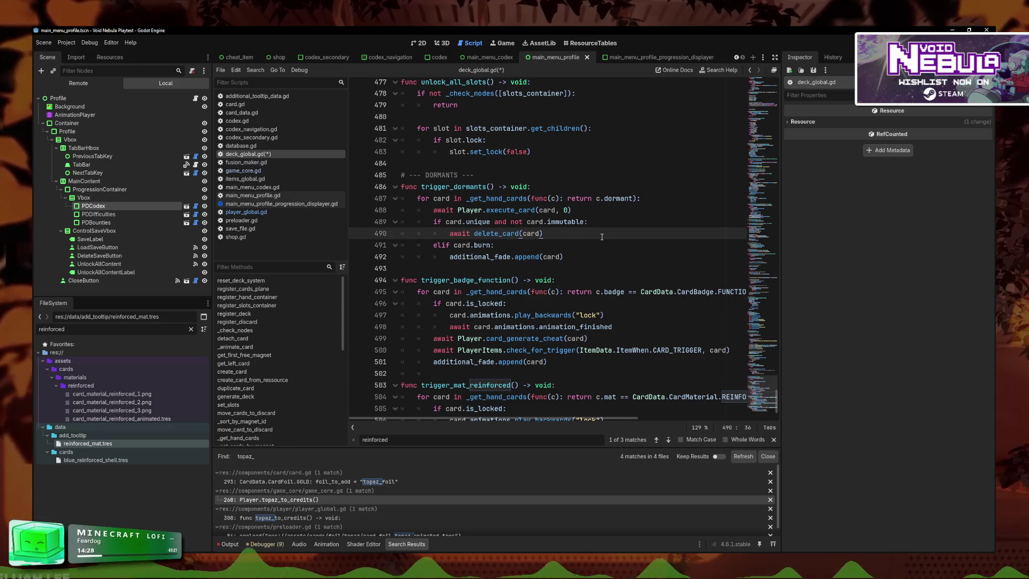
{"action": "left_click", "coordinate": [530, 250]}
{"action": "key", "text": "ctrl+s"}
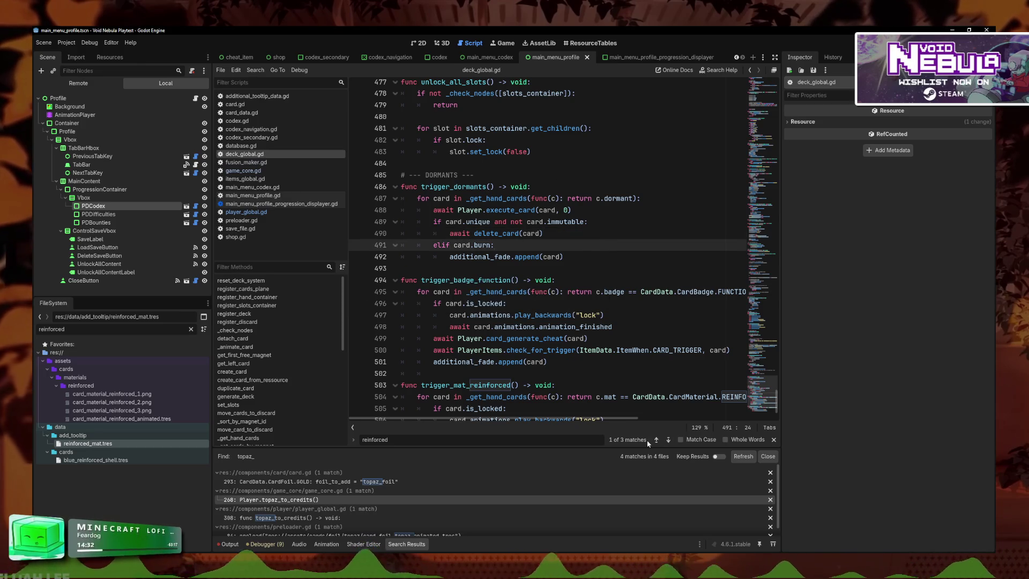
{"action": "scroll", "coordinate": [516, 301], "scroll_direction": "down", "scroll_amount": 2}
{"action": "left_click_drag", "start_coordinate": [550, 401], "coordinate": [374, 321]}
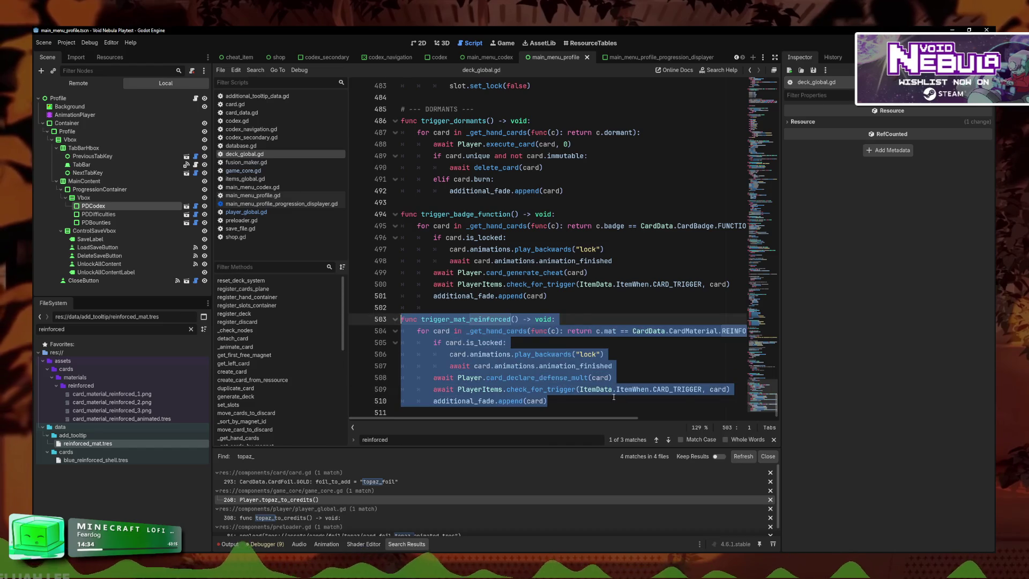
- Paste a duplicate of trigger_mat_reinforced below the original function
{"action": "key", "text": "ctrl+c"}
{"action": "left_click", "coordinate": [614, 397]}
{"action": "key", "text": "Return"}
{"action": "key", "text": "Return"}
{"action": "key", "text": "ctrl+v"}
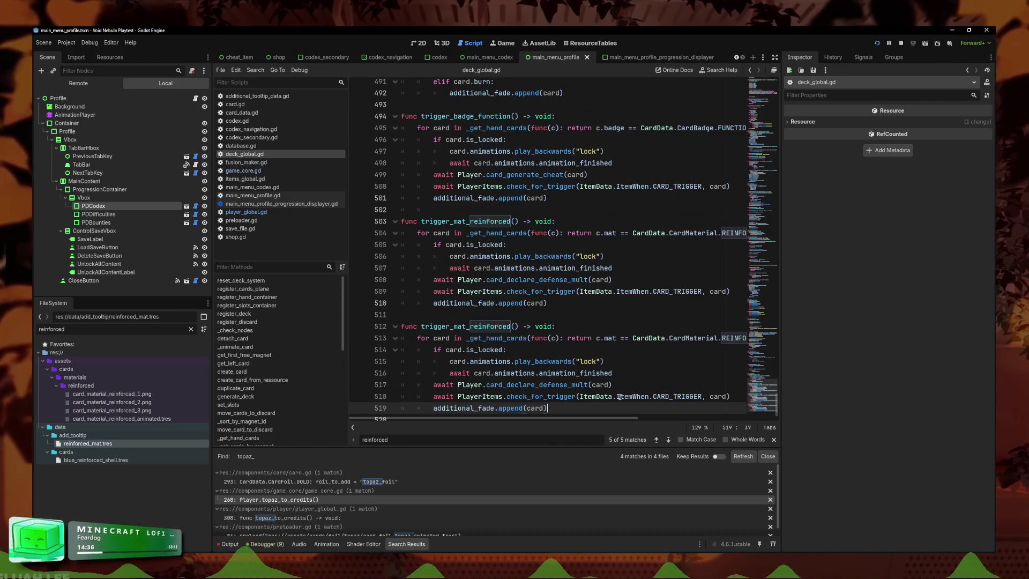
- Rename the copied function to trigger_foil_turquoise()
{"action": "left_click_drag", "start_coordinate": [466, 327], "coordinate": [454, 327]}
{"action": "type", "text": "foil"}
{"action": "key", "text": "F5"}
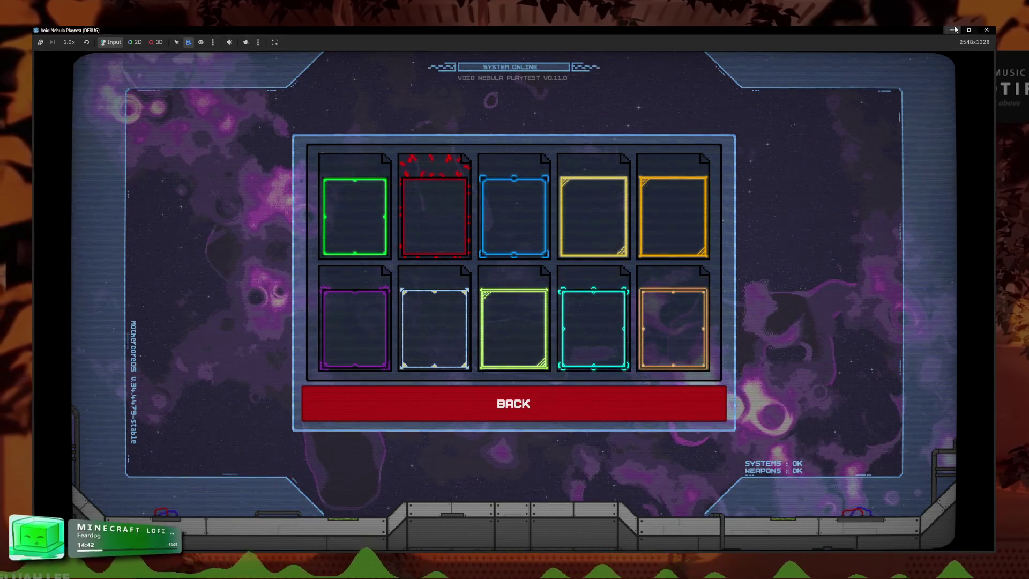
{"action": "left_click", "coordinate": [987, 30]}
{"action": "mouse_move", "coordinate": [523, 331]}
{"action": "left_mouse_down"}
{"action": "mouse_move", "coordinate": [469, 332]}
{"action": "mouse_move", "coordinate": [474, 342]}
{"action": "mouse_move", "coordinate": [473, 330]}
{"action": "left_mouse_up"}
{"action": "type", "text": "tu"}
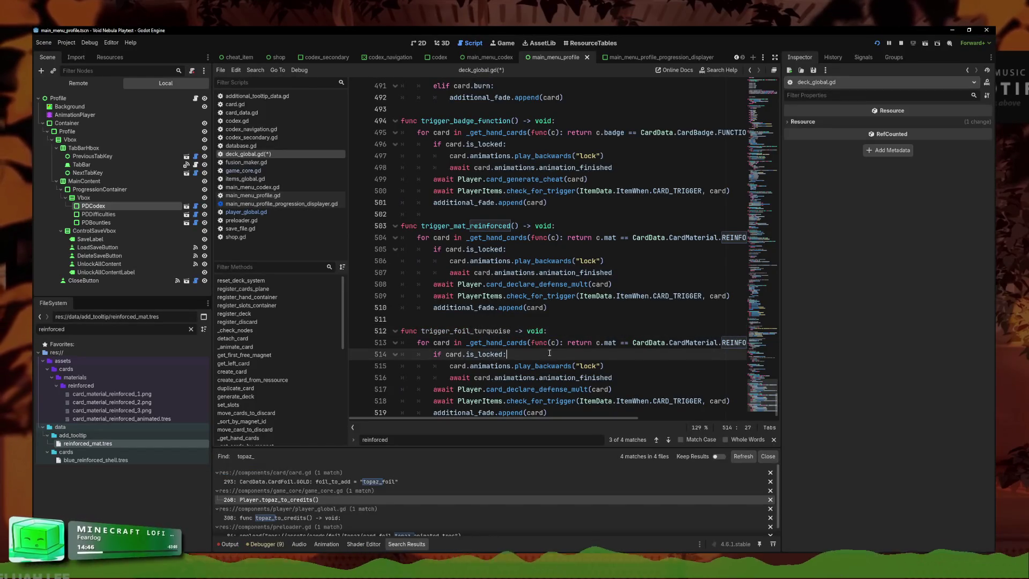
{"action": "left_click", "coordinate": [594, 402]}
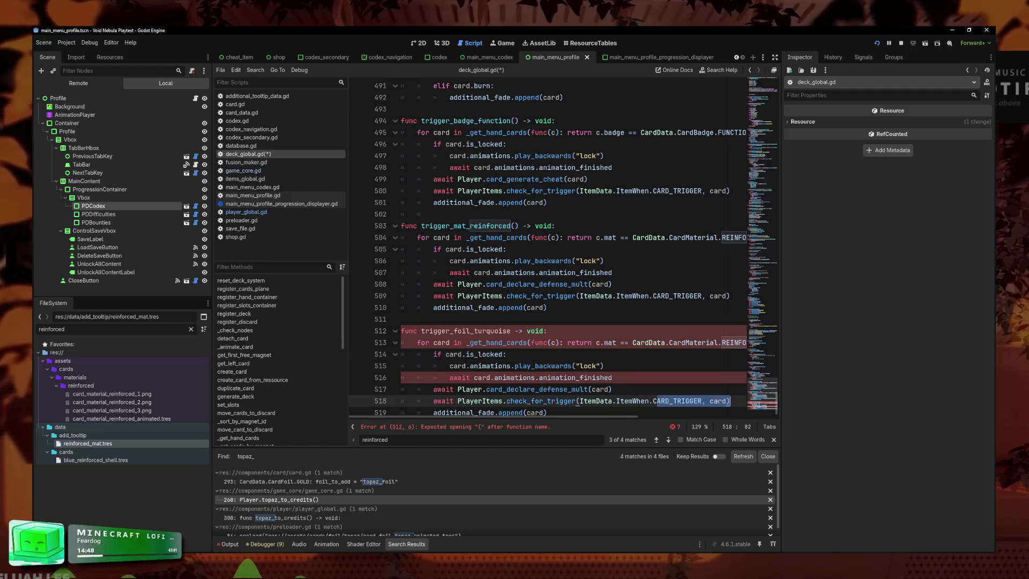
{"action": "left_click", "coordinate": [514, 331]}
{"action": "type", "text": "("}
- Change the filter on line 513 to CardData.CardFoil.TURQUOISE
{"action": "left_click", "coordinate": [442, 344]}
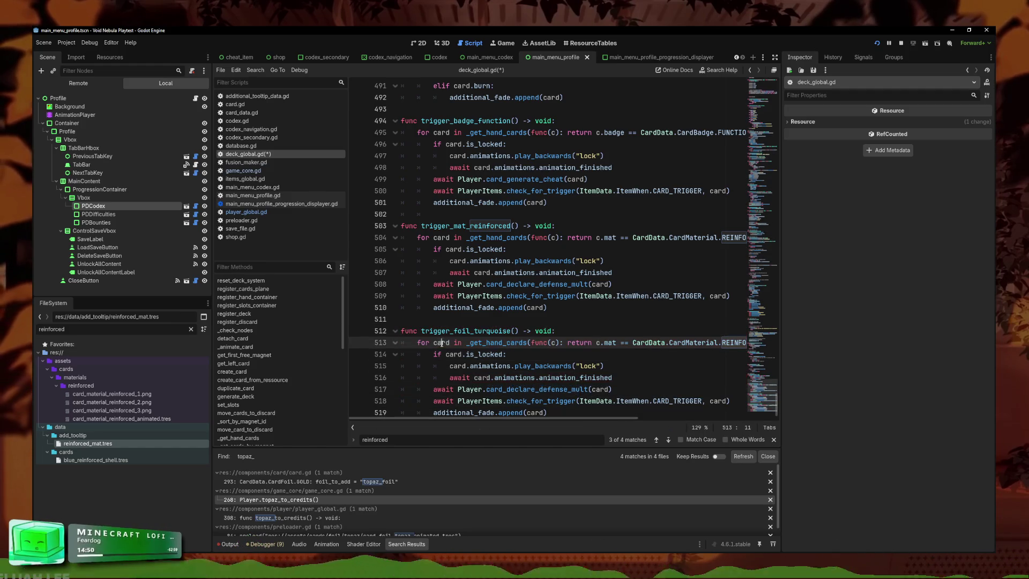
{"action": "left_click", "coordinate": [722, 343]}
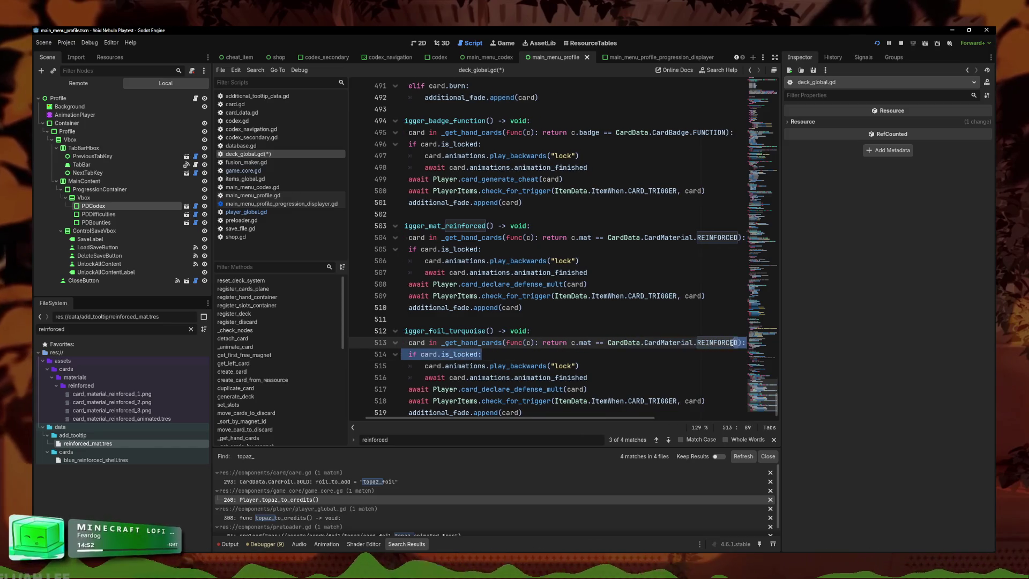
{"action": "left_click_drag", "start_coordinate": [735, 343], "coordinate": [638, 340]}
{"action": "type", "text": "cardf"}
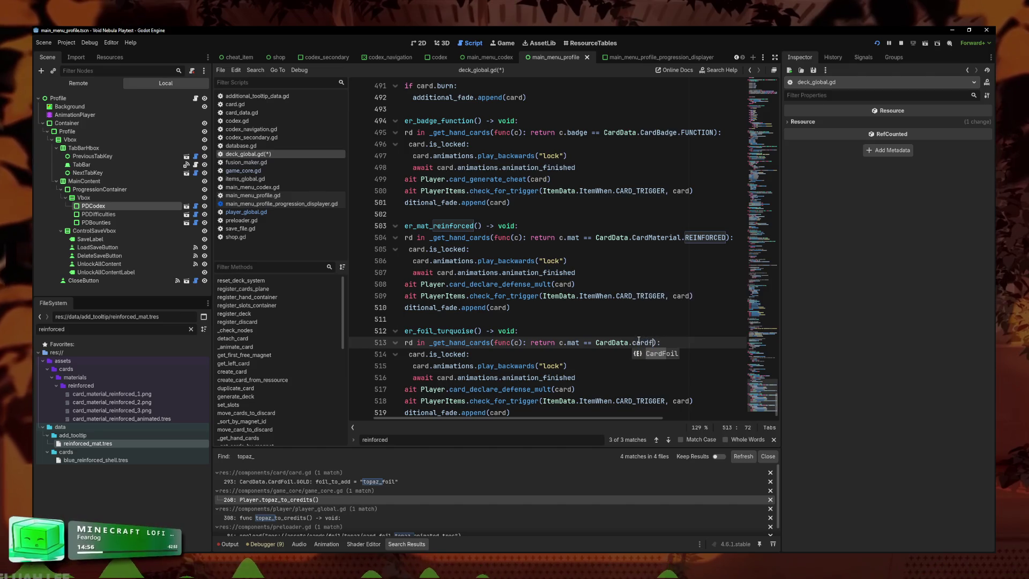
{"action": "key", "text": "Return"}
{"action": "type", "text": ".tu"}
{"action": "key", "text": "Return"}
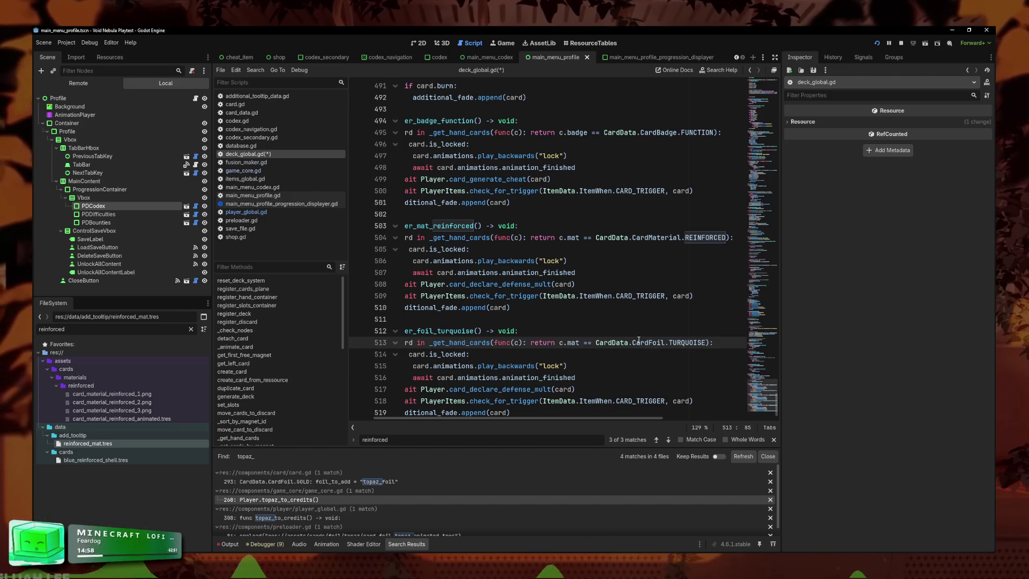
- Select the card_declare_defense_mult call on line 517 and run the game to check Turquoise
{"action": "left_click", "coordinate": [595, 355]}
{"action": "left_click", "coordinate": [560, 366]}
{"action": "scroll", "coordinate": [472, 363], "scroll_direction": "down", "scroll_amount": 1}
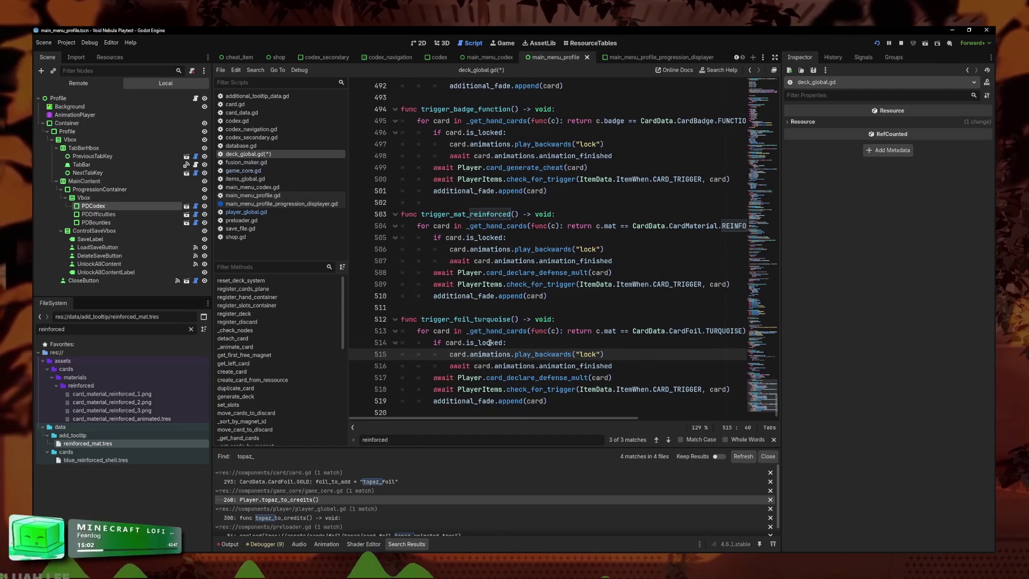
{"action": "key", "text": "Up"}
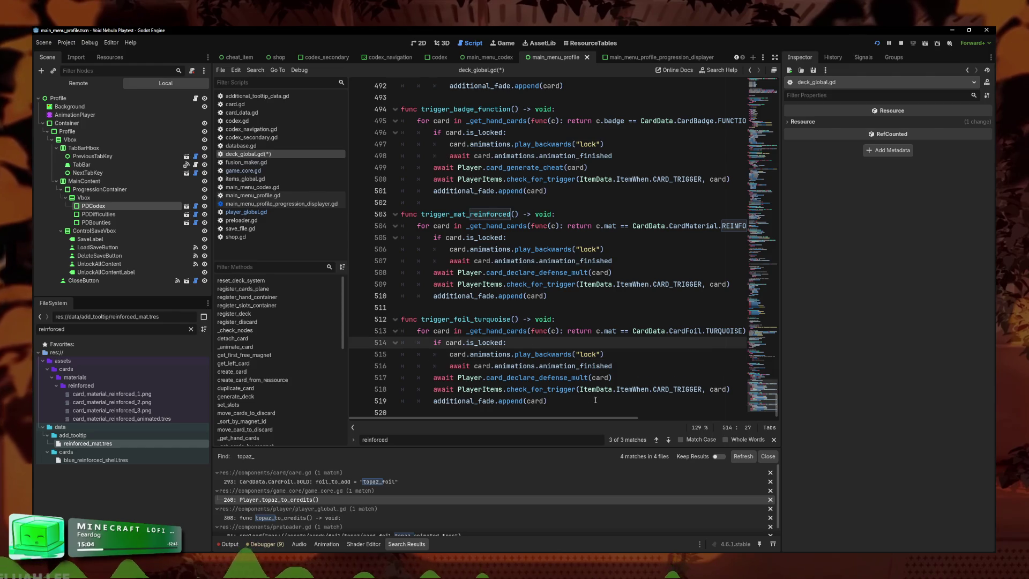
{"action": "key", "text": "Down"}
{"action": "key", "text": "End"}
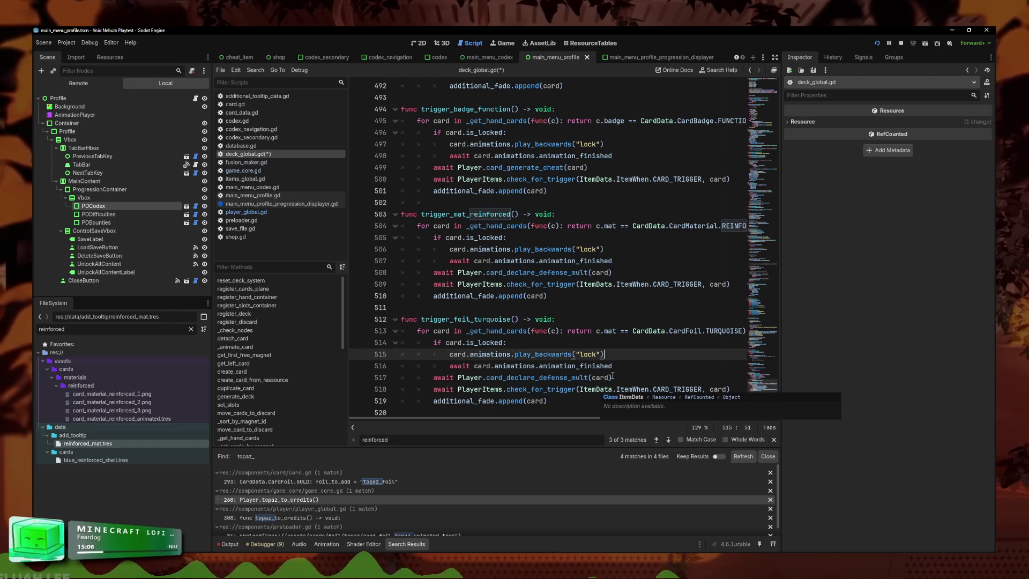
{"action": "left_click_drag", "start_coordinate": [613, 377], "coordinate": [487, 378]}
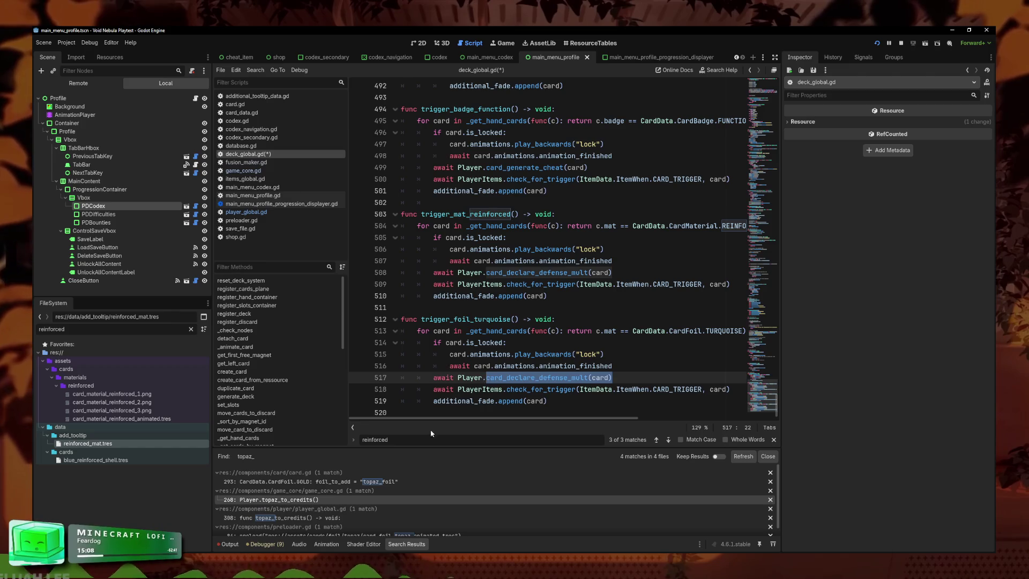
{"action": "key", "text": "F6"}
- Change the defense_mult call to card_declare_defense(10, card)
{"action": "mouse_move", "coordinate": [568, 352]}
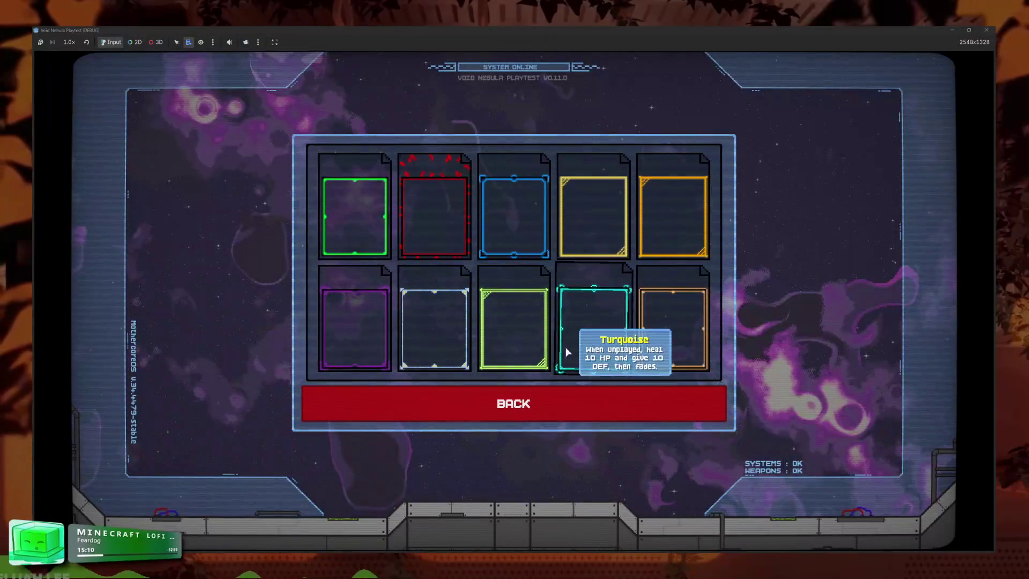
{"action": "mouse_move", "coordinate": [337, 576]}
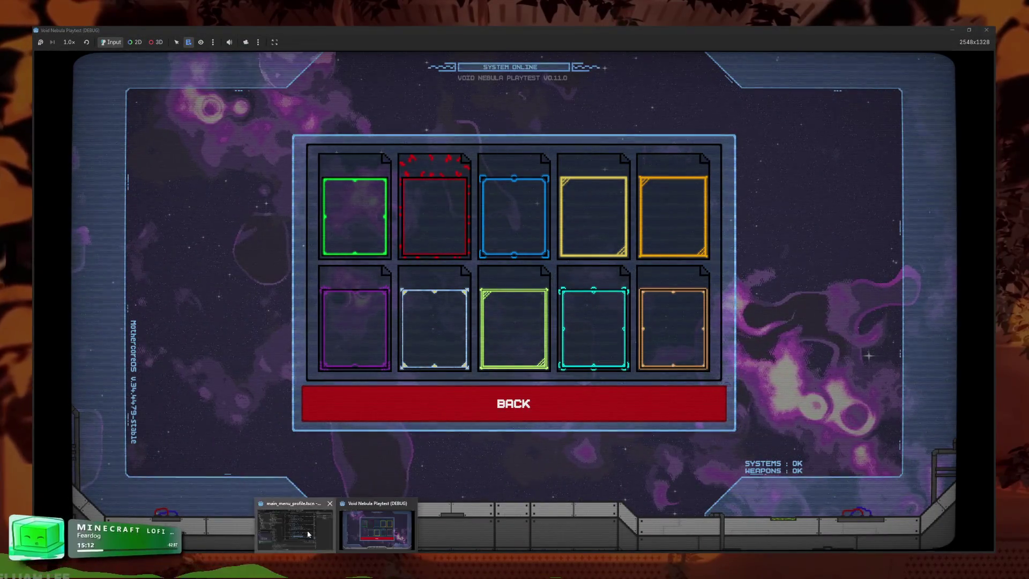
{"action": "left_click", "coordinate": [292, 517]}
{"action": "left_click_drag", "start_coordinate": [612, 378], "coordinate": [544, 379]}
{"action": "key", "text": "BackSpace"}
{"action": "key", "text": "BackSpace"}
{"action": "key", "text": "Return"}
{"action": "type", "text": "10, "}
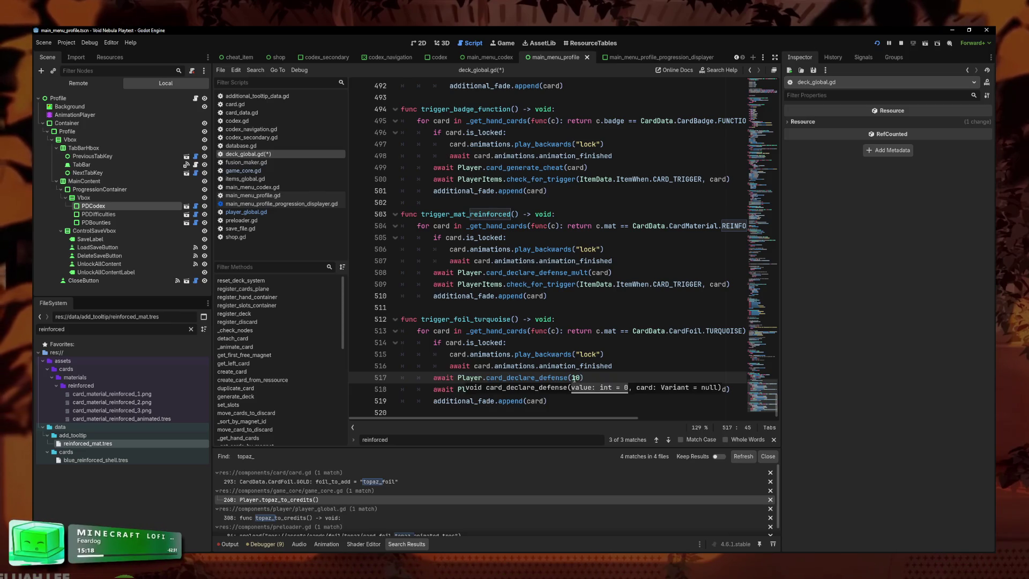
{"action": "type", "text": "card"}
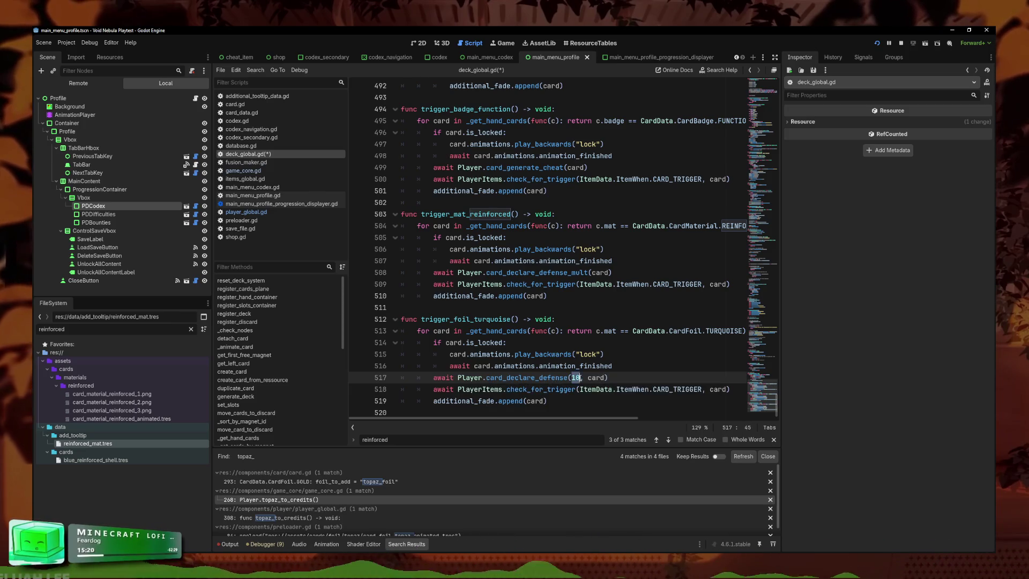
- Add card_declare_heal(10, card) below the trigger check line
{"action": "triple_click", "coordinate": [648, 375]}
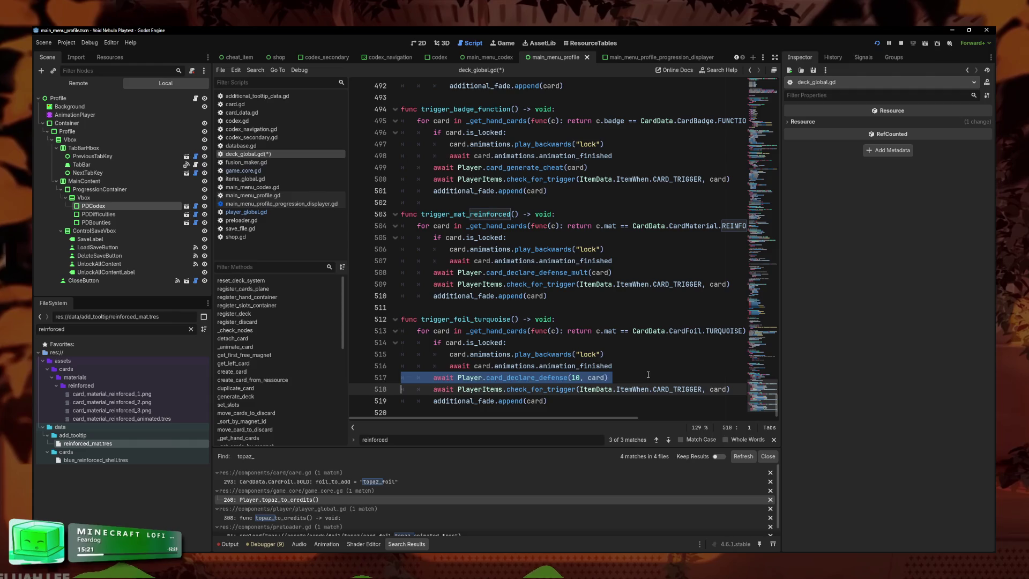
{"action": "left_click", "coordinate": [737, 388]}
{"action": "key", "text": "Return"}
{"action": "key", "text": "ctrl+v"}
{"action": "key", "text": "BackSpace"}
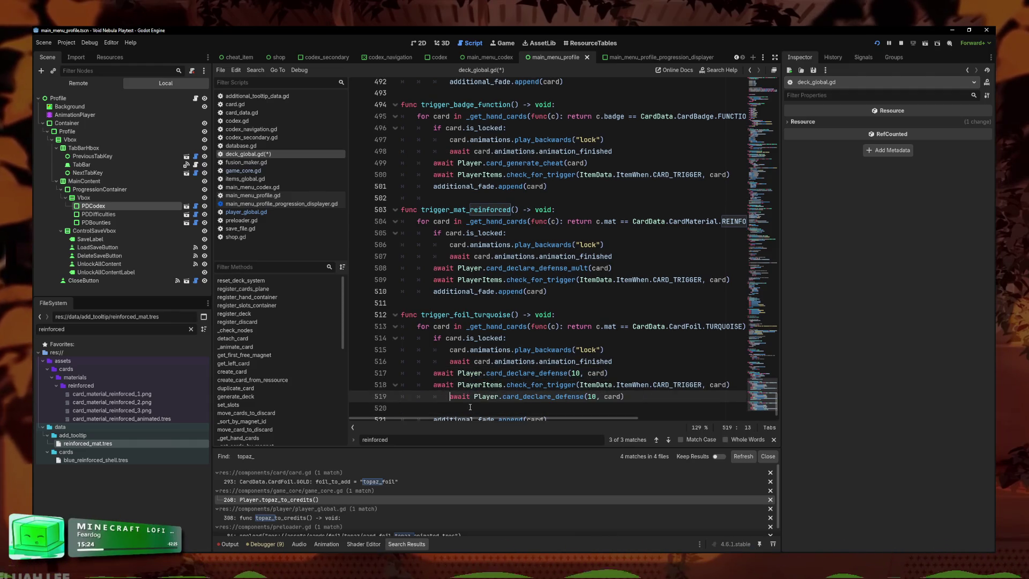
{"action": "key", "text": "shift+Tab"}
{"action": "key", "text": "shift+Tab"}
{"action": "left_click", "coordinate": [581, 397]}
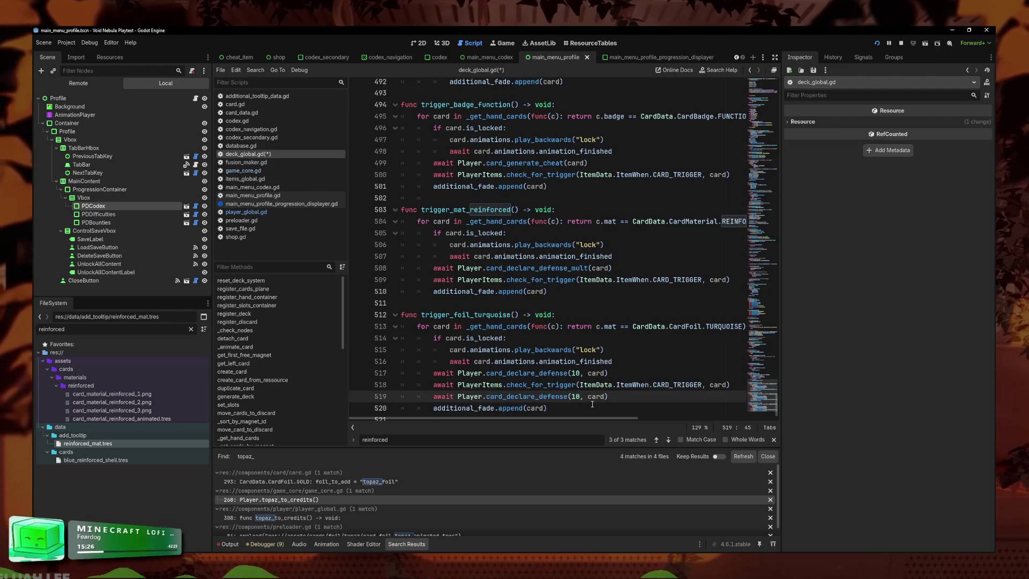
{"action": "left_click_drag", "start_coordinate": [609, 397], "coordinate": [536, 397]}
{"action": "type", "text": "hea"}
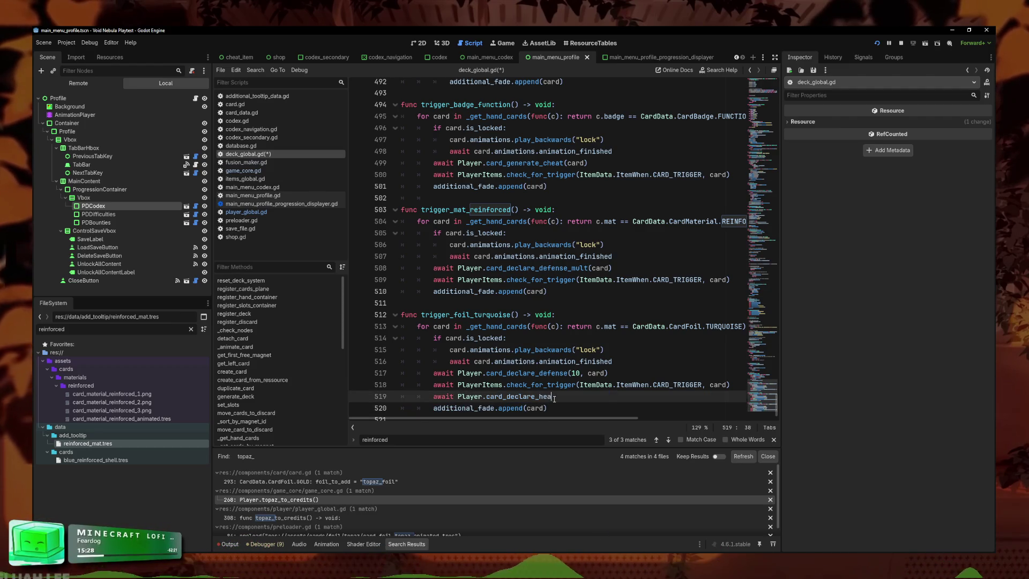
{"action": "key", "text": "Return"}
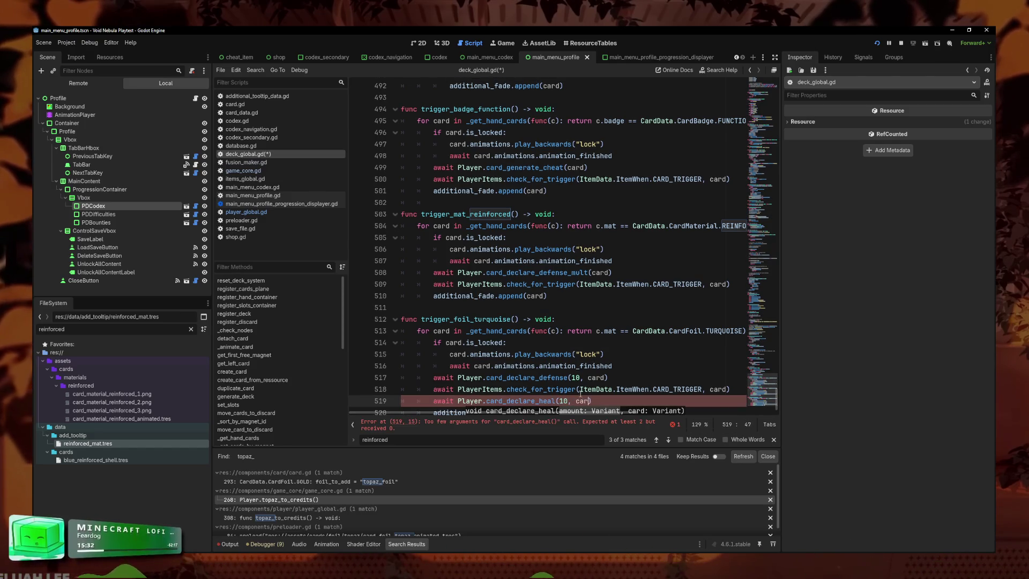
{"action": "type", "text": "d)"}
- Add a second CARD_TRIGGER check after the heal call and save deck_global.gd
{"action": "key", "text": "Return"}
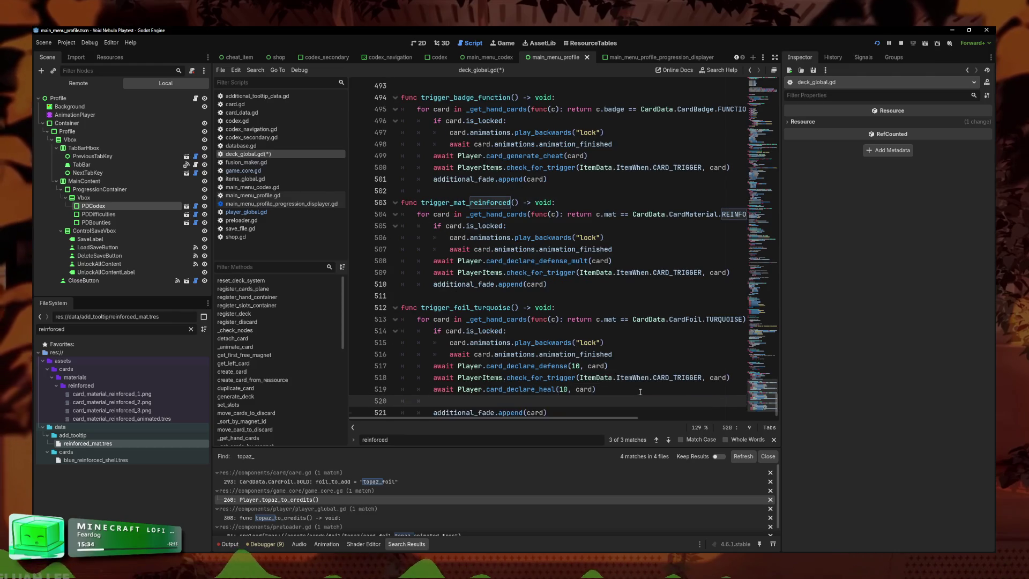
{"action": "key", "text": "ctrl+v"}
{"action": "key", "text": "Home"}
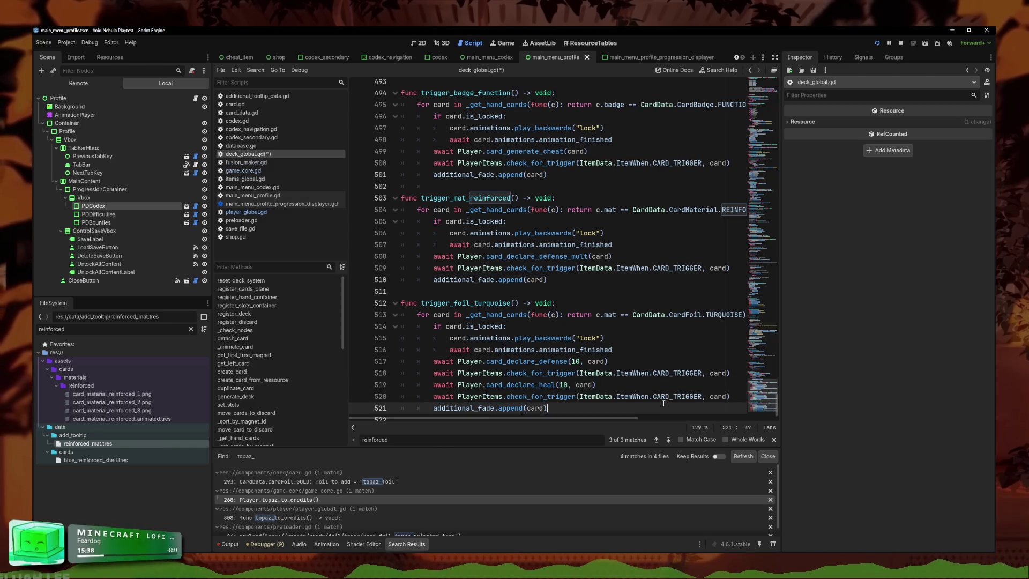
{"action": "left_click", "coordinate": [651, 396]}
{"action": "key", "text": "Down"}
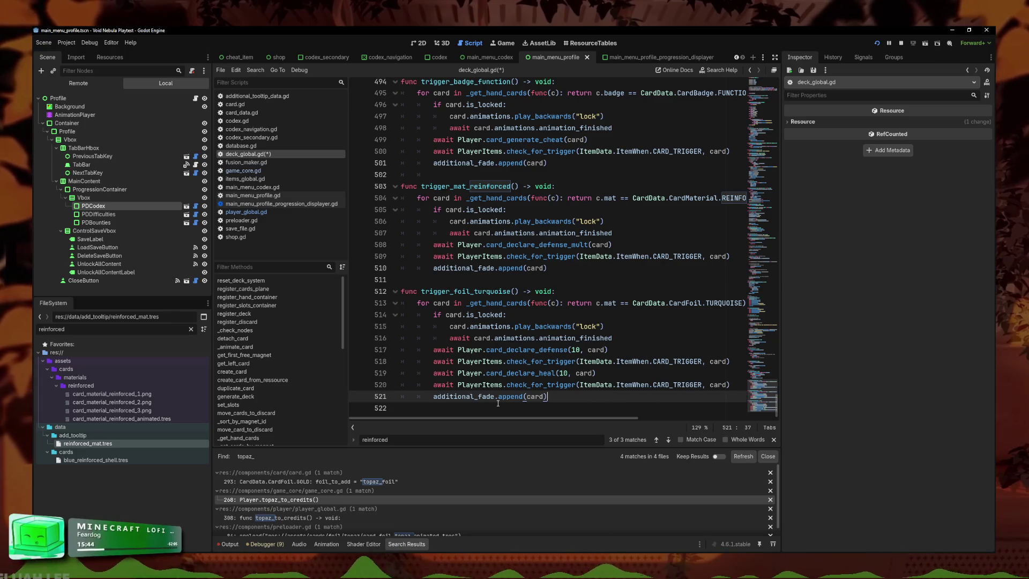
{"action": "key", "text": "ctrl+s"}
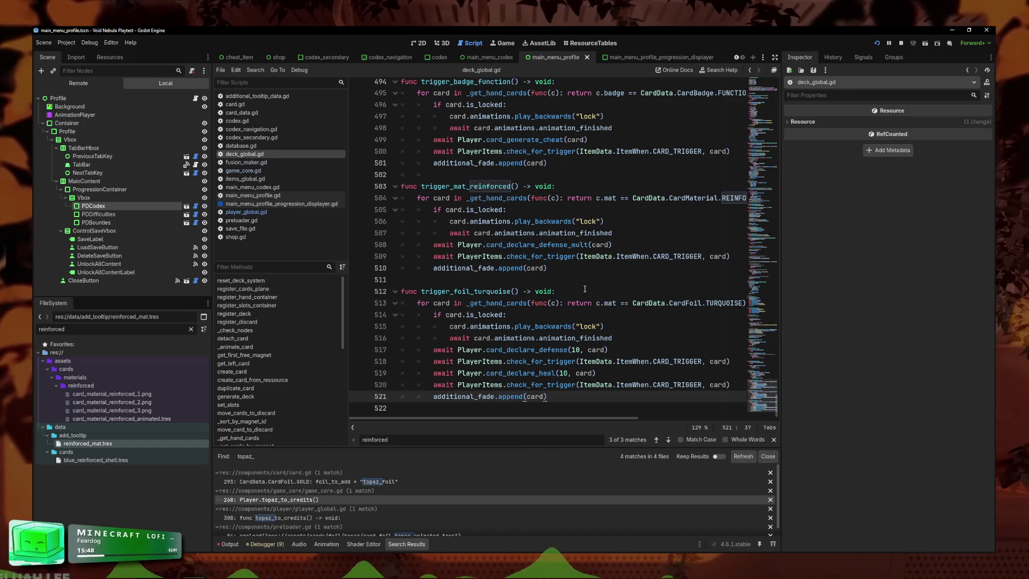
- Copy the trigger_foil_turquoise name and return to the end-turn function's trigger calls
{"action": "scroll", "coordinate": [585, 289], "scroll_direction": "up", "scroll_amount": 2}
{"action": "scroll", "coordinate": [533, 347], "scroll_direction": "down", "scroll_amount": 2}
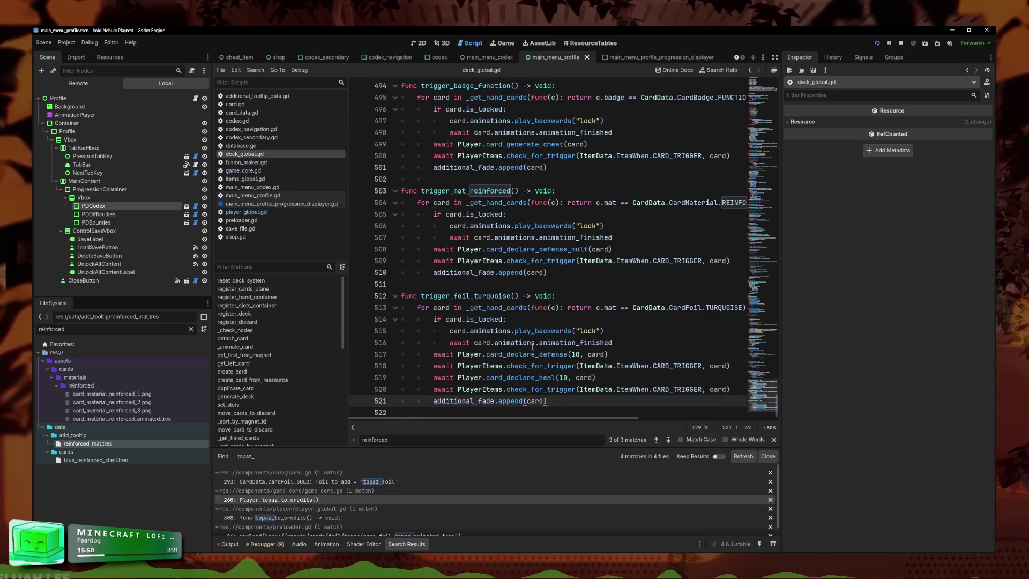
{"action": "left_click_drag", "start_coordinate": [519, 296], "coordinate": [422, 296]}
{"action": "key", "text": "ctrl+c"}
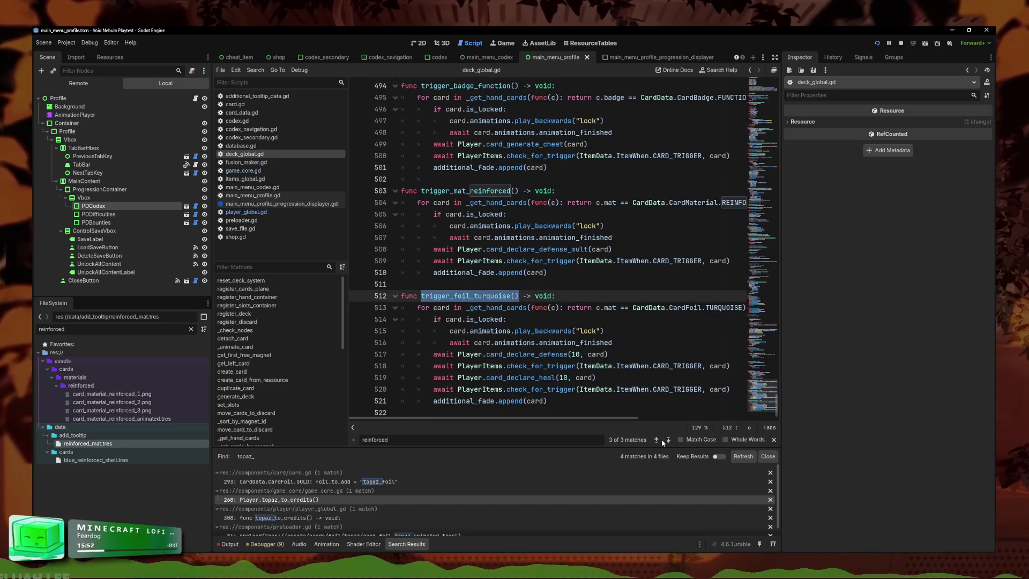
{"action": "left_click", "coordinate": [657, 440]}
{"action": "left_click", "coordinate": [656, 439]}
{"action": "left_click", "coordinate": [507, 296]}
- Add 'await trigger_foil_turquoise()' after the badge trigger call and save the script
{"action": "left_click", "coordinate": [513, 261]}
{"action": "key", "text": "Return"}
{"action": "key", "text": "ctrl+v"}
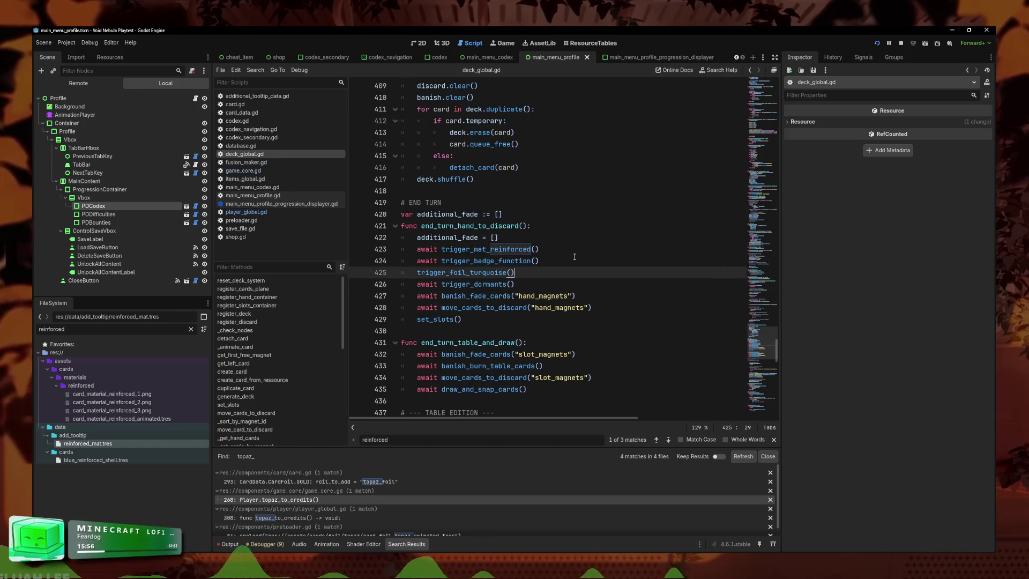
{"action": "left_click", "coordinate": [418, 272]}
{"action": "type", "text": "await"}
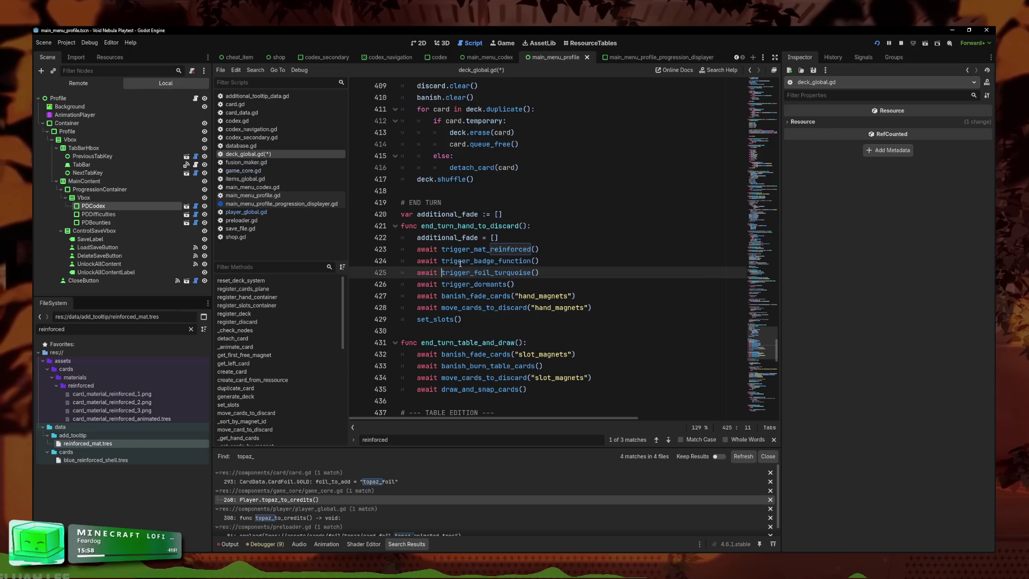
{"action": "left_click", "coordinate": [595, 263]}
{"action": "key", "text": "ctrl+s"}
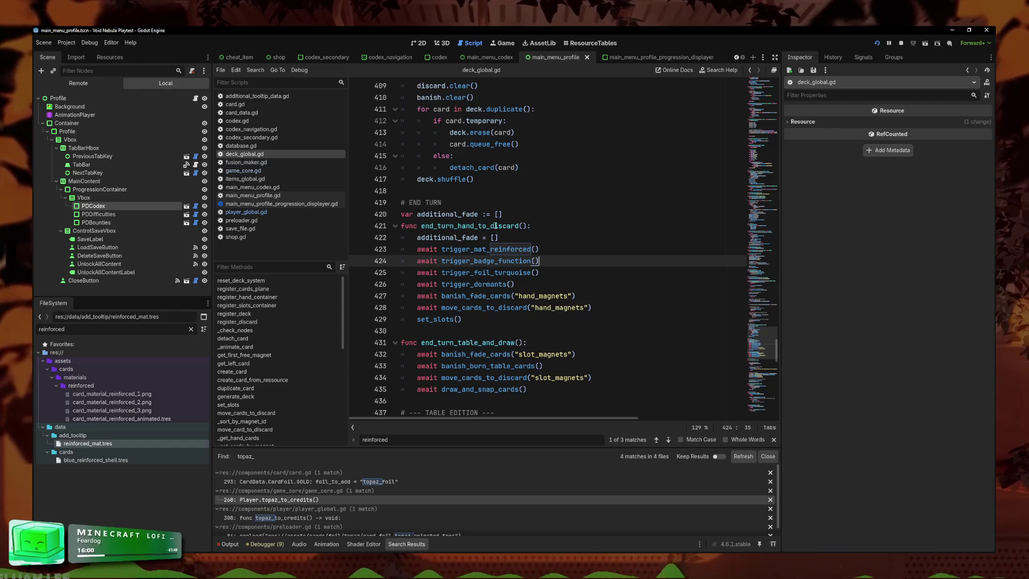
- Follow banish_fade_cards into _banish_cards and review its cards_plane check and magnet loop
{"action": "left_click", "coordinate": [518, 296]}
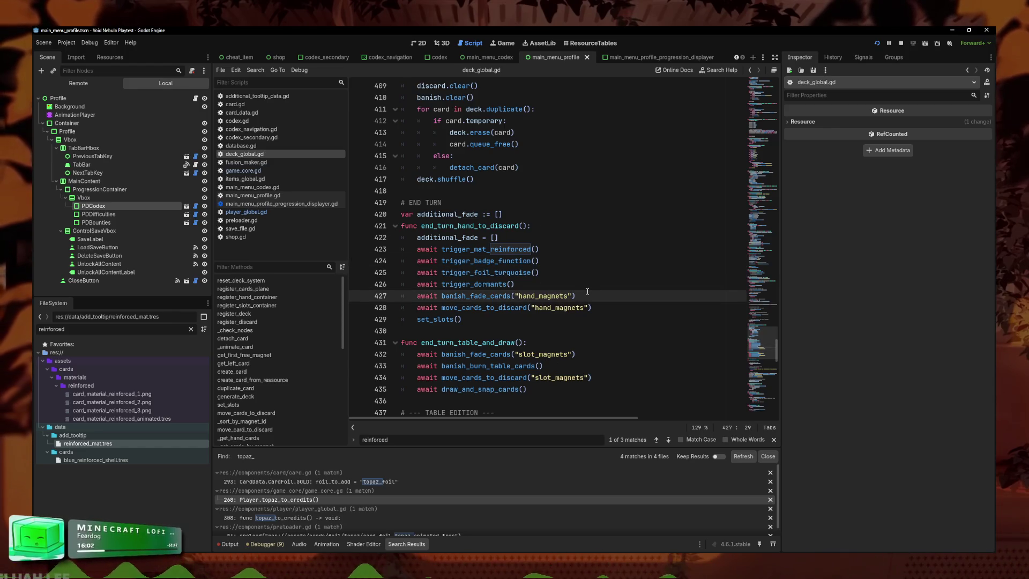
{"action": "left_click", "coordinate": [499, 299], "text": "ctrl"}
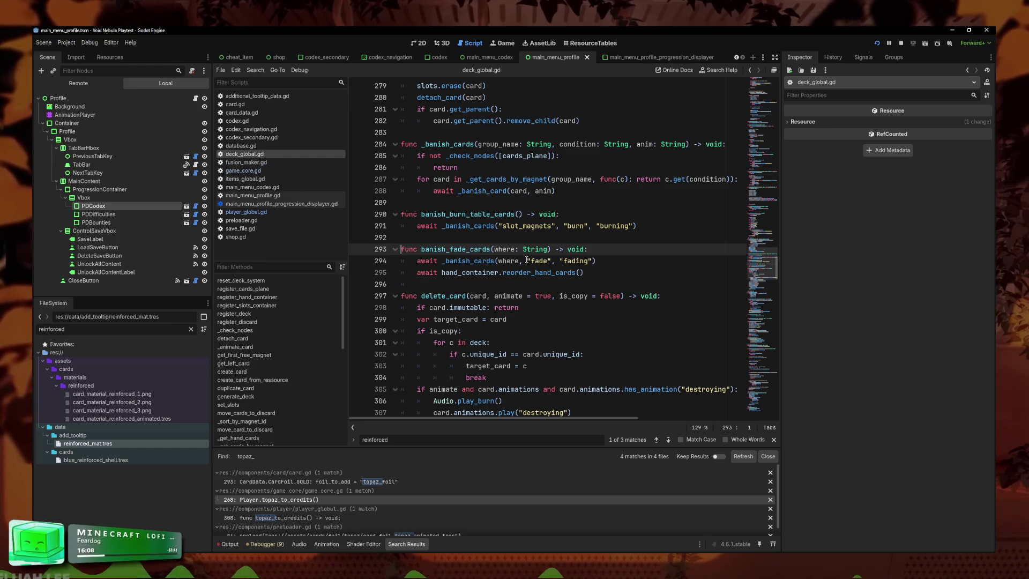
{"action": "left_click", "coordinate": [622, 262]}
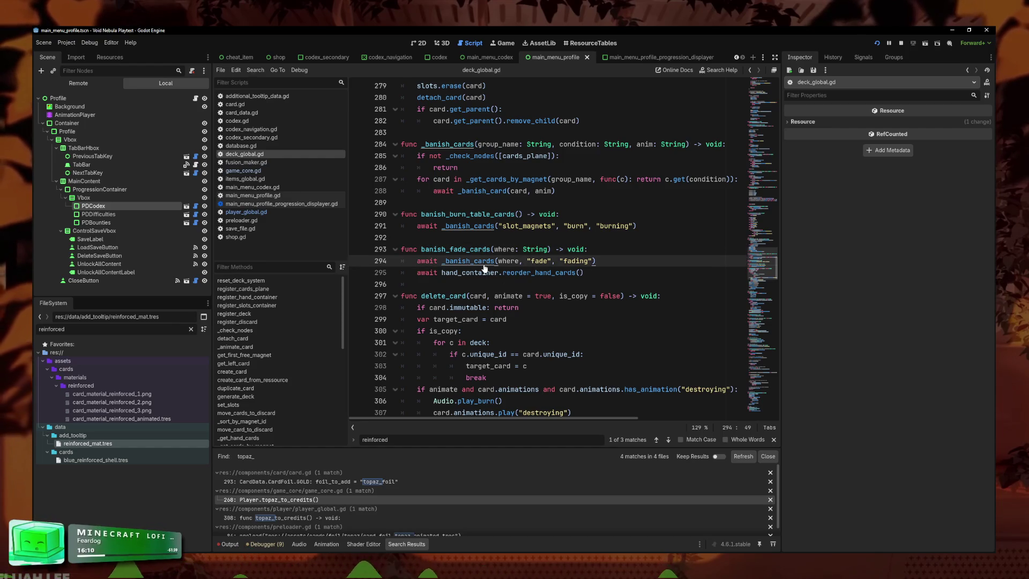
{"action": "left_click", "coordinate": [484, 262], "text": "ctrl"}
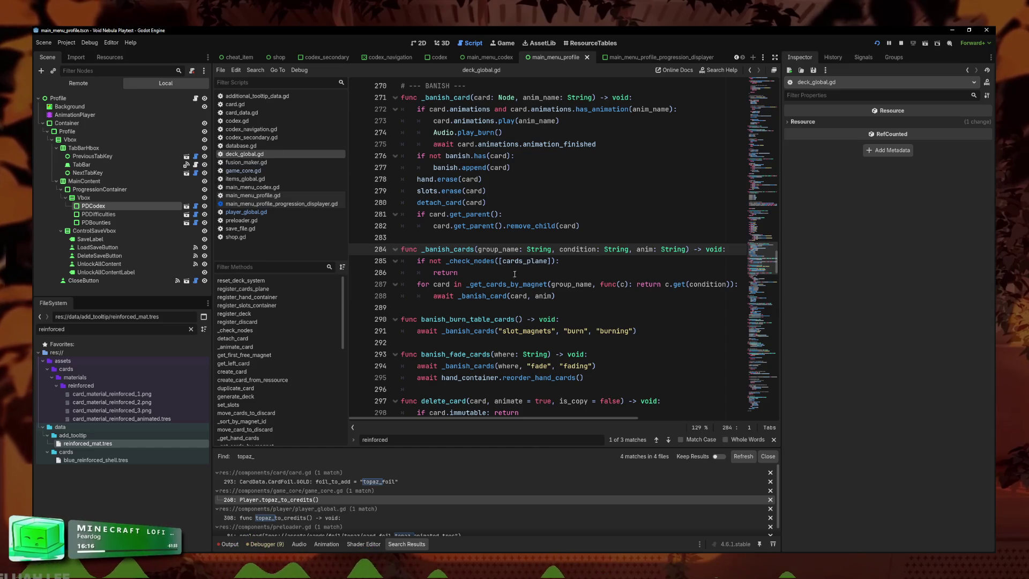
{"action": "left_click", "coordinate": [567, 282]}
{"action": "key", "text": "Up"}
{"action": "key", "text": "Up"}
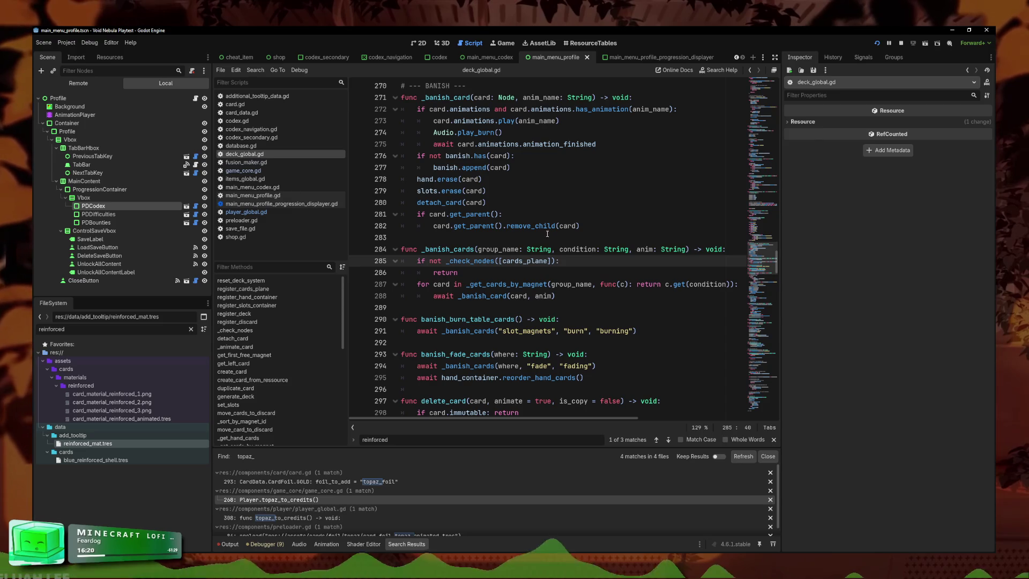
{"action": "left_click", "coordinate": [582, 296]}
{"action": "key", "text": "Up"}
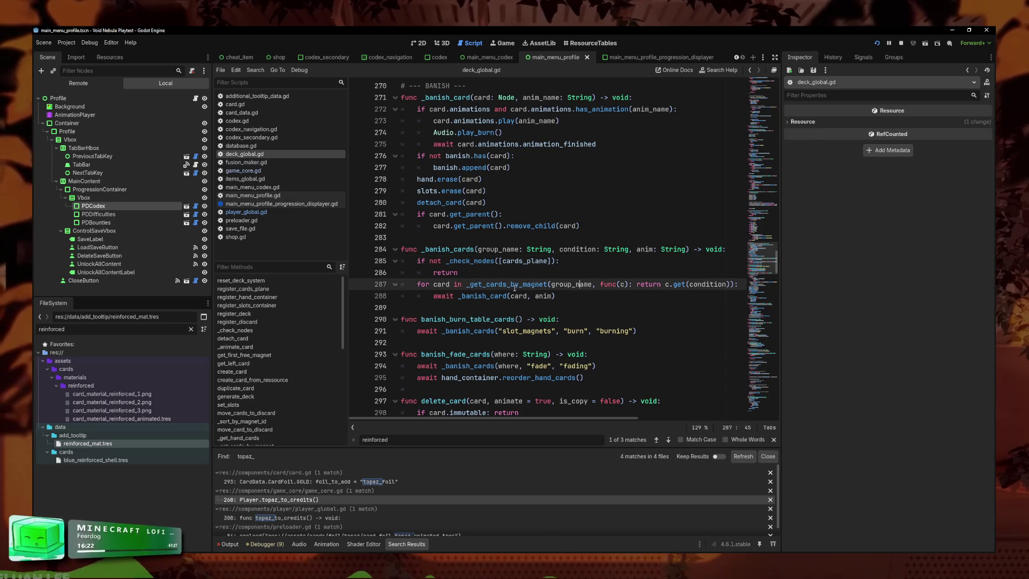
{"action": "left_click", "coordinate": [688, 285]}
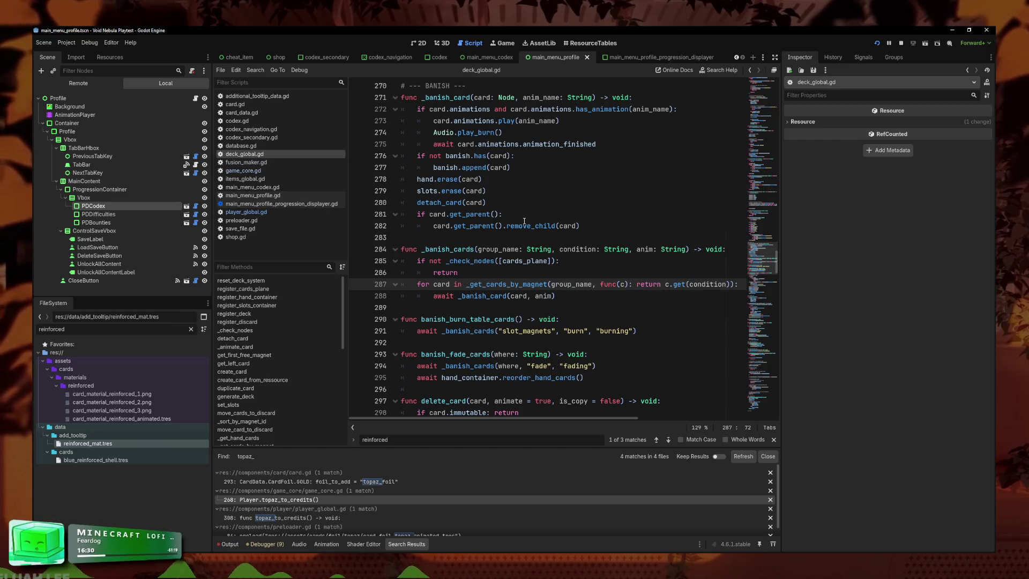
{"action": "left_click", "coordinate": [551, 226]}
- Return to end_turn_hand_to_discard and go to the banish_fade_cards definition again
{"action": "key", "text": "alt+Left"}
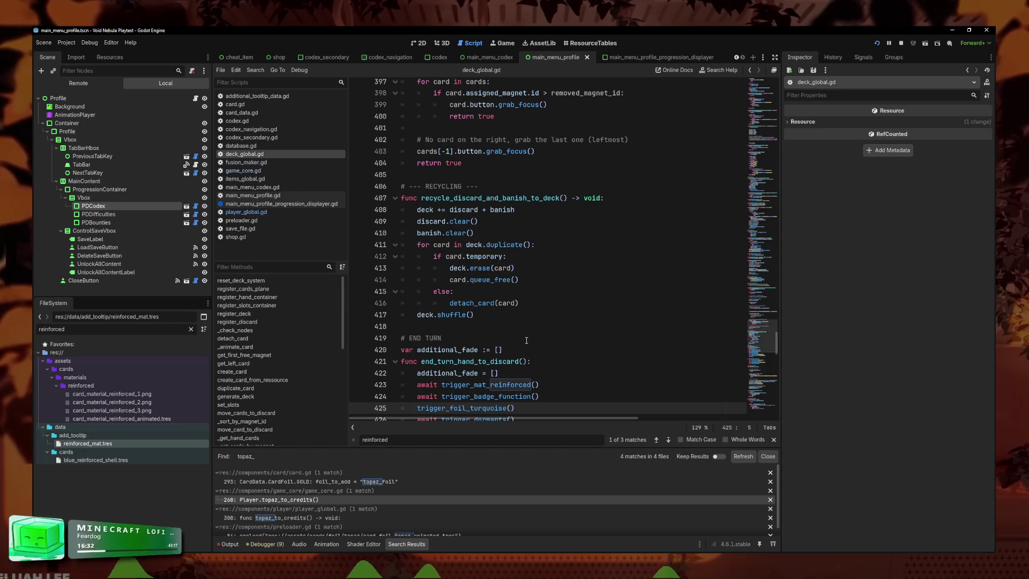
{"action": "scroll", "coordinate": [514, 386], "scroll_direction": "down", "scroll_amount": 4}
{"action": "type", "text": "await"}
{"action": "left_click", "coordinate": [502, 295]}
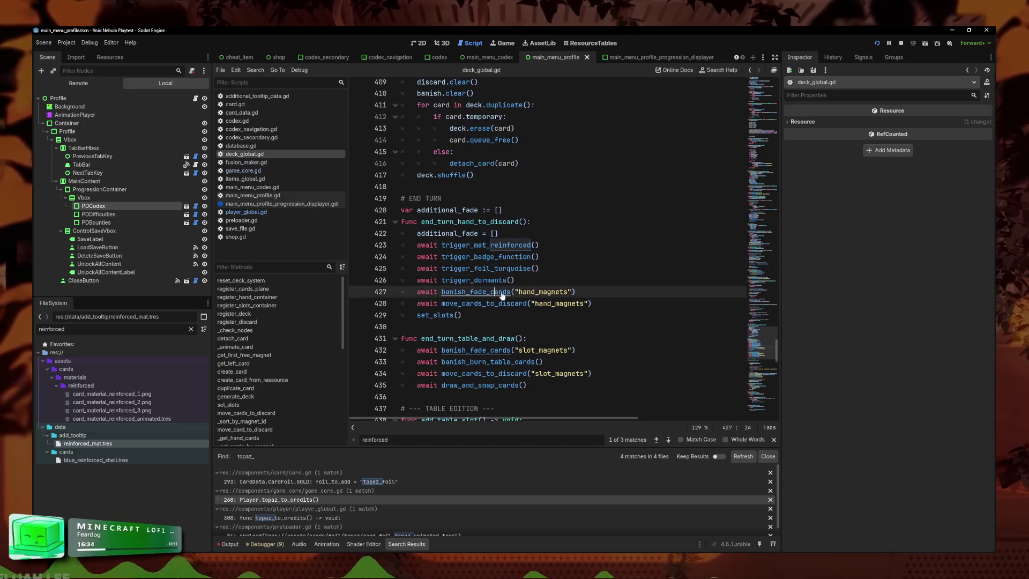
{"action": "left_click", "coordinate": [502, 295], "text": "ctrl"}
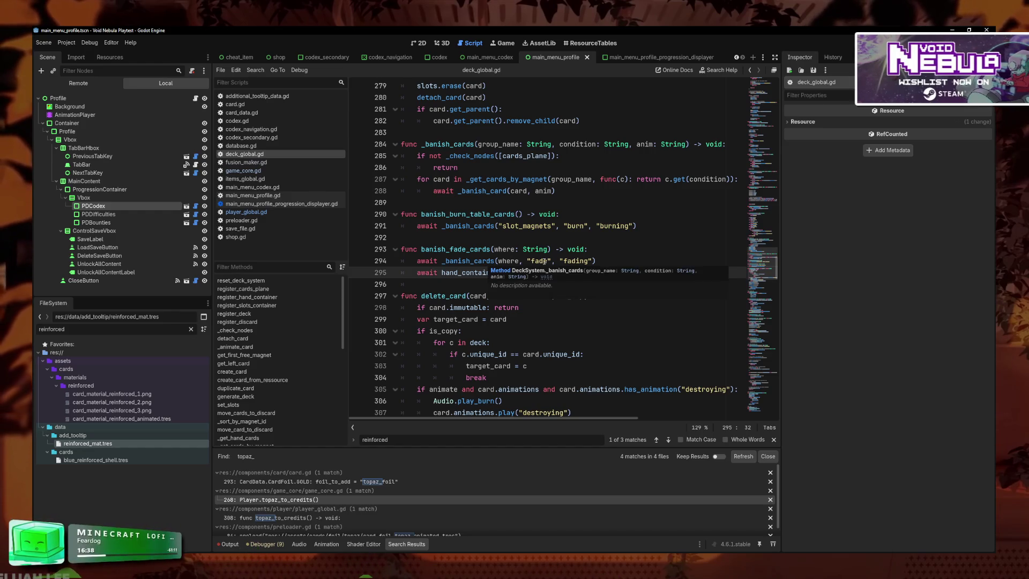
- Pass an extra true argument after fading in banish_fade_cards' _banish_cards call
{"action": "left_click", "coordinate": [594, 261]}
{"action": "type", "text": ", true"}
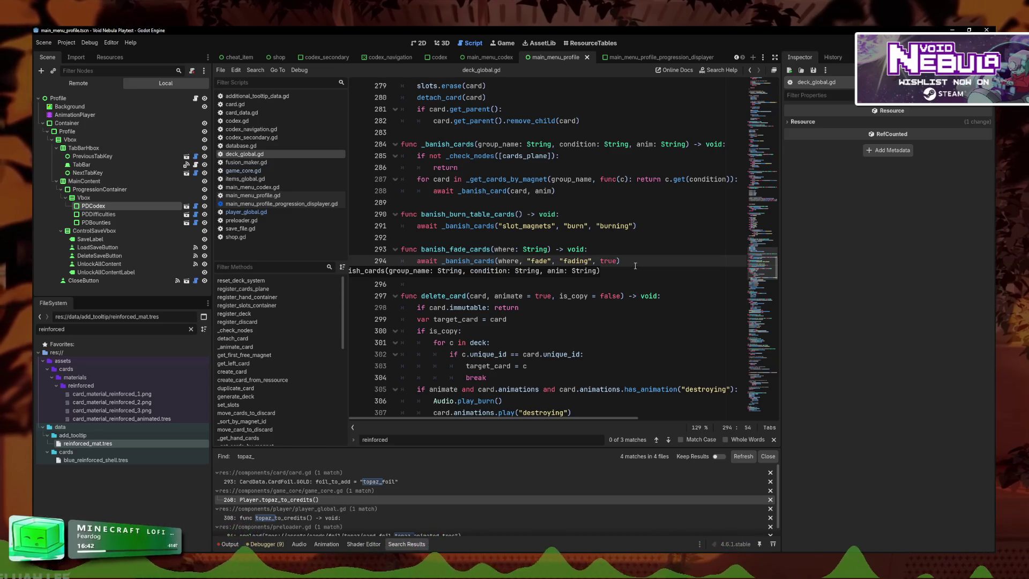
{"action": "left_click", "coordinate": [484, 261]}
{"action": "left_click", "coordinate": [484, 261], "text": "ctrl"}
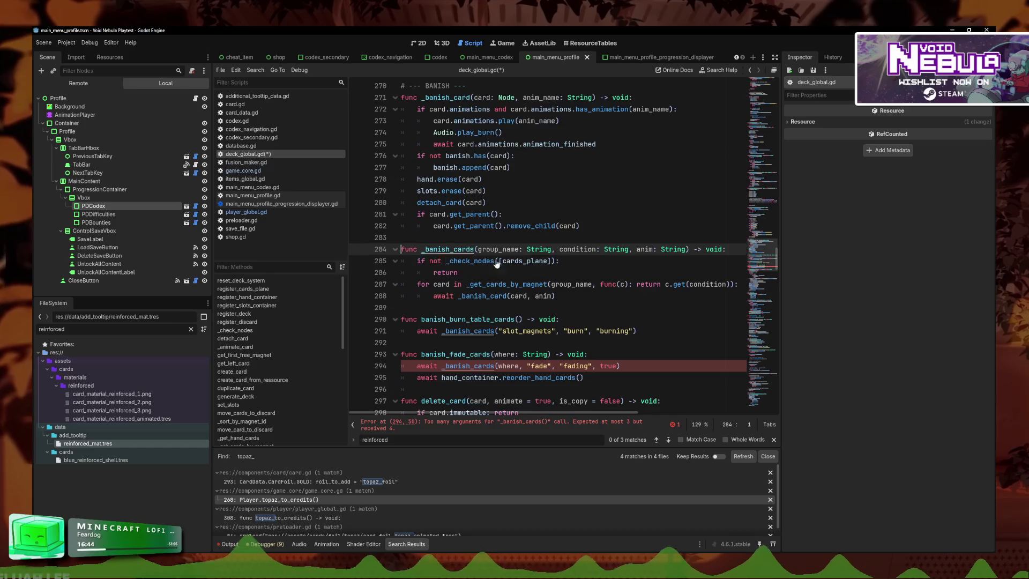
- Add an 'additional_fades: bool = false' parameter to _banish_cards and rename it to af
{"action": "left_click", "coordinate": [689, 249]}
{"action": "type", "text": ", additio"}
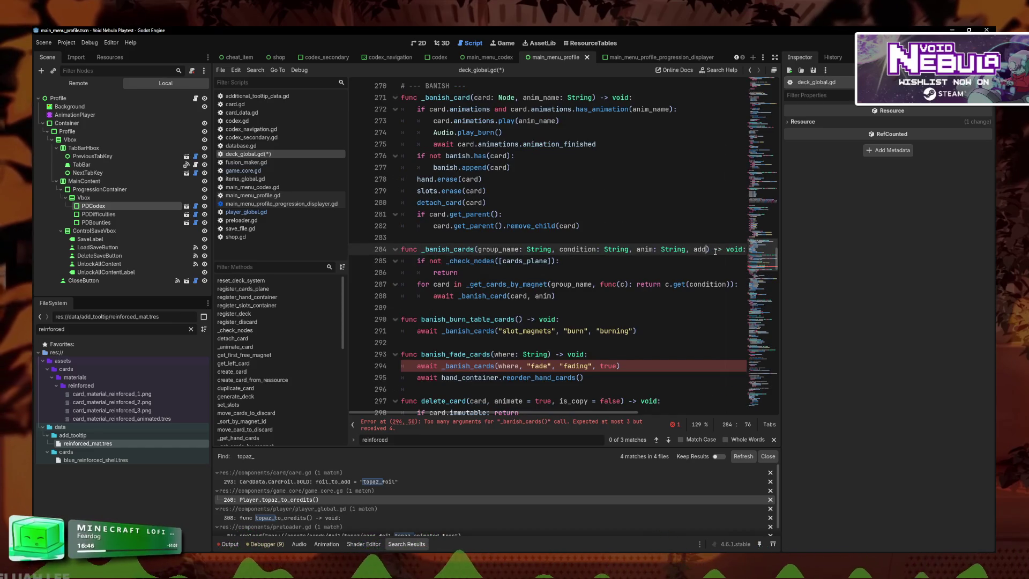
{"action": "type", "text": "nal_fades: boo"}
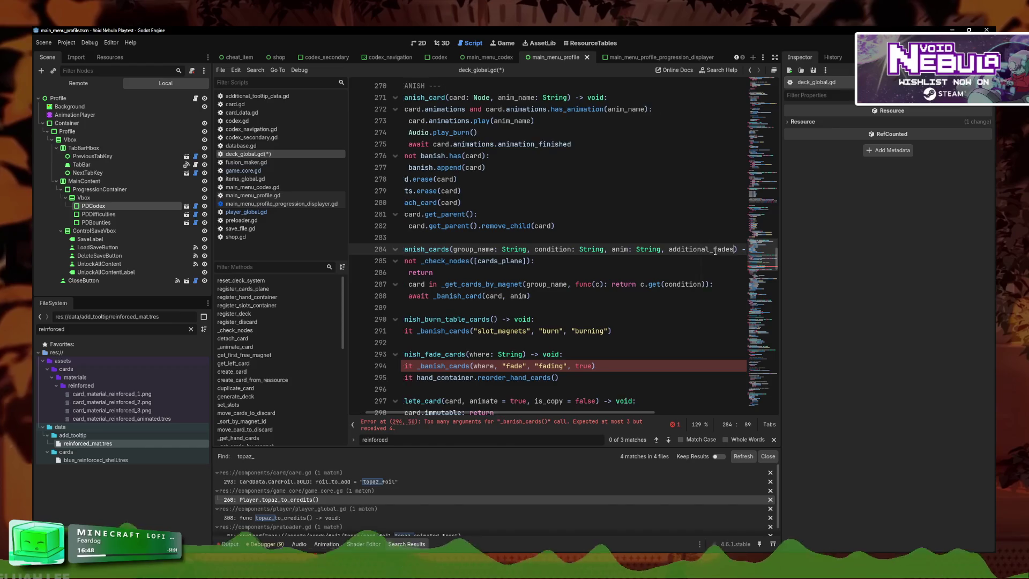
{"action": "type", "text": "l = false"}
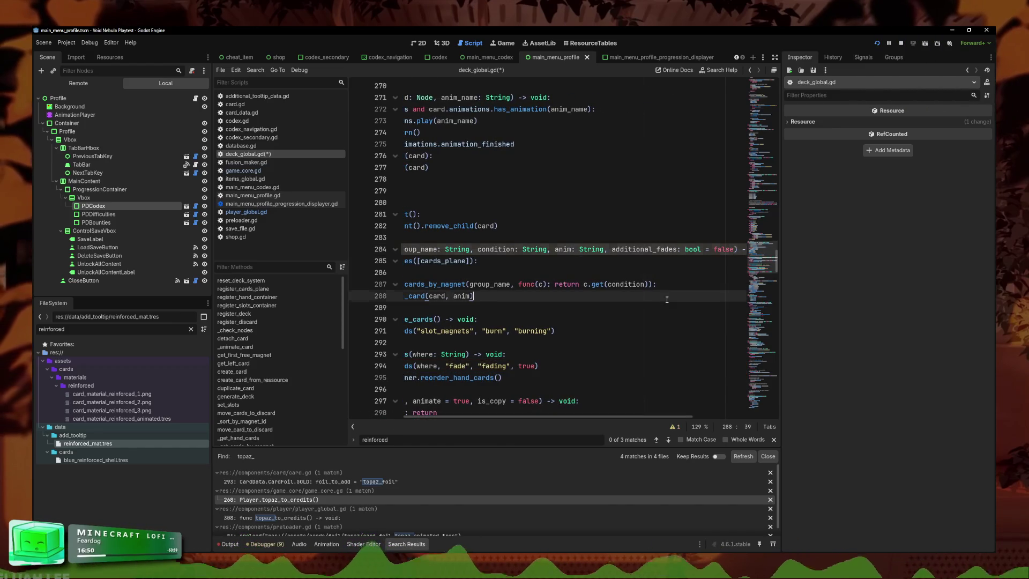
{"action": "left_click", "coordinate": [592, 327]}
{"action": "left_click", "coordinate": [657, 263]}
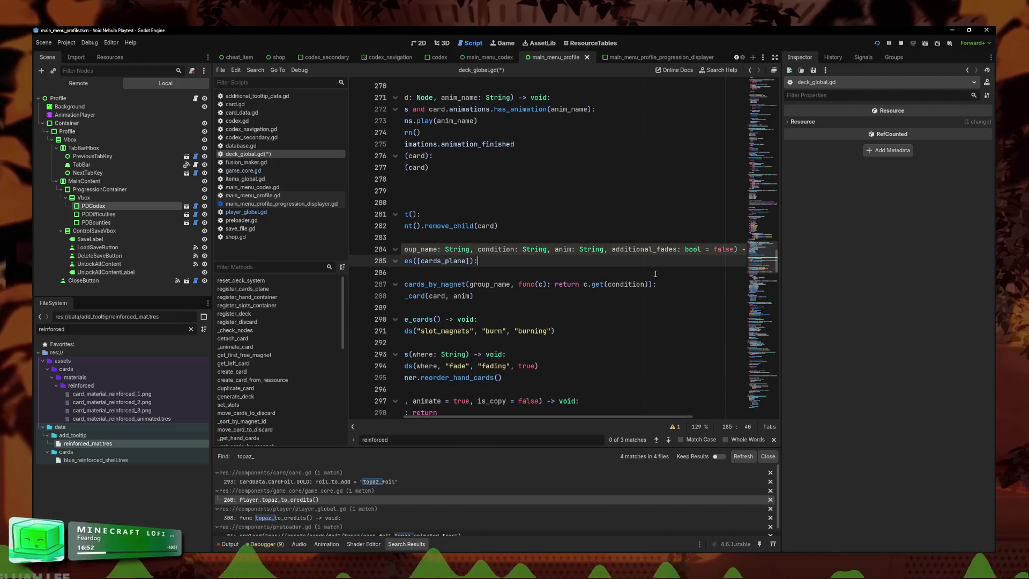
{"action": "double_click", "coordinate": [678, 248]}
{"action": "type", "text": "ad"}
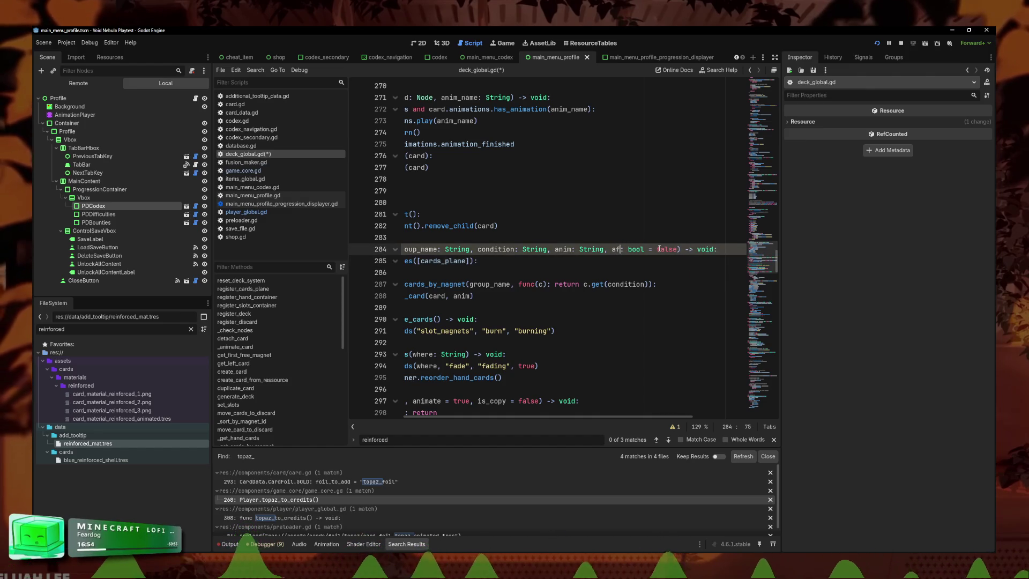
- Review banish_burn_table_cards and the filter condition on line 287
{"action": "left_click", "coordinate": [434, 319]}
{"action": "scroll", "coordinate": [534, 367], "scroll_direction": "down", "scroll_amount": 2}
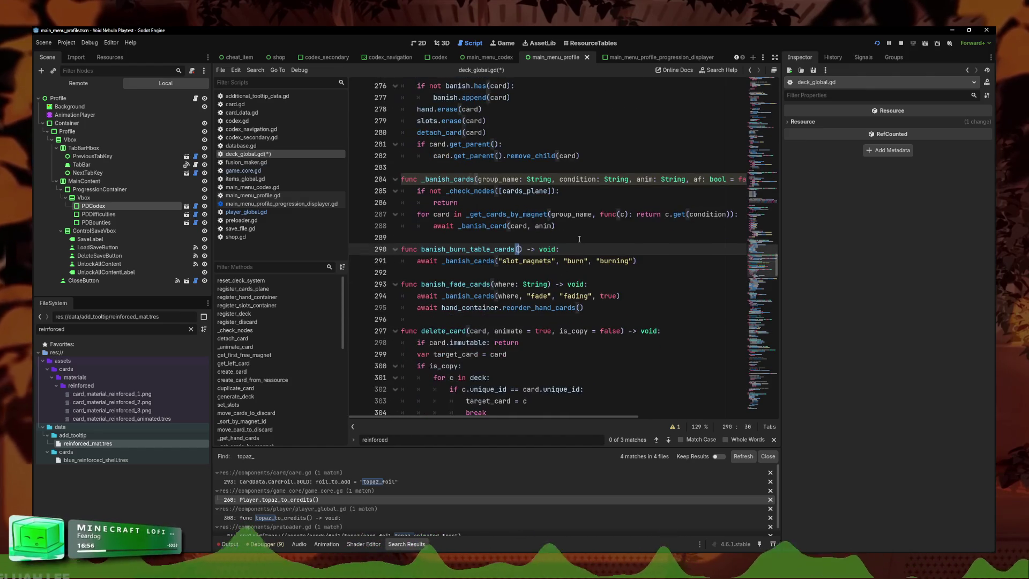
{"action": "left_click", "coordinate": [637, 226]}
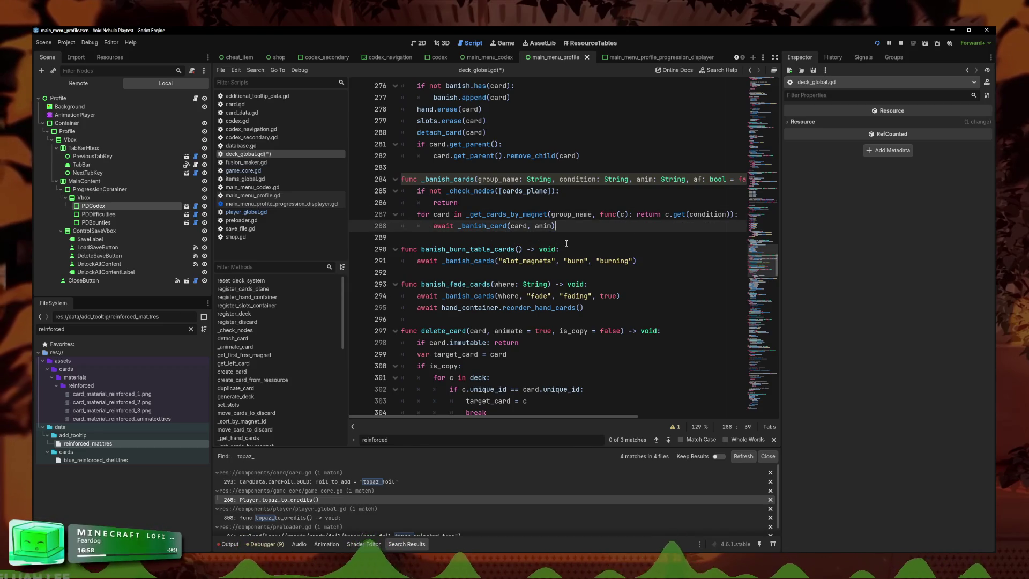
{"action": "left_click", "coordinate": [463, 217]}
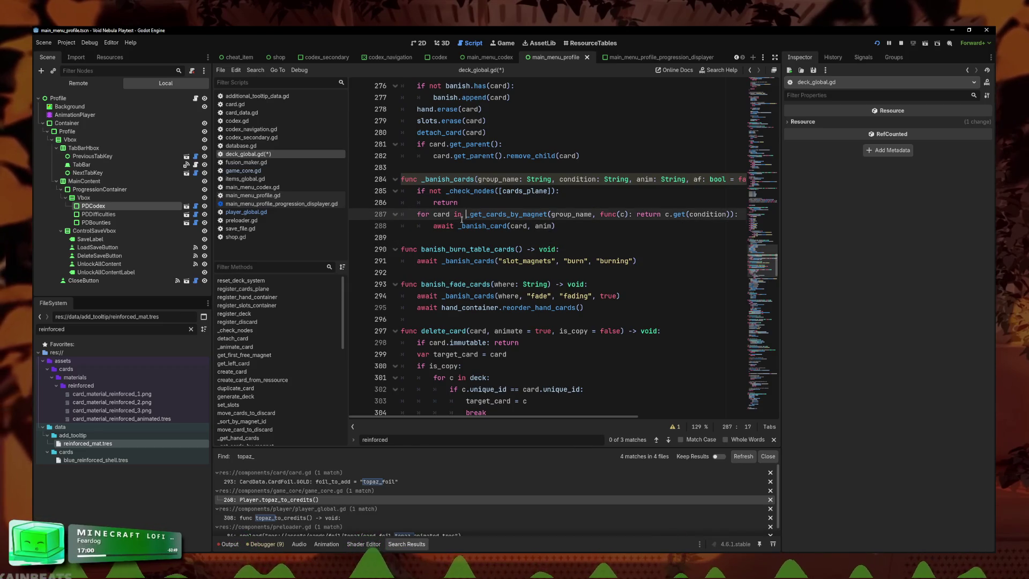
{"action": "left_click", "coordinate": [638, 214]}
{"action": "left_click", "coordinate": [716, 226]}
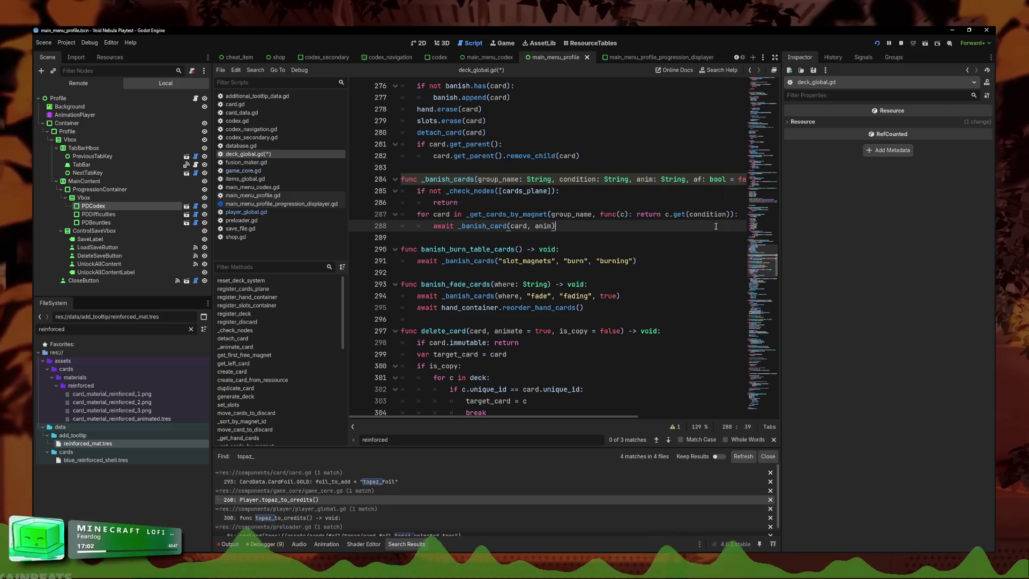
{"action": "left_click", "coordinate": [731, 217]}
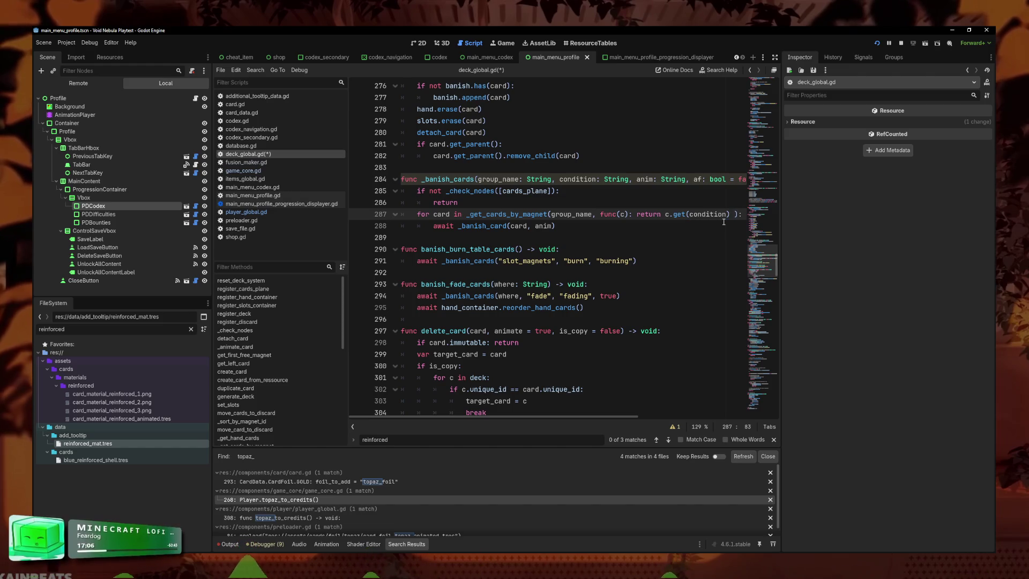
- Extend the line 287 filter with 'or (af and c in additional_fade)' and save deck_global.gd
{"action": "type", "text": "or "}
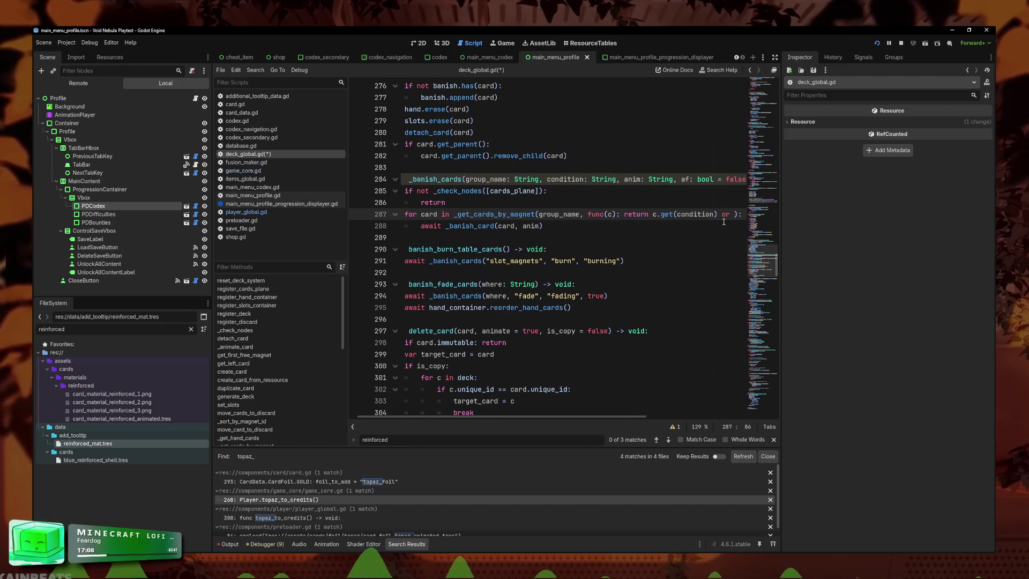
{"action": "type", "text": "c =="}
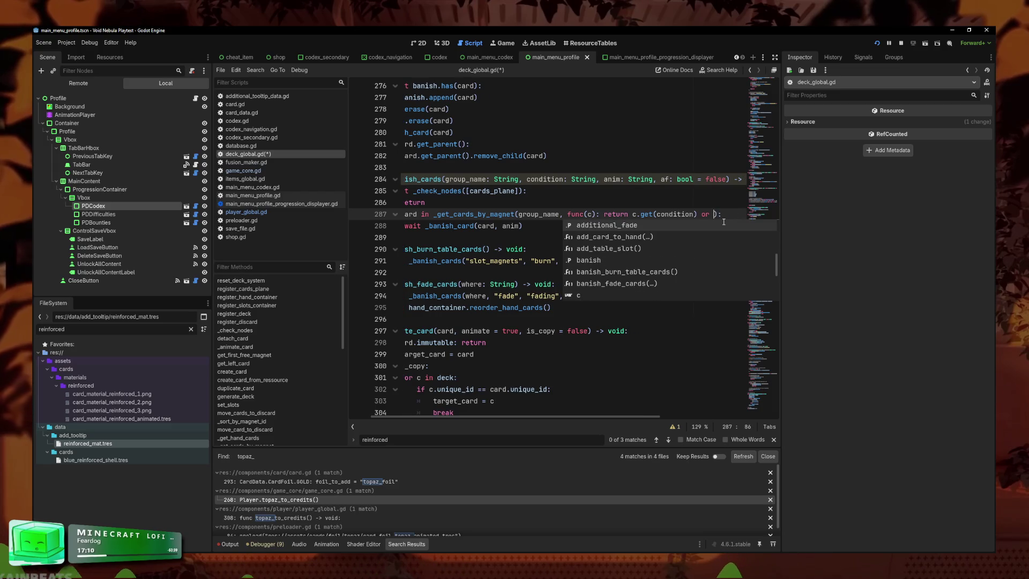
{"action": "key", "text": "BackSpace"}
{"action": "type", "text": "af"}
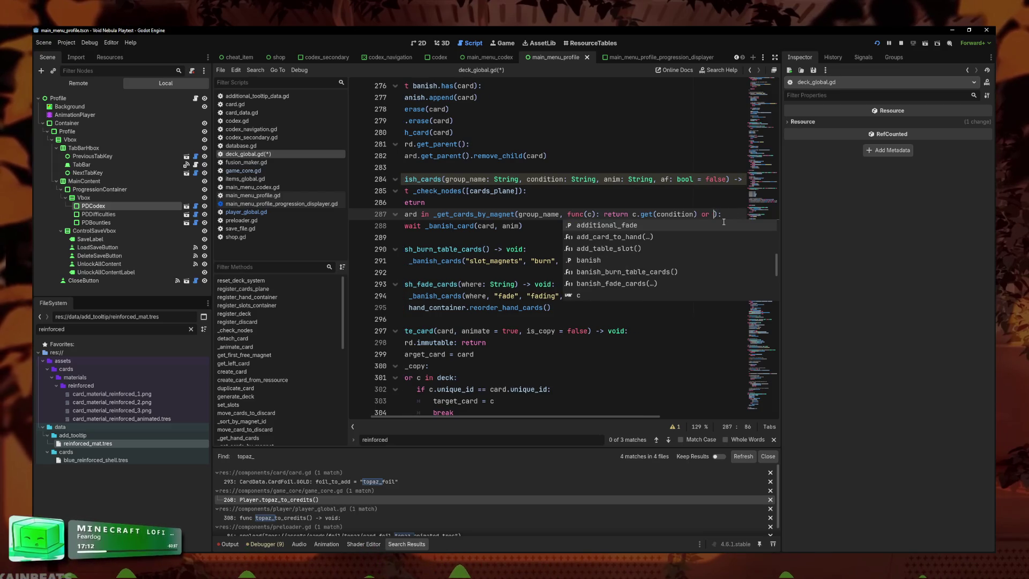
{"action": "key", "text": "Left"}
{"action": "key", "text": "Left"}
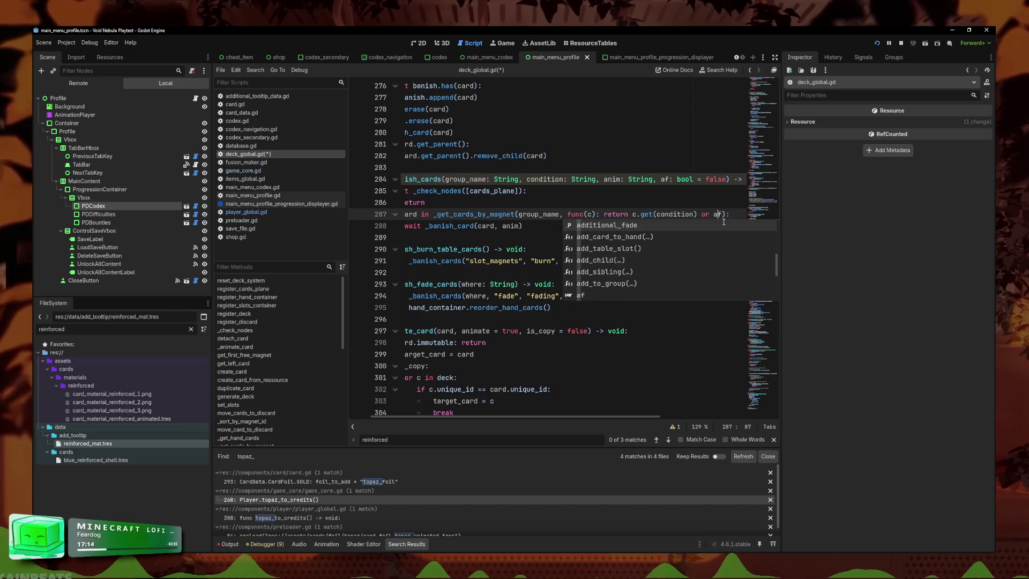
{"action": "type", "text": "(af and"}
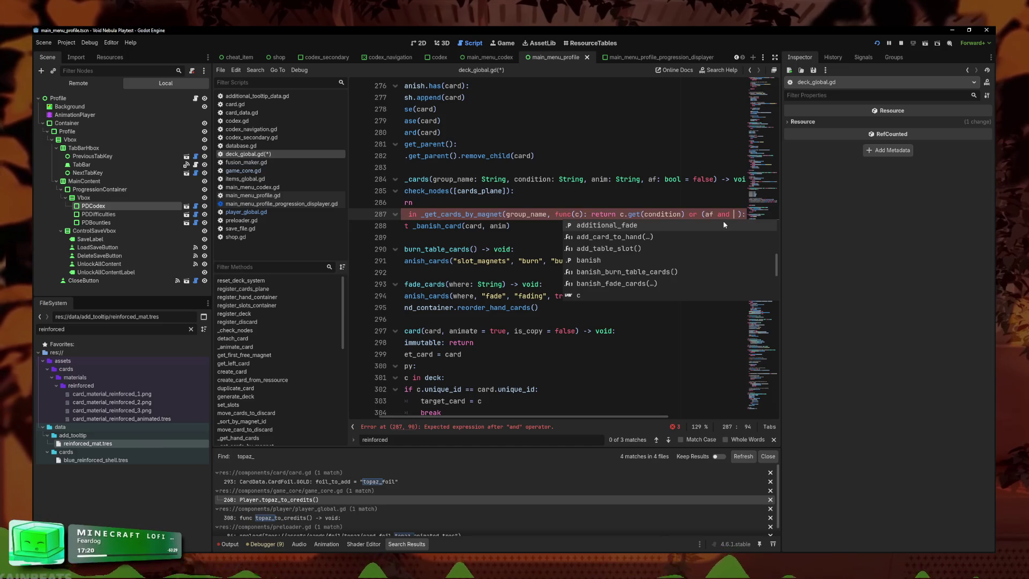
{"action": "type", "text": "c in ad"}
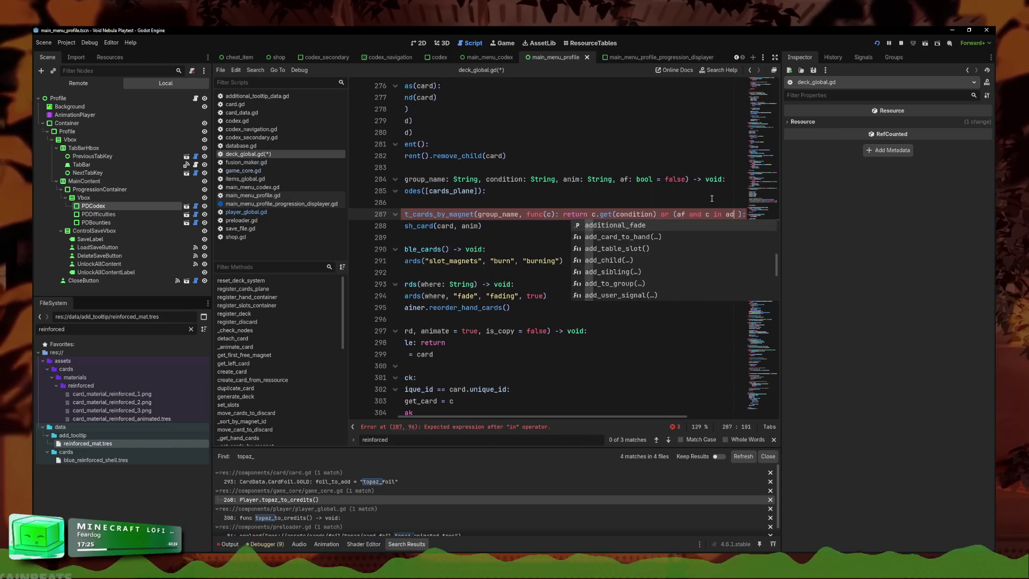
{"action": "key", "text": "Return"}
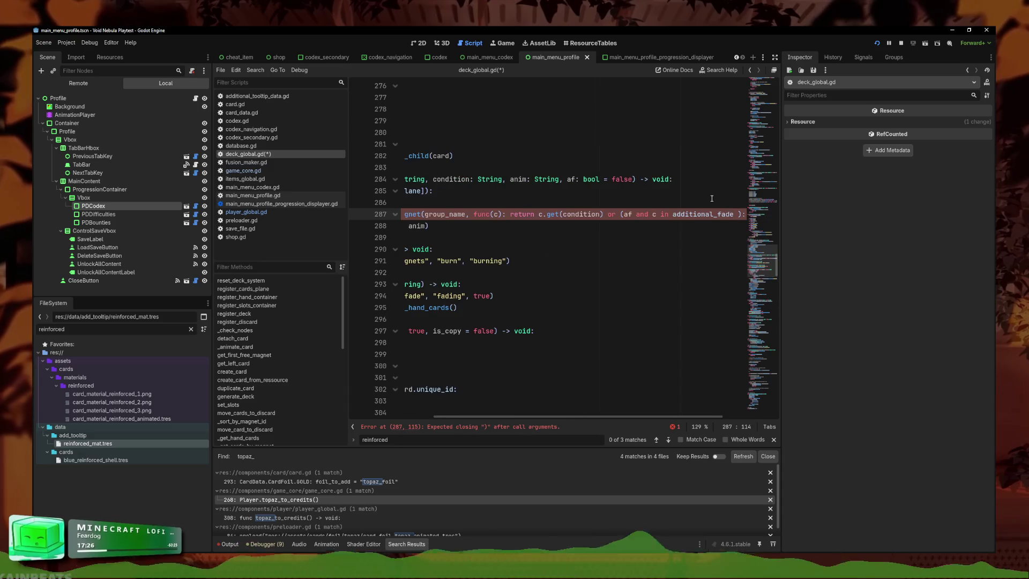
{"action": "type", "text": ")"}
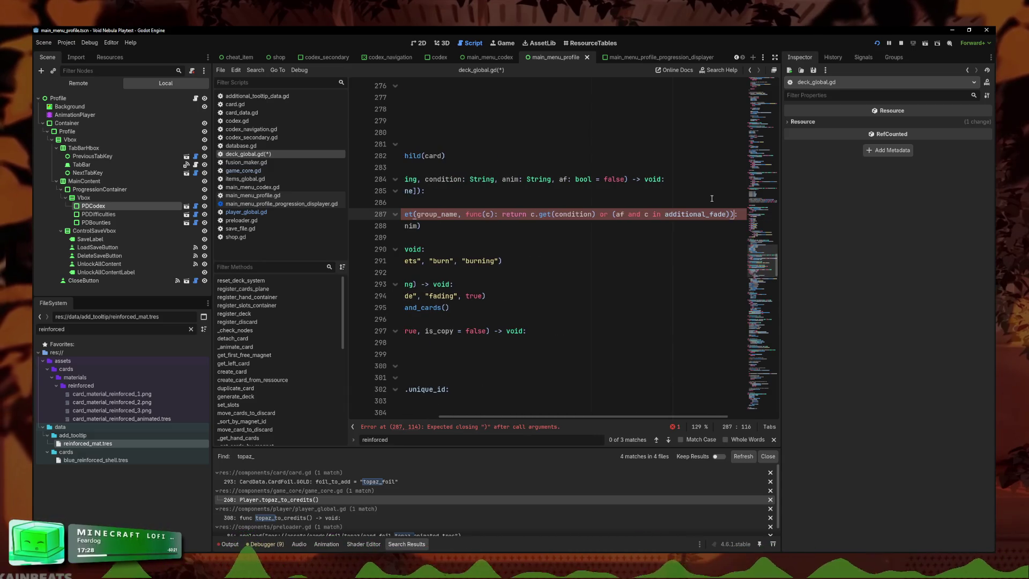
{"action": "key", "text": "ctrl+s"}
- Review the extended filter condition and its _get_cards_by_magnet call
{"action": "scroll", "coordinate": [617, 214], "scroll_direction": "left", "scroll_amount": 5}
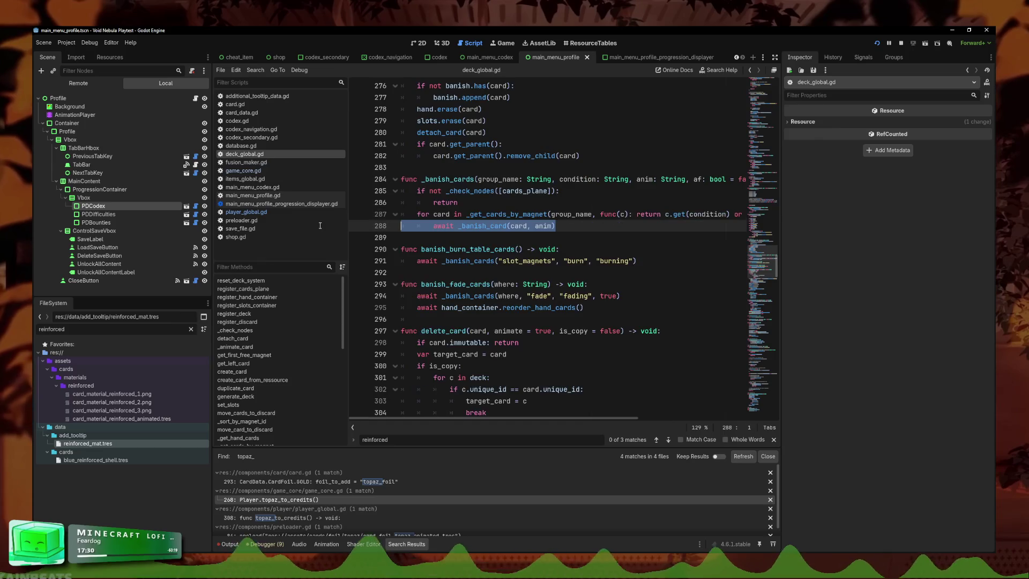
{"action": "left_click", "coordinate": [584, 214]}
{"action": "left_click_drag", "start_coordinate": [609, 215], "coordinate": [837, 215]}
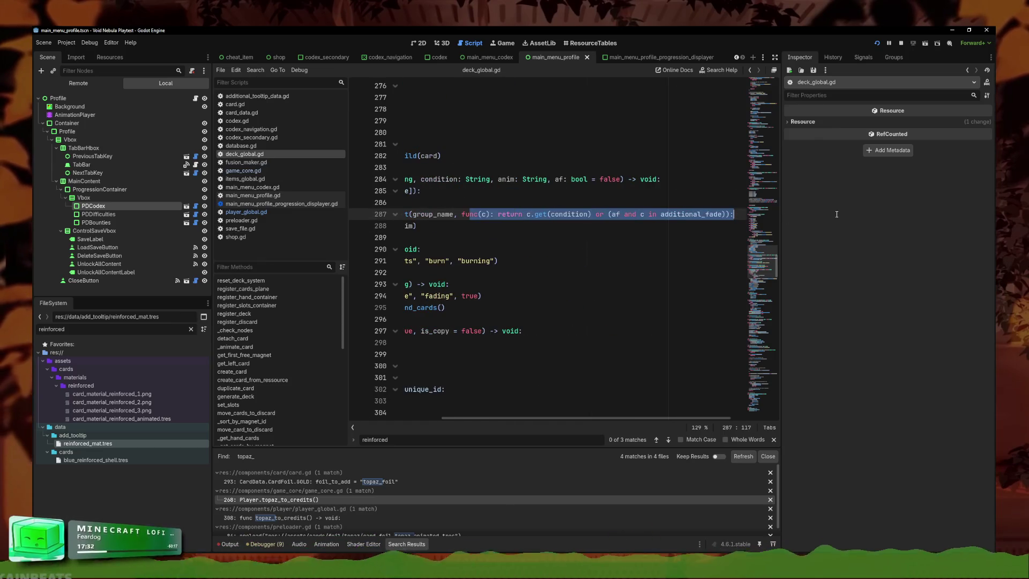
{"action": "key", "text": "Down"}
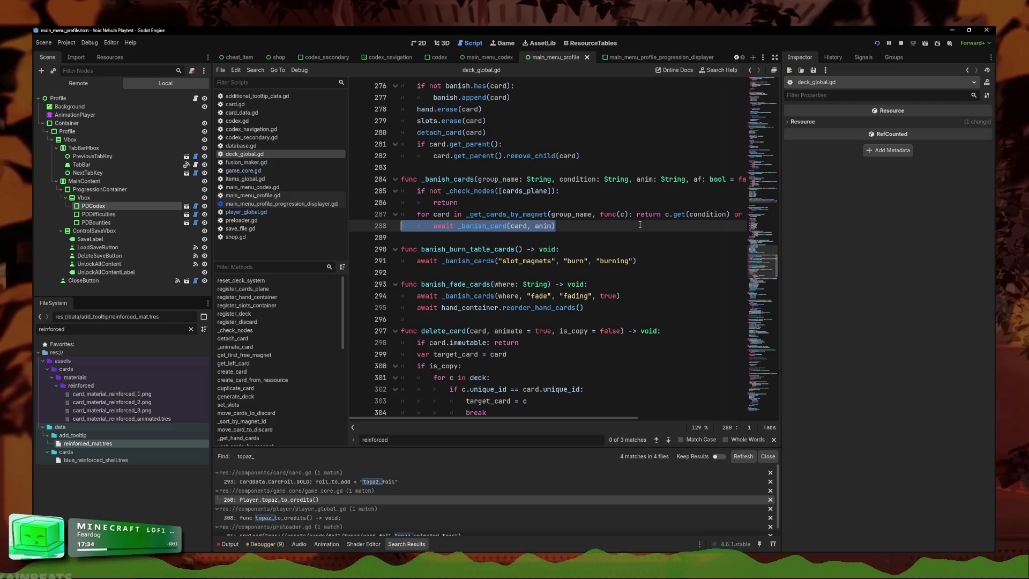
{"action": "left_click", "coordinate": [690, 214]}
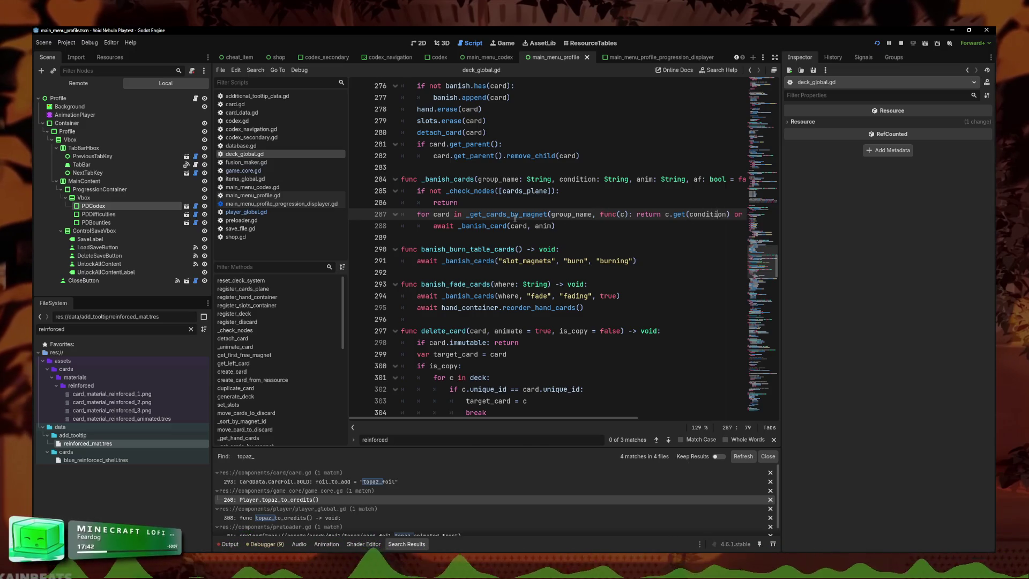
{"action": "left_click_drag", "start_coordinate": [689, 214], "coordinate": [776, 210]}
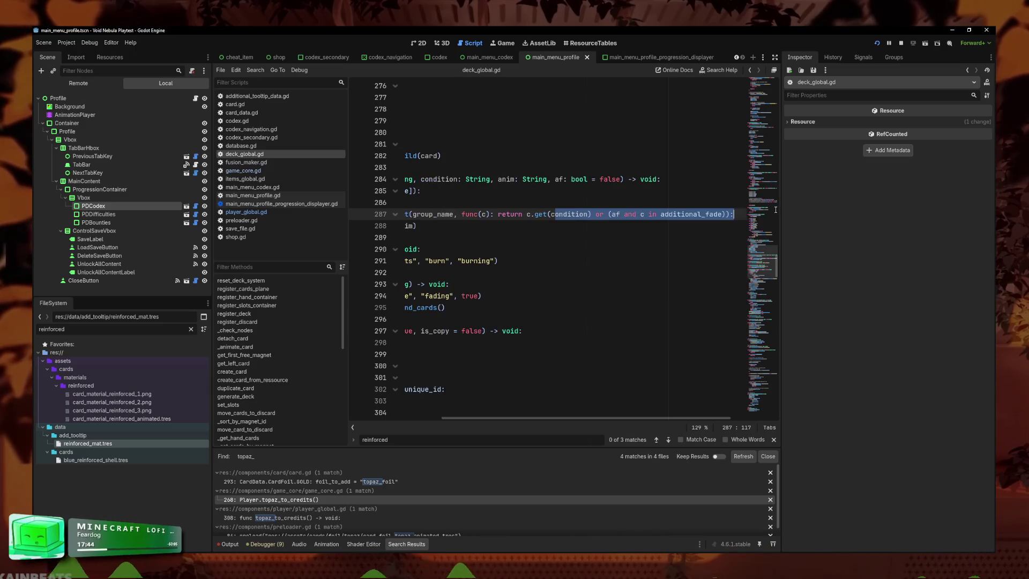
{"action": "left_click", "coordinate": [699, 216]}
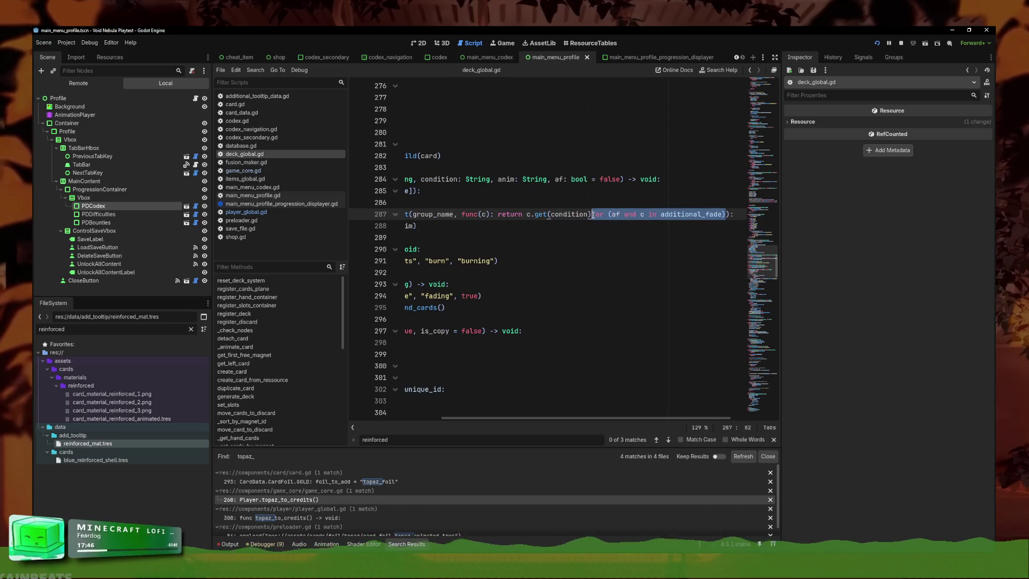
{"action": "left_click_drag", "start_coordinate": [593, 214], "coordinate": [405, 214]}
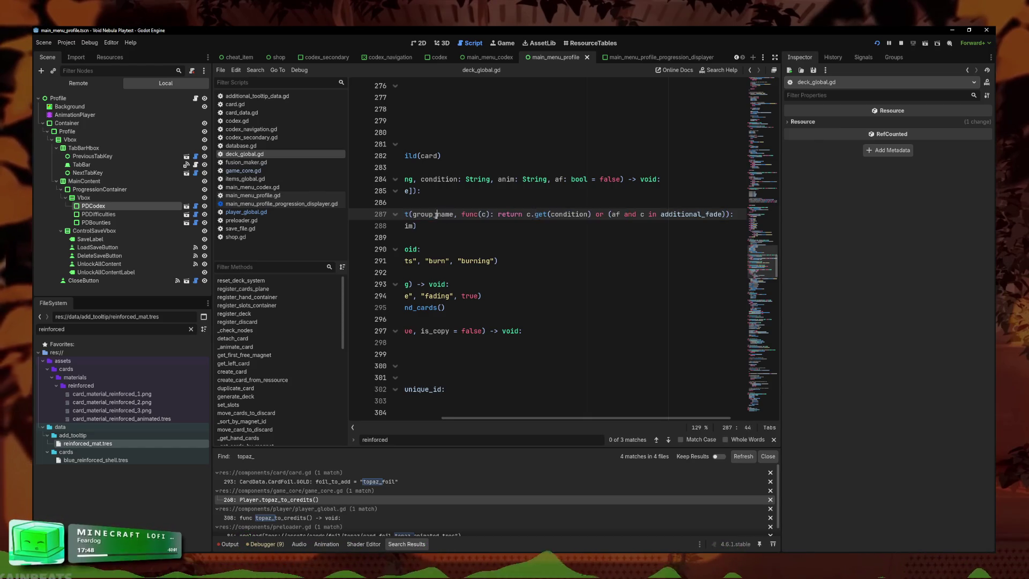
{"action": "left_click", "coordinate": [502, 214]}
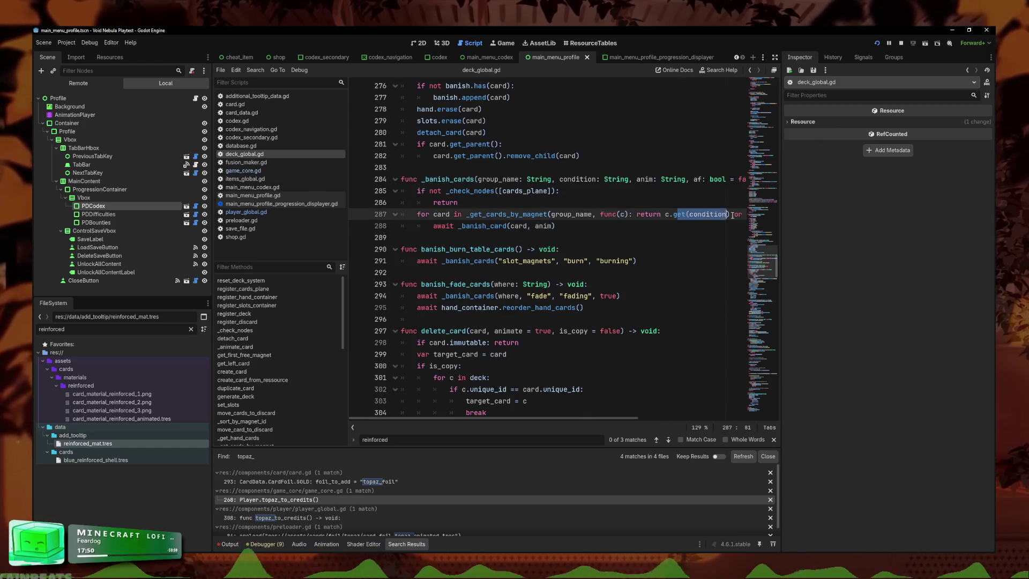
{"action": "scroll", "coordinate": [733, 215], "scroll_direction": "right", "scroll_amount": 3}
{"action": "left_click", "coordinate": [662, 214]}
{"action": "left_click_drag", "start_coordinate": [704, 214], "coordinate": [465, 214]}
{"action": "left_click_drag", "start_coordinate": [603, 214], "coordinate": [408, 214]}
{"action": "left_click", "coordinate": [545, 214], "text": "ctrl"}
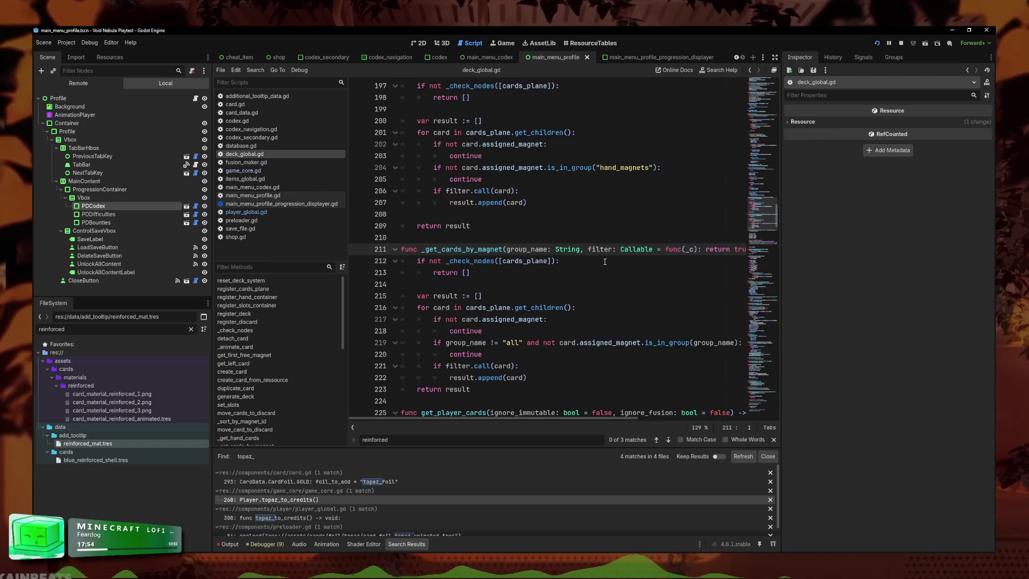
- Inspect the group membership check on line 219, recheck the filter, then open card_data.gd
{"action": "left_click_drag", "start_coordinate": [641, 257], "coordinate": [745, 252]}
{"action": "left_click_drag", "start_coordinate": [472, 261], "coordinate": [378, 265]}
{"action": "left_click", "coordinate": [467, 261]}
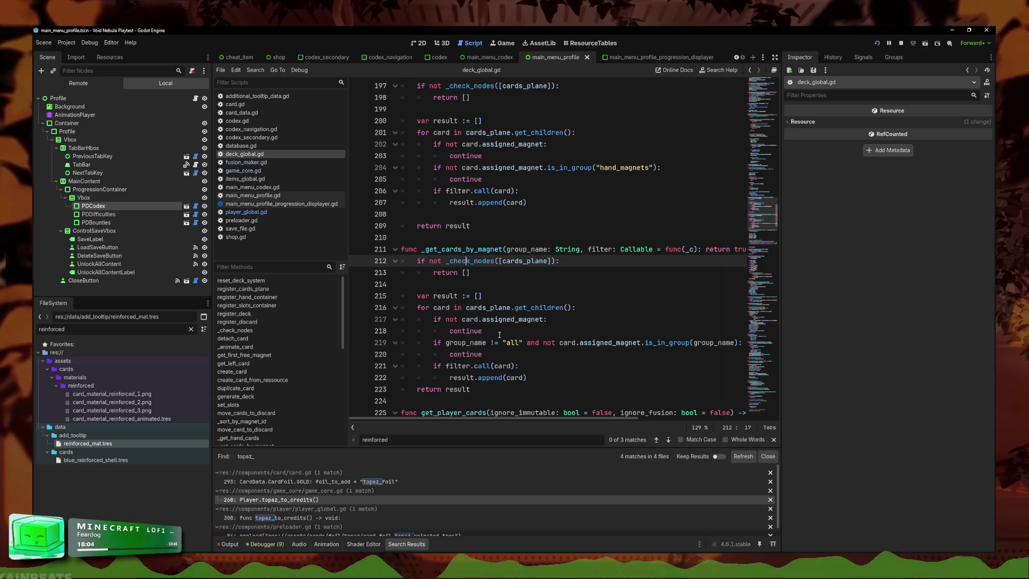
{"action": "left_click", "coordinate": [570, 343]}
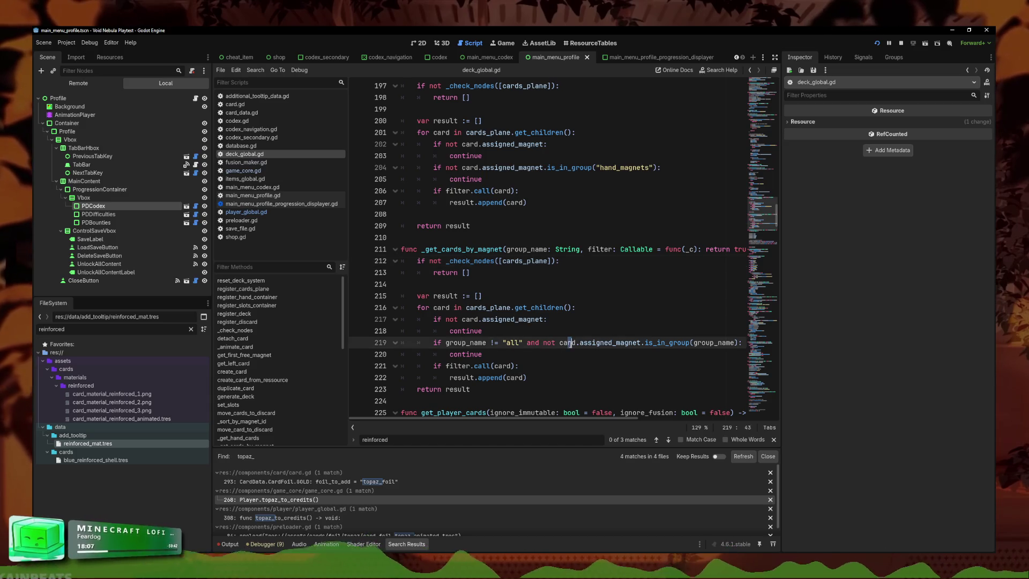
{"action": "left_click", "coordinate": [735, 342]}
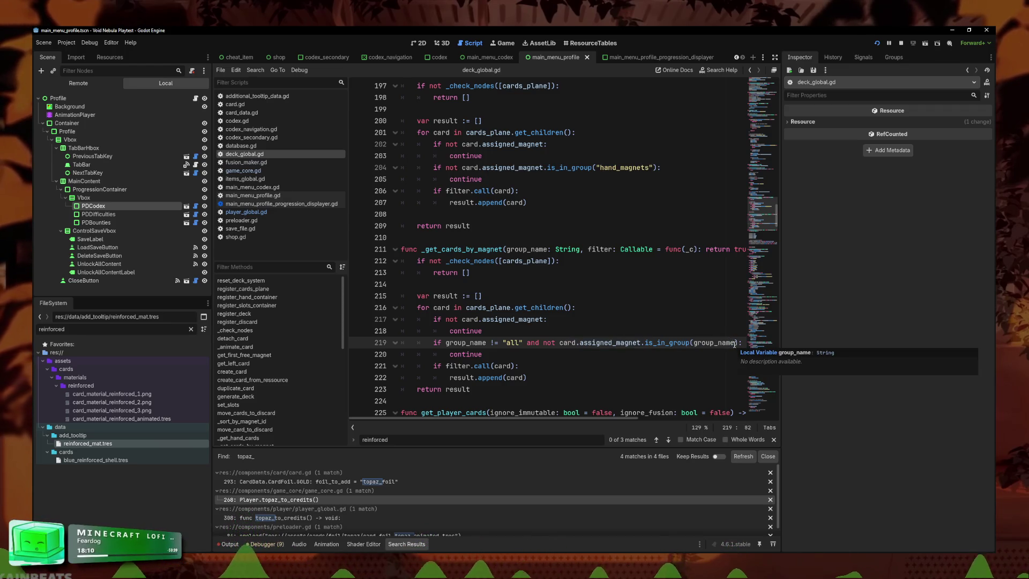
{"action": "left_click", "coordinate": [593, 342]}
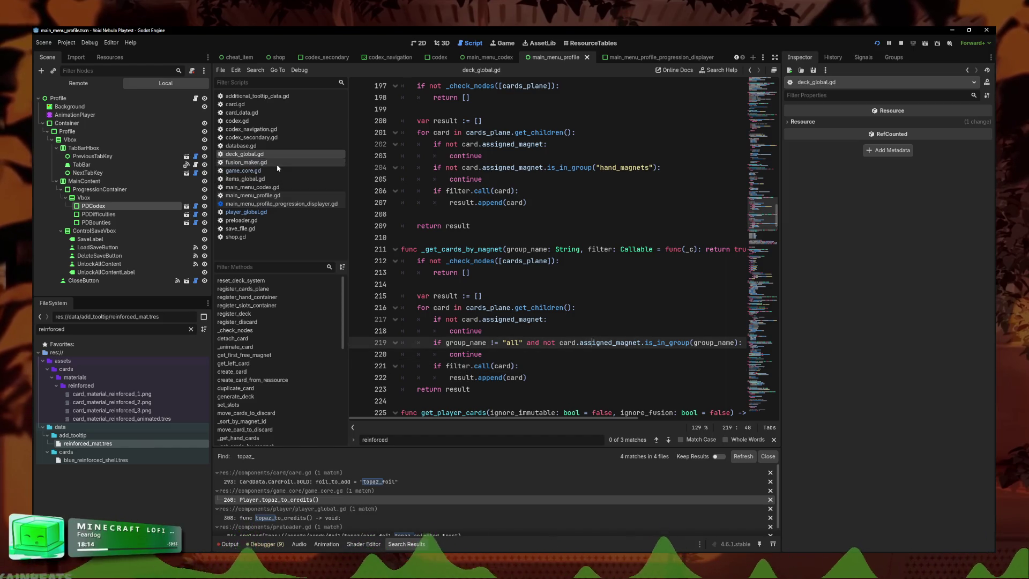
{"action": "left_click", "coordinate": [548, 261]}
{"action": "scroll", "coordinate": [635, 289], "scroll_direction": "down", "scroll_amount": 20}
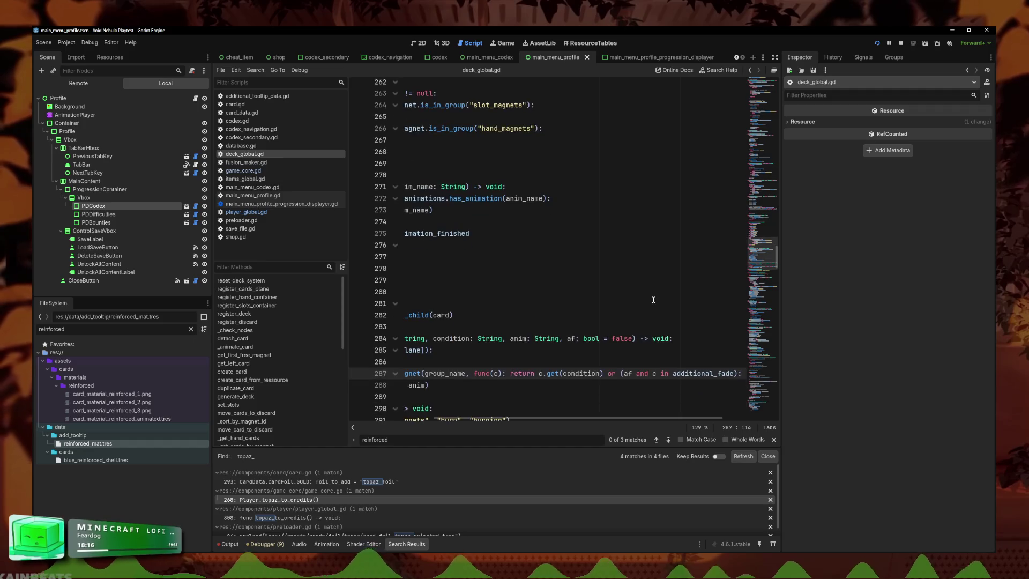
{"action": "scroll", "coordinate": [654, 300], "scroll_direction": "down", "scroll_amount": 1}
{"action": "left_click", "coordinate": [615, 304]}
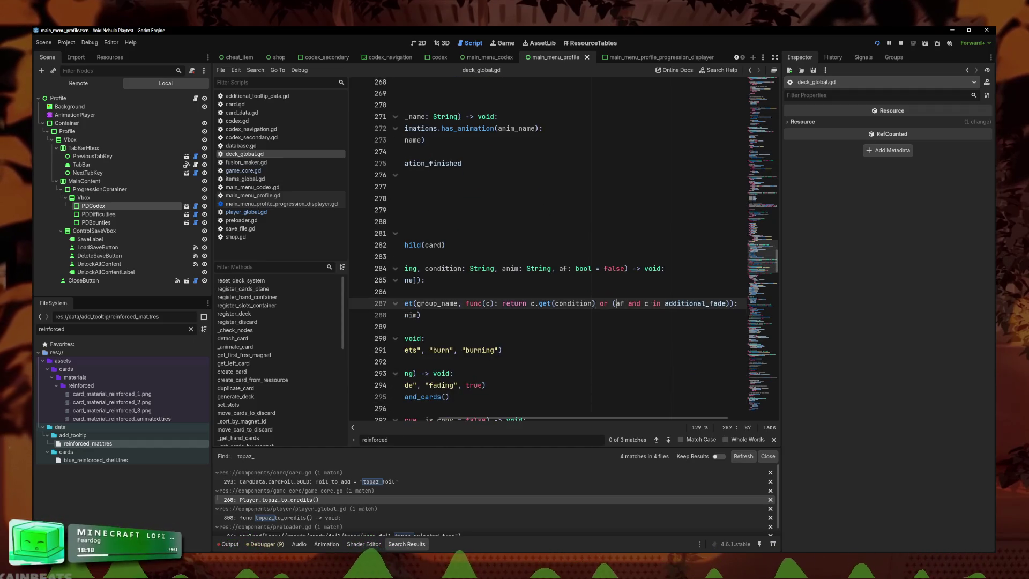
{"action": "mouse_move", "coordinate": [490, 303]}
{"action": "left_mouse_down"}
{"action": "mouse_move", "coordinate": [740, 303]}
{"action": "mouse_move", "coordinate": [542, 309]}
{"action": "left_mouse_up"}
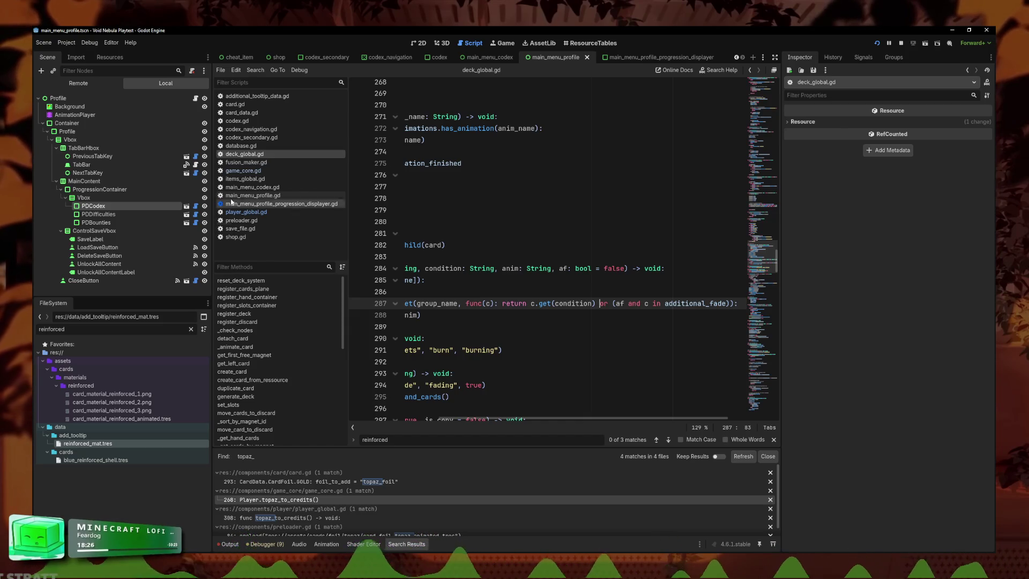
{"action": "left_click", "coordinate": [241, 114]}
- Filter the FileSystem for 'faceless' and open the Faceless character data
{"action": "left_click", "coordinate": [493, 273]}
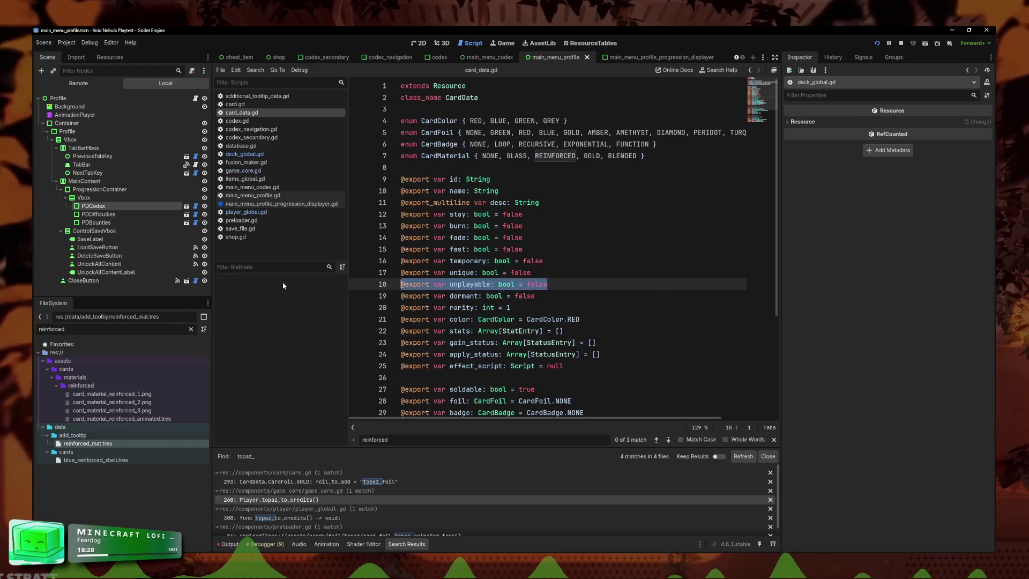
{"action": "left_click", "coordinate": [278, 196]}
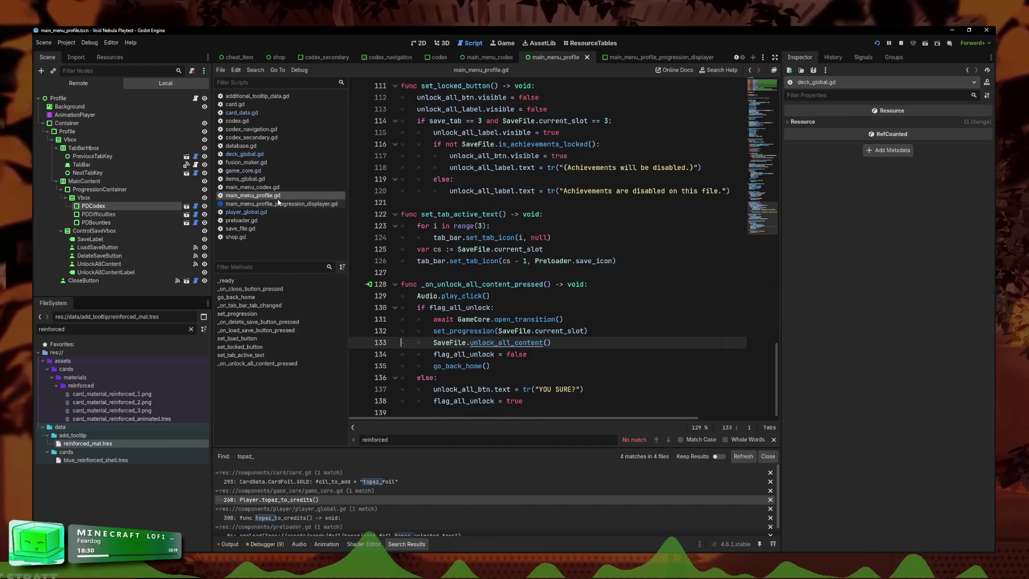
{"action": "left_click", "coordinate": [265, 229]}
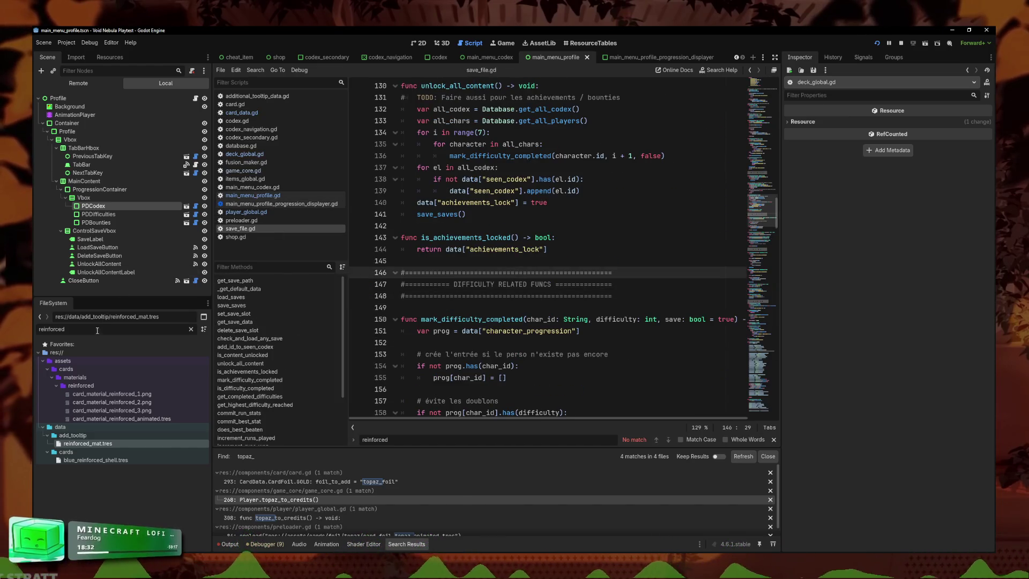
{"action": "type", "text": "faceless"}
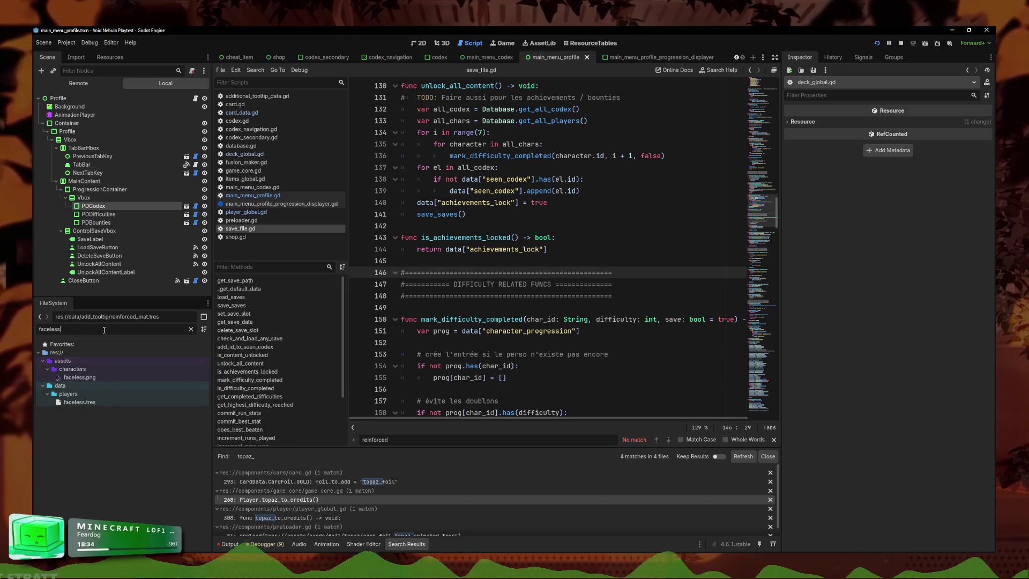
{"action": "left_click", "coordinate": [79, 402]}
{"action": "left_click", "coordinate": [568, 249]}
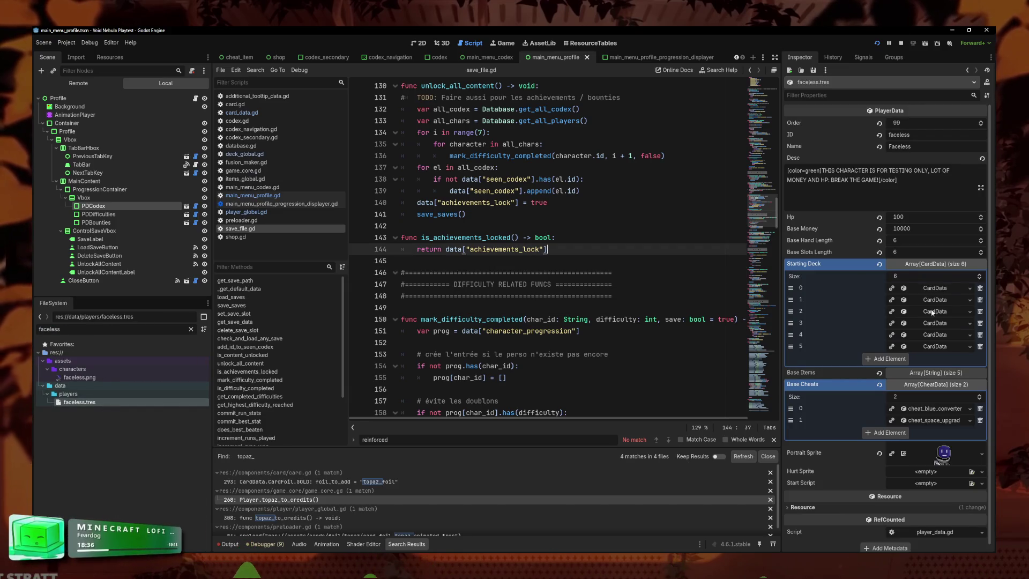
- Make each Starting Deck CardData entry unique
{"action": "left_click", "coordinate": [972, 301]}
{"action": "left_click", "coordinate": [970, 312]}
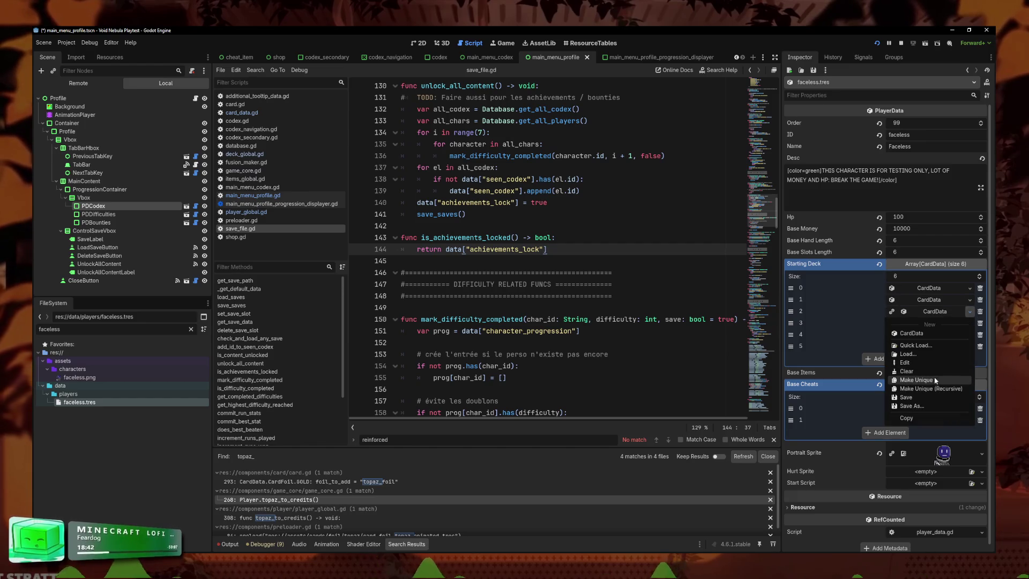
{"action": "left_click", "coordinate": [971, 323]}
{"action": "left_click", "coordinate": [920, 392]}
{"action": "left_click", "coordinate": [970, 335]}
{"action": "left_click", "coordinate": [920, 404]}
{"action": "left_click", "coordinate": [971, 346]}
{"action": "left_click", "coordinate": [919, 416]}
- Give the first card Turquoise foil and the second Reinforced material with Turquoise foil
{"action": "left_click", "coordinate": [929, 288]}
{"action": "scroll", "coordinate": [957, 423], "scroll_direction": "down", "scroll_amount": 5}
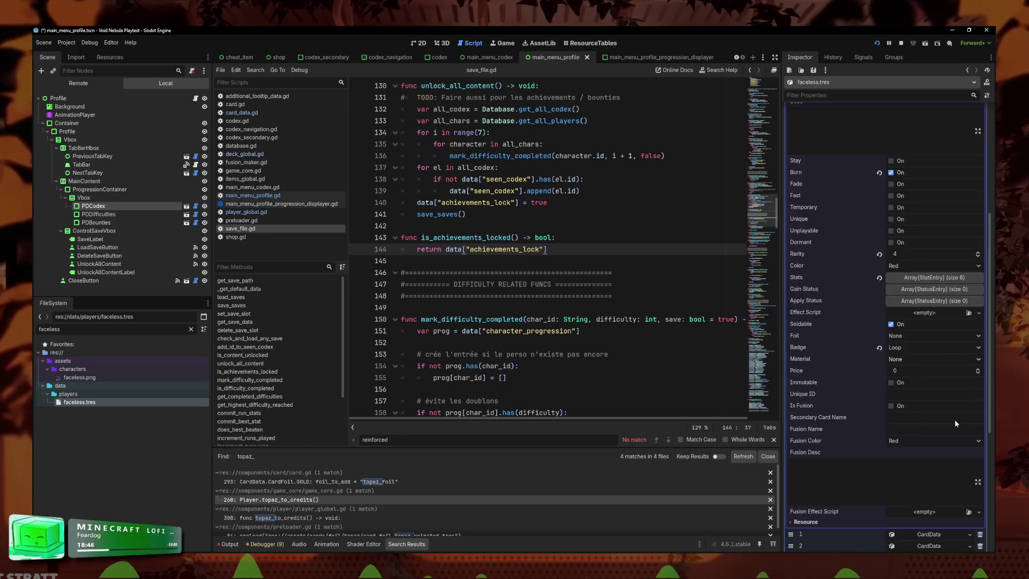
{"action": "left_click", "coordinate": [911, 335]}
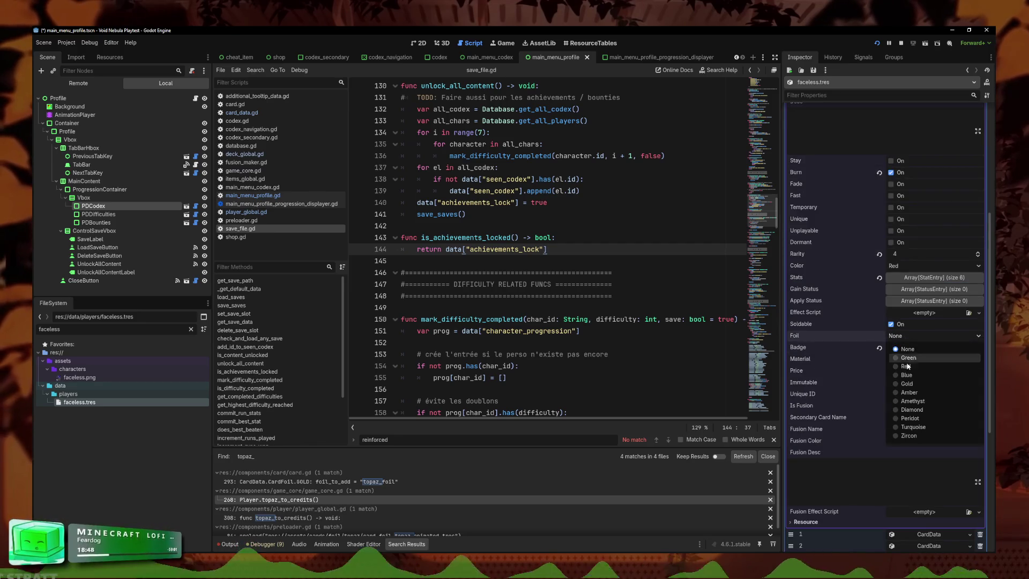
{"action": "left_click", "coordinate": [914, 428]}
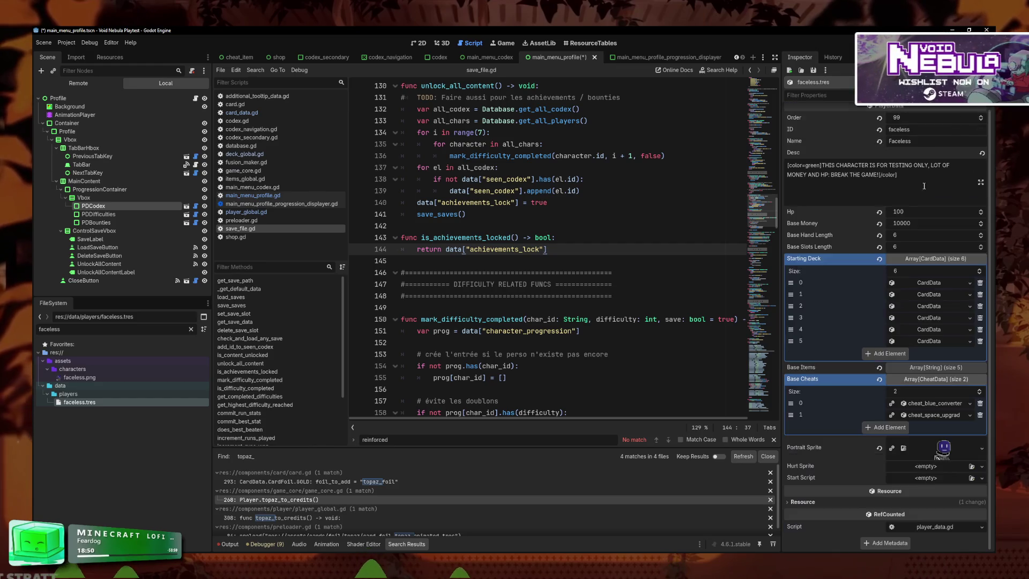
{"action": "left_click", "coordinate": [931, 295]}
{"action": "scroll", "coordinate": [917, 375], "scroll_direction": "down", "scroll_amount": 3}
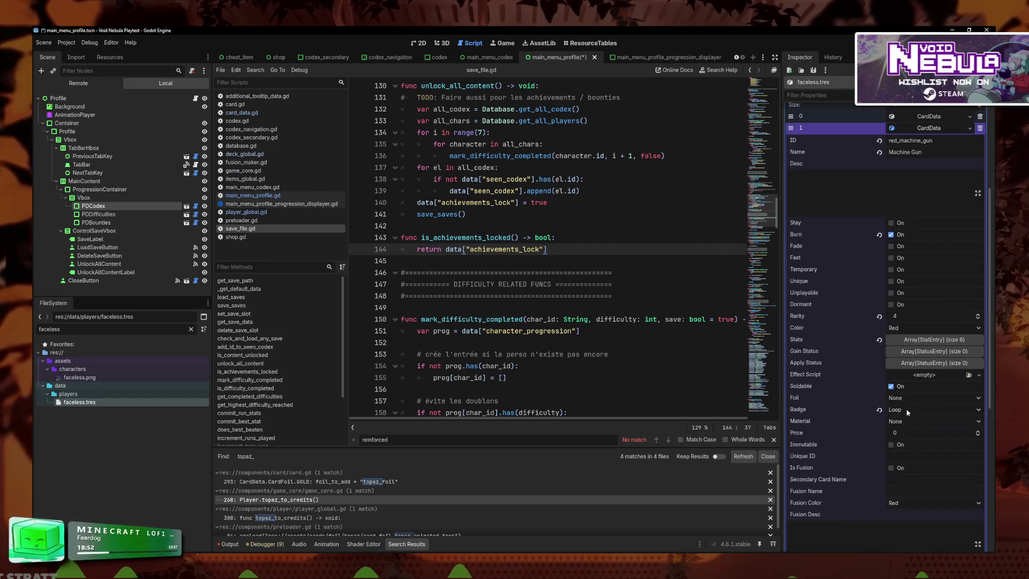
{"action": "left_click", "coordinate": [902, 422]}
{"action": "left_click", "coordinate": [915, 453]}
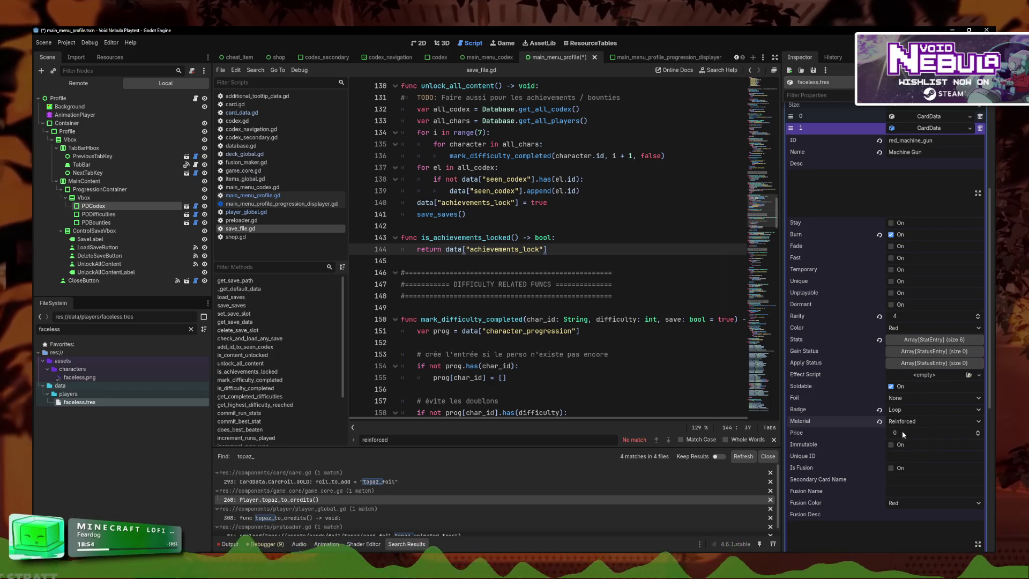
{"action": "left_click", "coordinate": [906, 397]}
{"action": "left_click", "coordinate": [912, 486]}
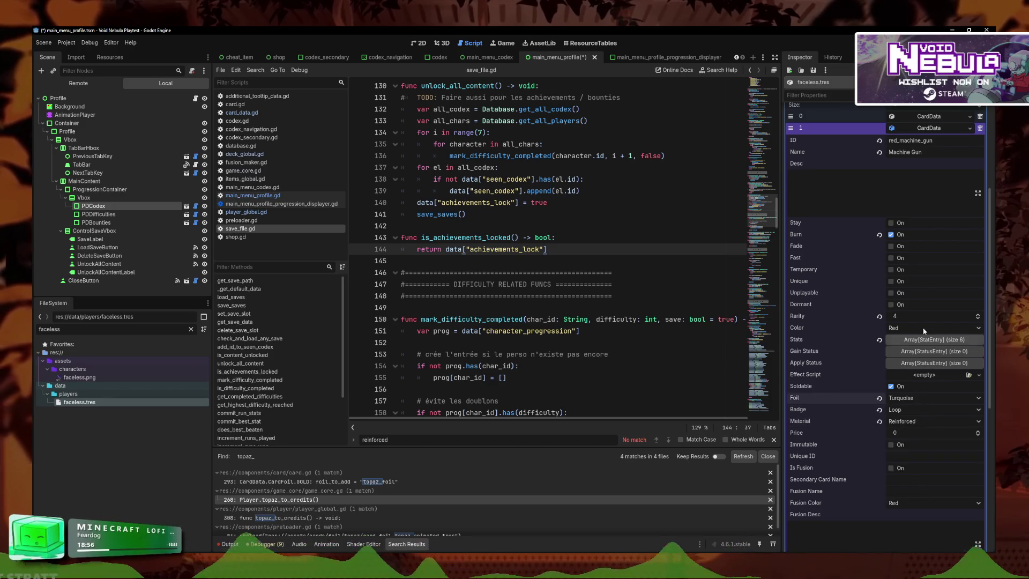
{"action": "scroll", "coordinate": [924, 331], "scroll_direction": "up", "scroll_amount": 3}
{"action": "left_click", "coordinate": [926, 295]}
- Set the third card to Blended material with Diamond foil
{"action": "left_click", "coordinate": [925, 309]}
{"action": "scroll", "coordinate": [904, 410], "scroll_direction": "down", "scroll_amount": 5}
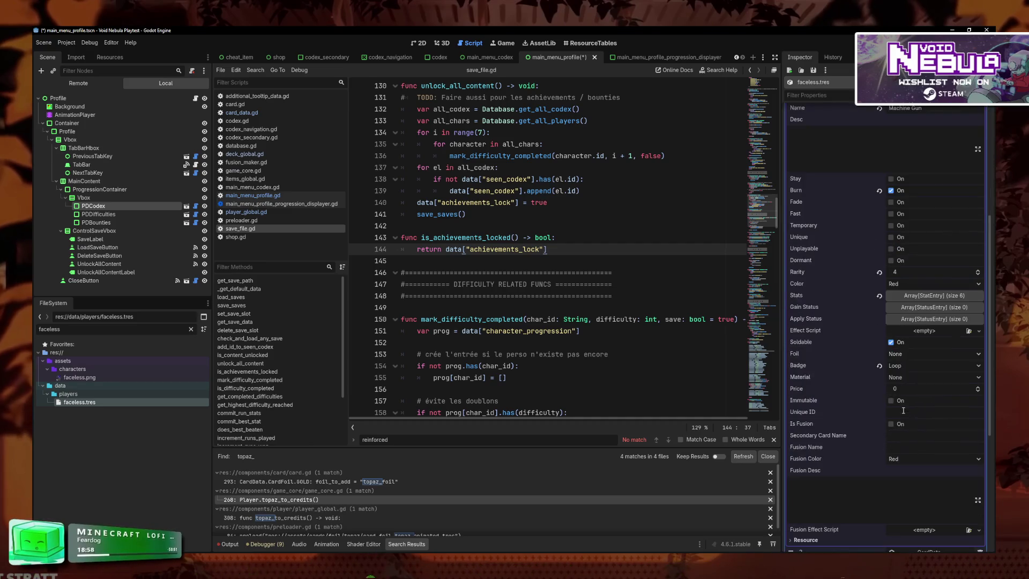
{"action": "left_click", "coordinate": [906, 378]}
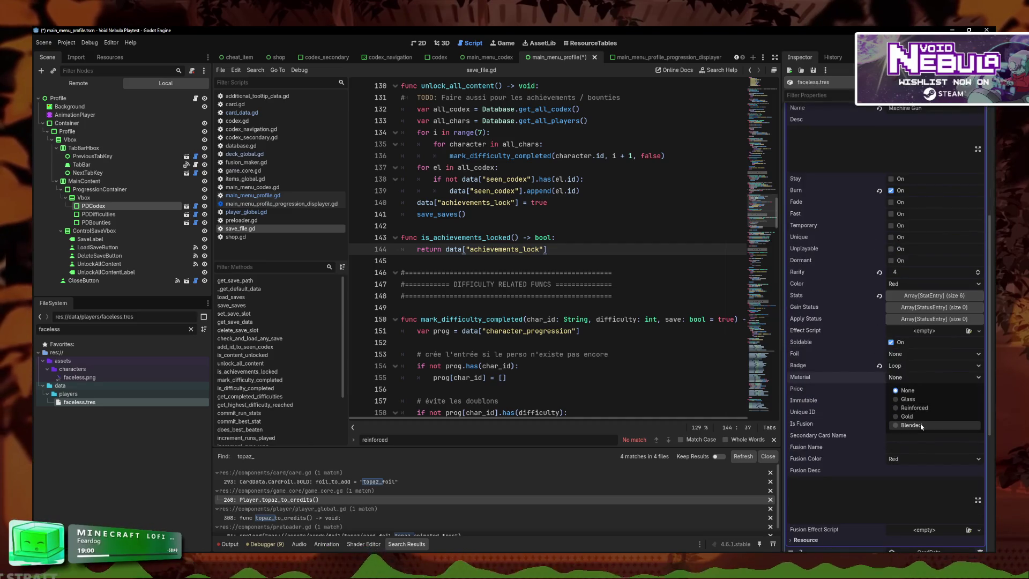
{"action": "left_click", "coordinate": [812, 240]}
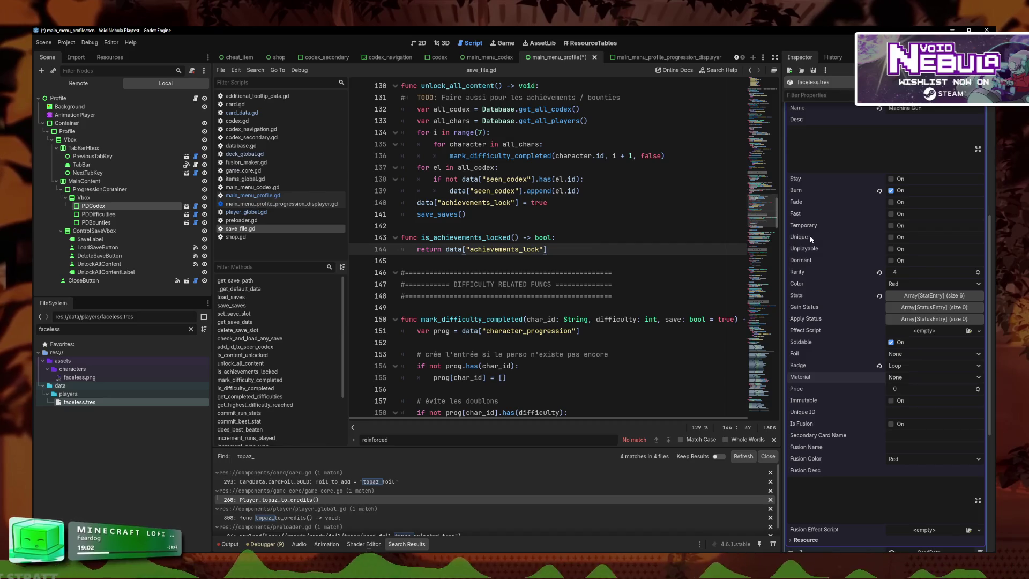
{"action": "left_click", "coordinate": [910, 378]}
{"action": "left_click", "coordinate": [920, 426]}
{"action": "left_click", "coordinate": [911, 354]}
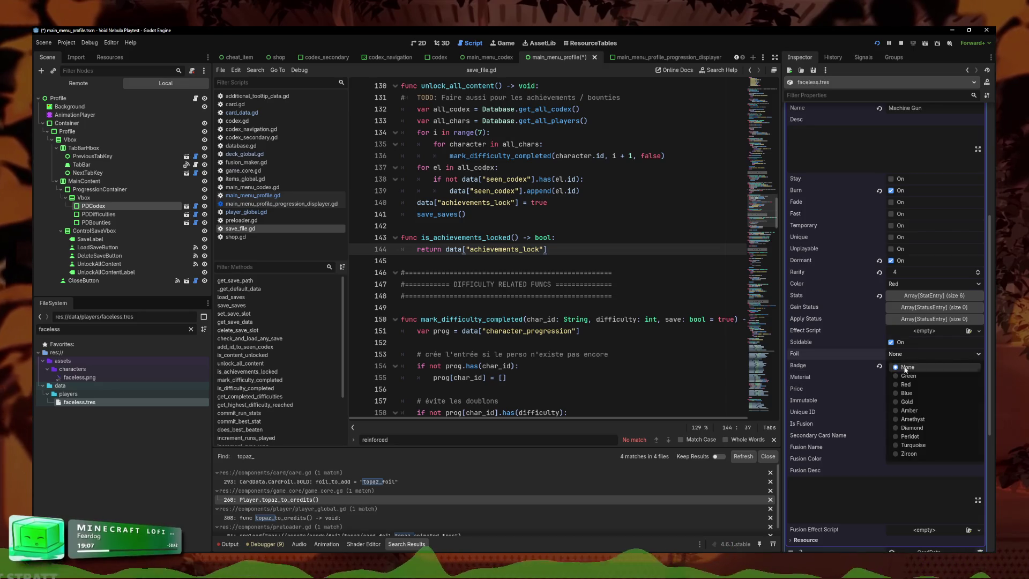
{"action": "left_click", "coordinate": [911, 428]}
{"action": "scroll", "coordinate": [923, 252], "scroll_direction": "up", "scroll_amount": 5}
{"action": "left_click", "coordinate": [923, 252]}
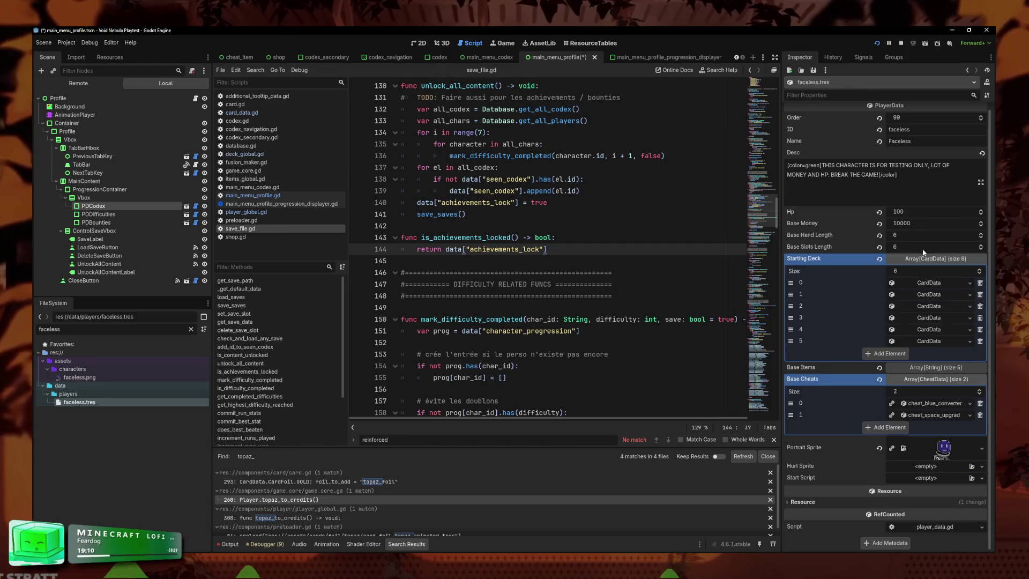
- Give the sixth card the Function badge and Amethyst foil
{"action": "left_click", "coordinate": [928, 342]}
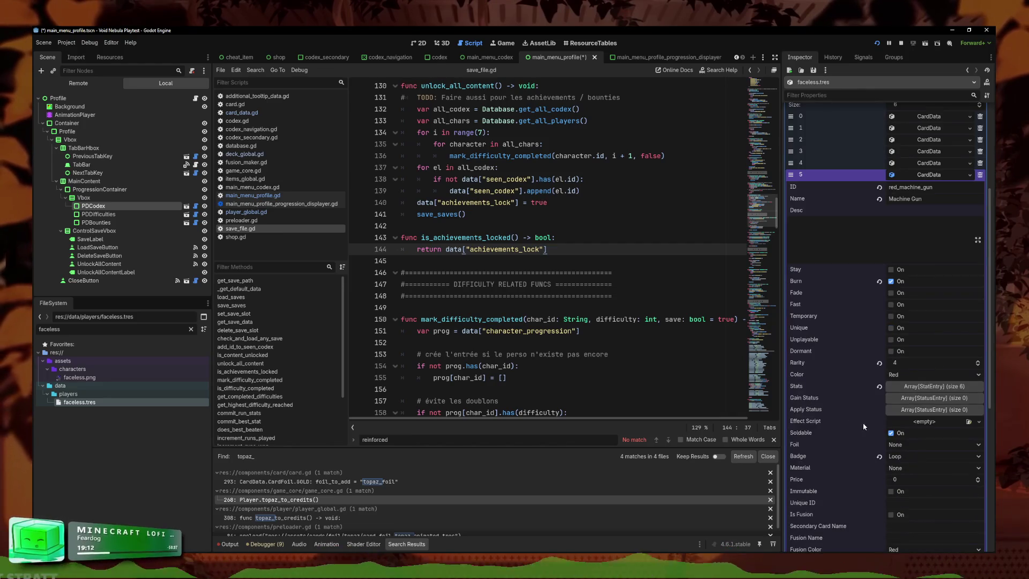
{"action": "left_click", "coordinate": [901, 469]}
{"action": "left_click", "coordinate": [903, 470]}
{"action": "left_click", "coordinate": [906, 456]}
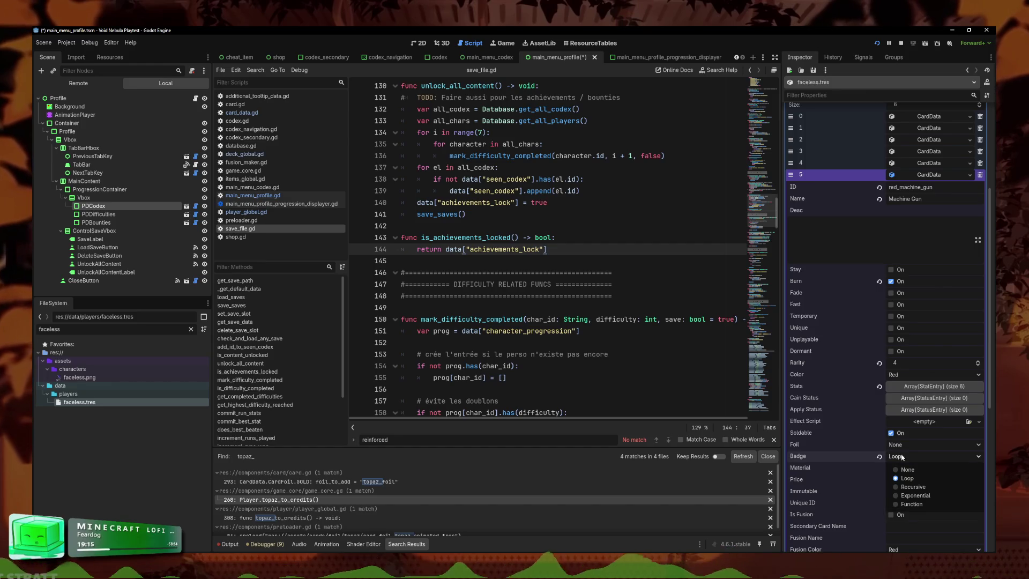
{"action": "left_click", "coordinate": [911, 504]}
{"action": "scroll", "coordinate": [911, 429], "scroll_direction": "down", "scroll_amount": 4}
{"action": "left_click", "coordinate": [902, 357]}
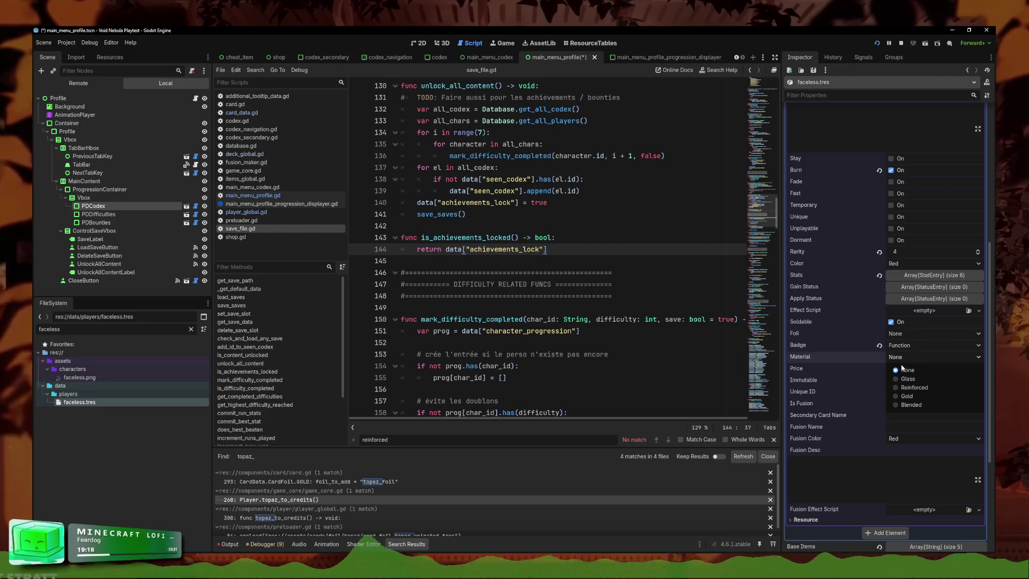
{"action": "left_click", "coordinate": [911, 333]}
{"action": "left_click", "coordinate": [912, 333]}
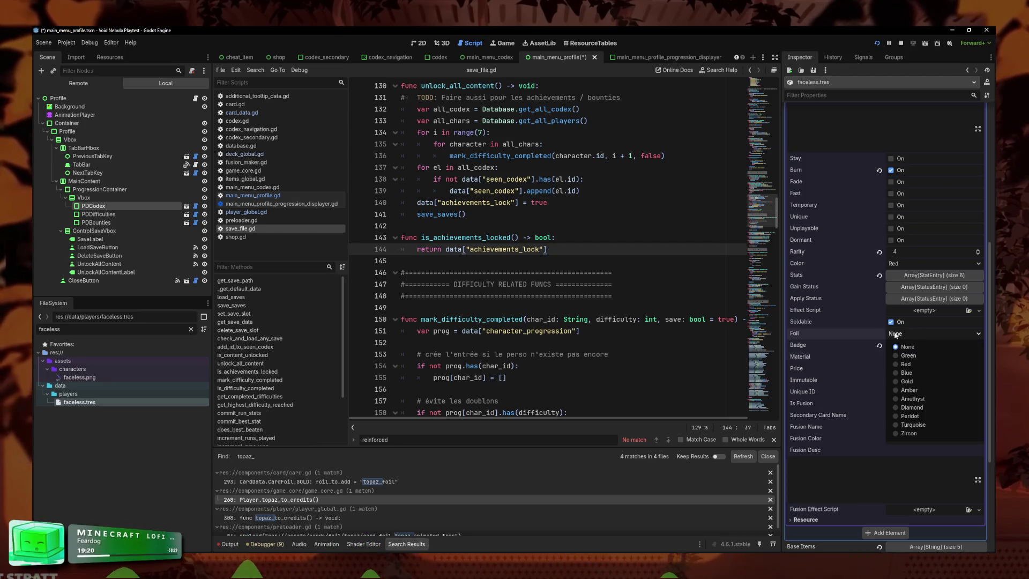
{"action": "left_click", "coordinate": [922, 399]}
{"action": "scroll", "coordinate": [910, 345], "scroll_direction": "up", "scroll_amount": 10}
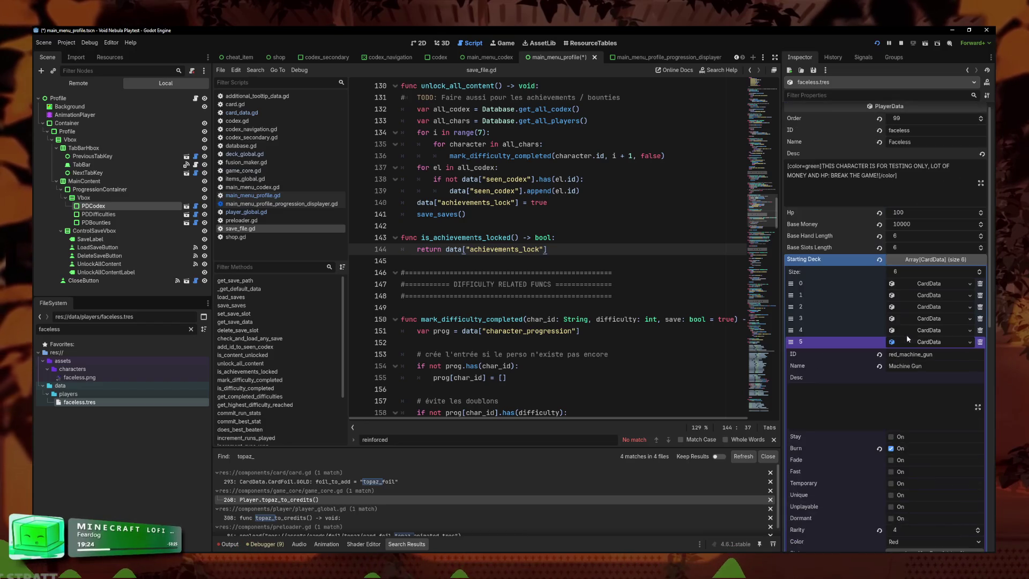
- Give the fifth card the Amber foil and launch the playtest with F5
{"action": "left_click", "coordinate": [935, 334]}
{"action": "scroll", "coordinate": [918, 371], "scroll_direction": "down", "scroll_amount": 8}
{"action": "left_click", "coordinate": [906, 378]}
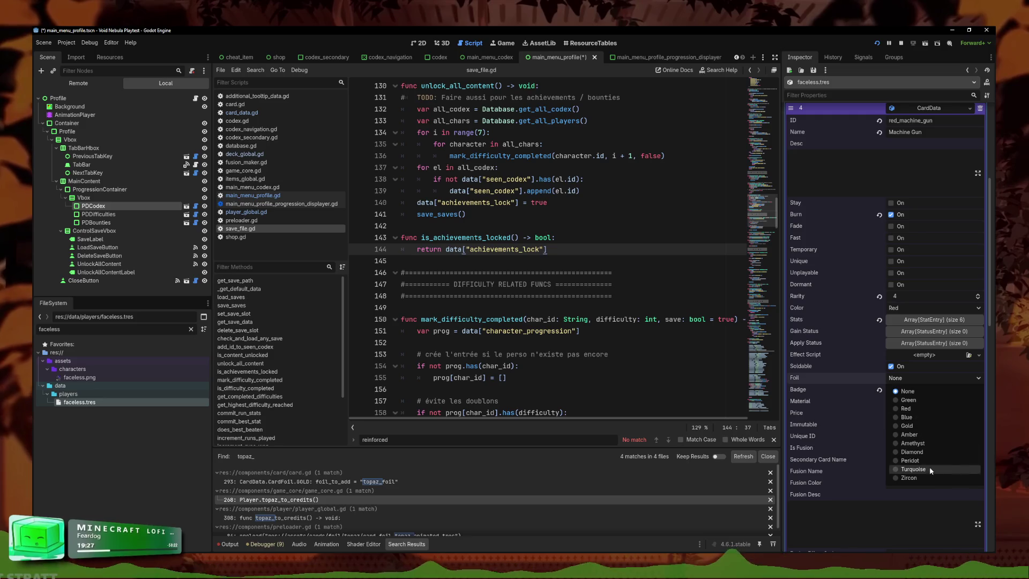
{"action": "left_click", "coordinate": [925, 438]}
{"action": "scroll", "coordinate": [925, 388], "scroll_direction": "up", "scroll_amount": 8}
{"action": "left_click", "coordinate": [936, 342]}
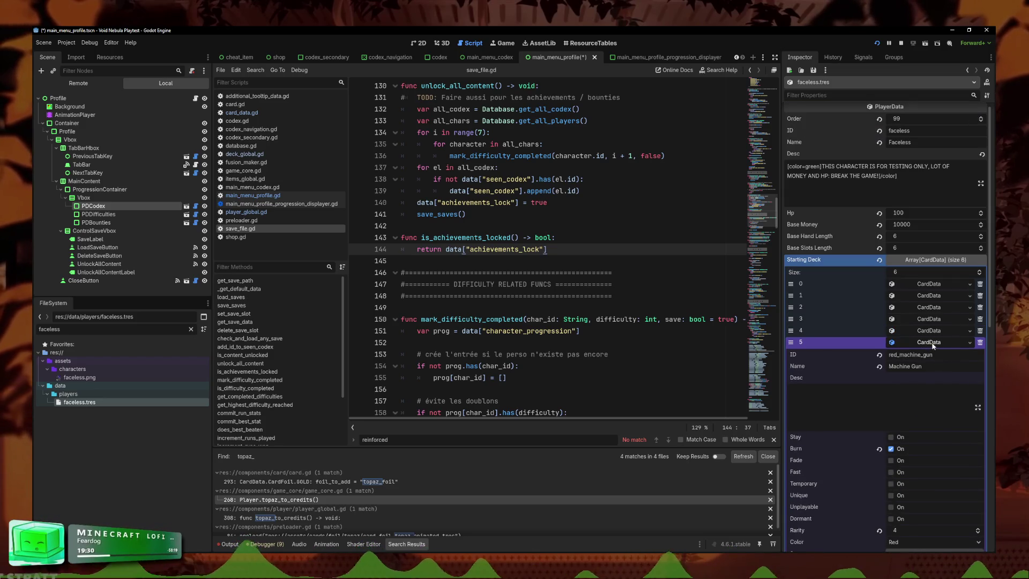
{"action": "left_click", "coordinate": [933, 343]}
{"action": "key", "text": "F5"}
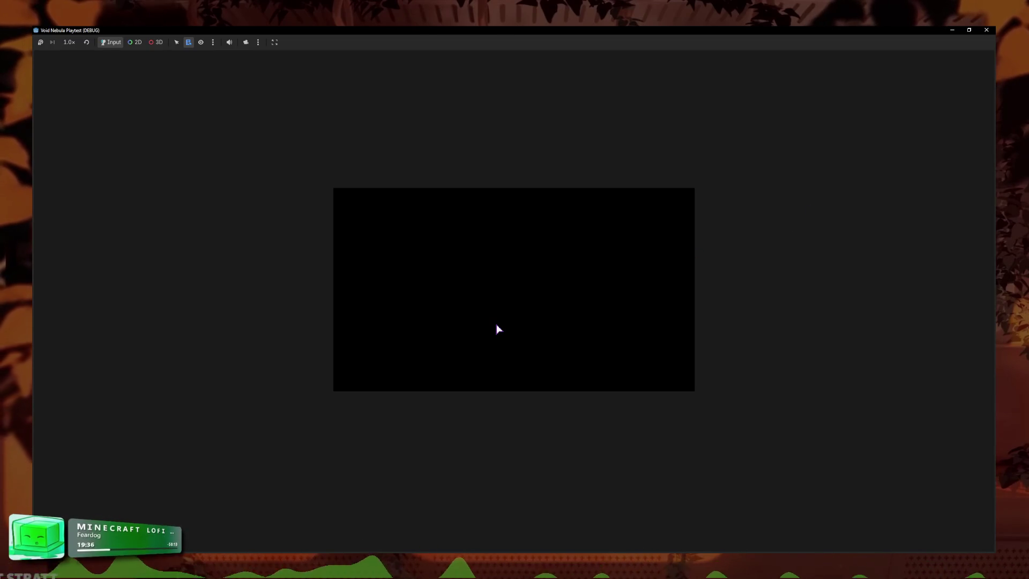
- Preview the Faceless starting deck at base difficulty on the new run screen, then close the game
{"action": "key", "text": "Return"}
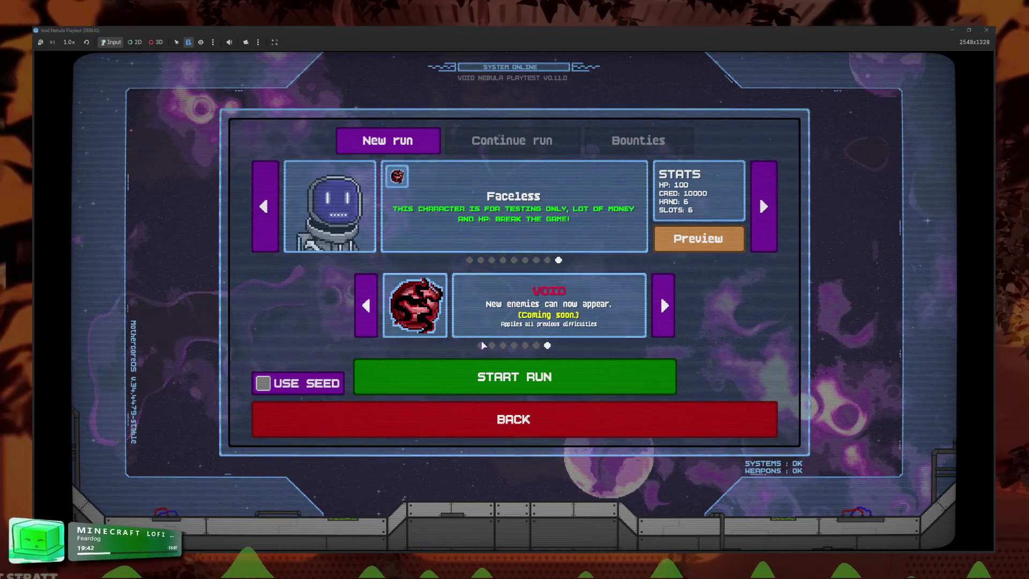
{"action": "left_click", "coordinate": [541, 337]}
{"action": "left_click", "coordinate": [699, 238]}
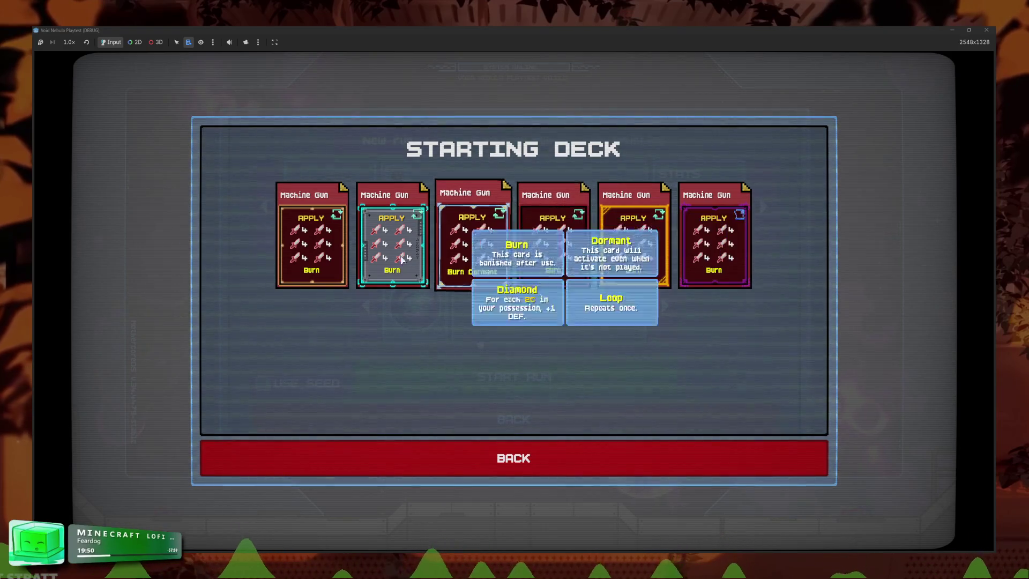
{"action": "mouse_move", "coordinate": [579, 260]}
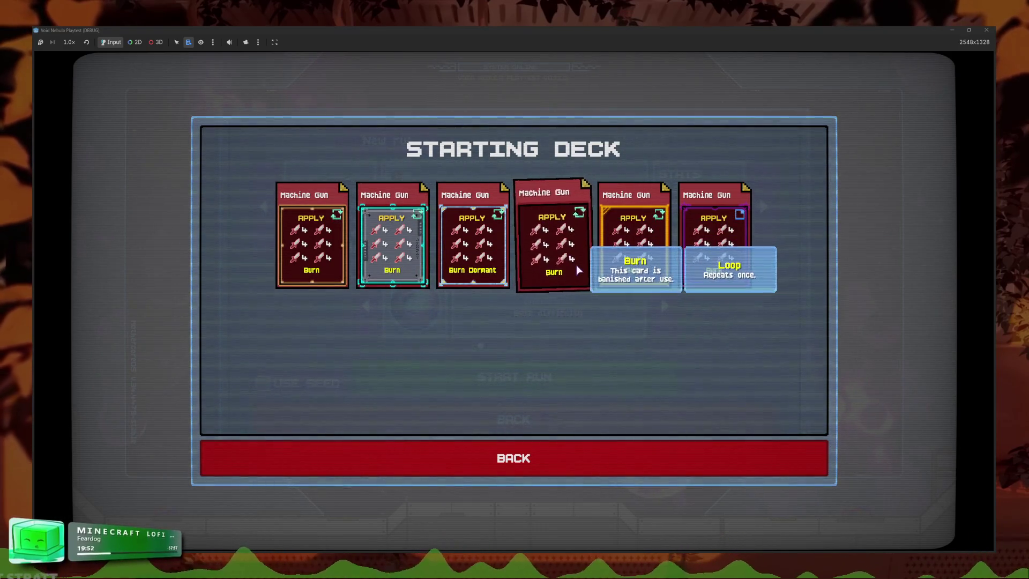
{"action": "mouse_move", "coordinate": [618, 294]}
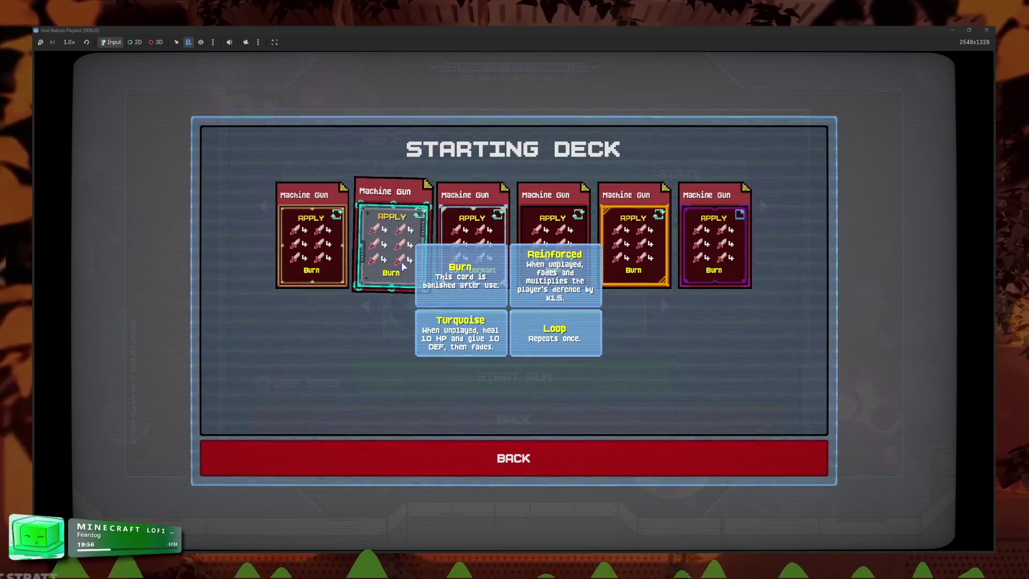
{"action": "mouse_move", "coordinate": [401, 274]}
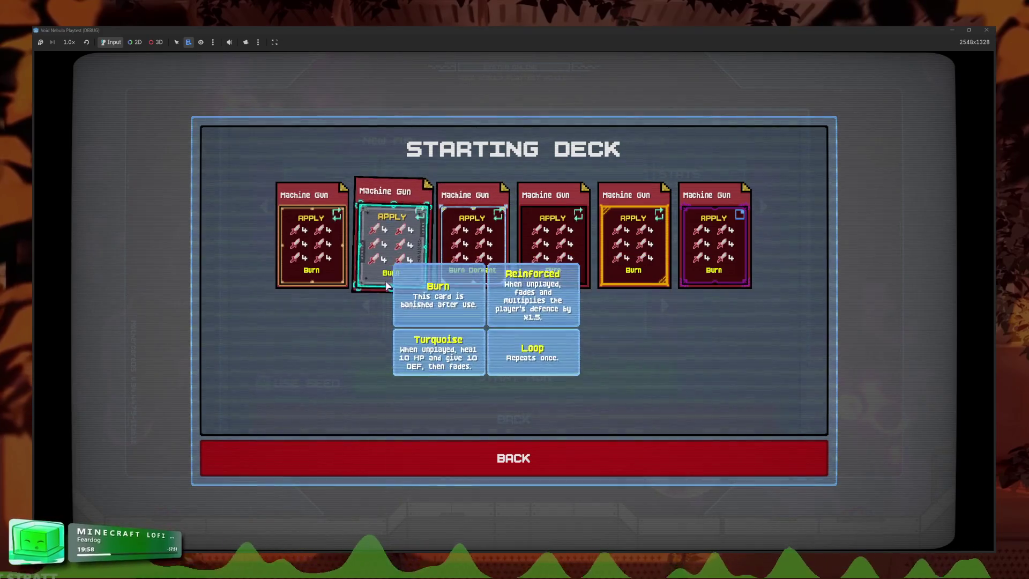
{"action": "left_click", "coordinate": [986, 29]}
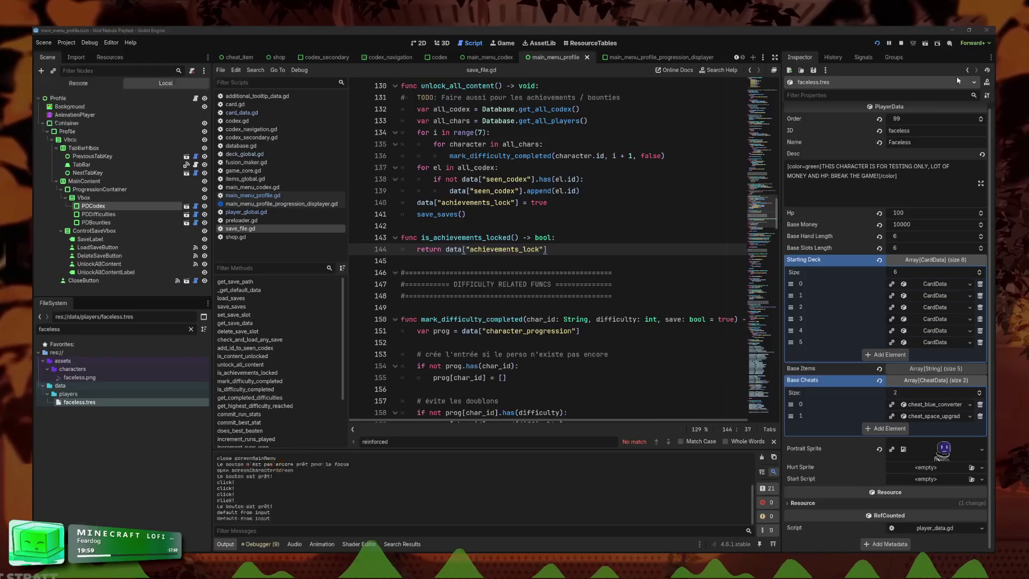
- Give Starting Deck card 3 in faceless.tres the Peridot foil
{"action": "left_click", "coordinate": [924, 319]}
{"action": "scroll", "coordinate": [934, 365], "scroll_direction": "down", "scroll_amount": 5}
{"action": "left_click", "coordinate": [915, 369]}
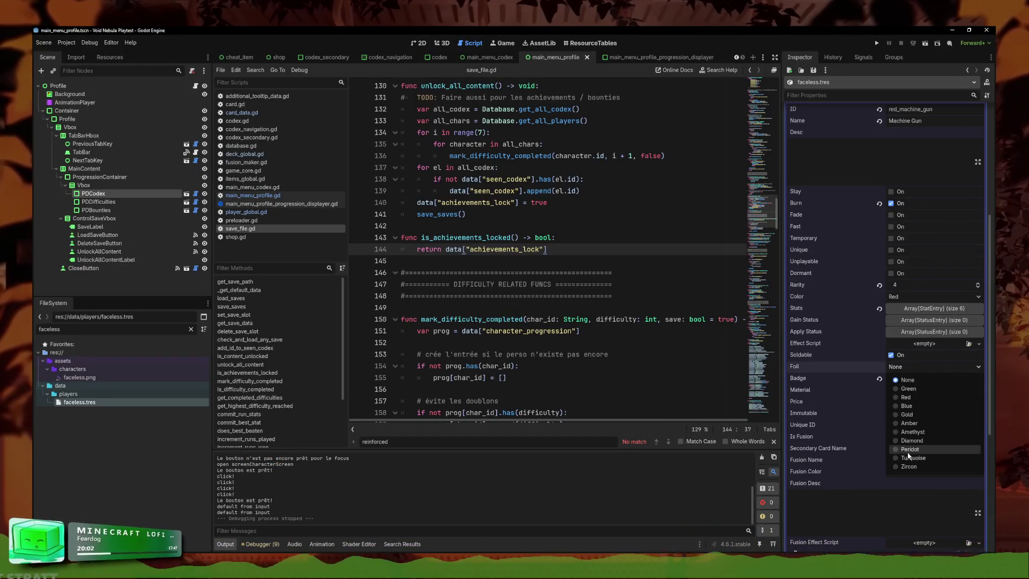
{"action": "left_click", "coordinate": [910, 450]}
{"action": "left_click", "coordinate": [917, 366]}
- Launch the game, preview the Faceless deck, and start a Normal-difficulty Faceless run
{"action": "left_click", "coordinate": [877, 43]}
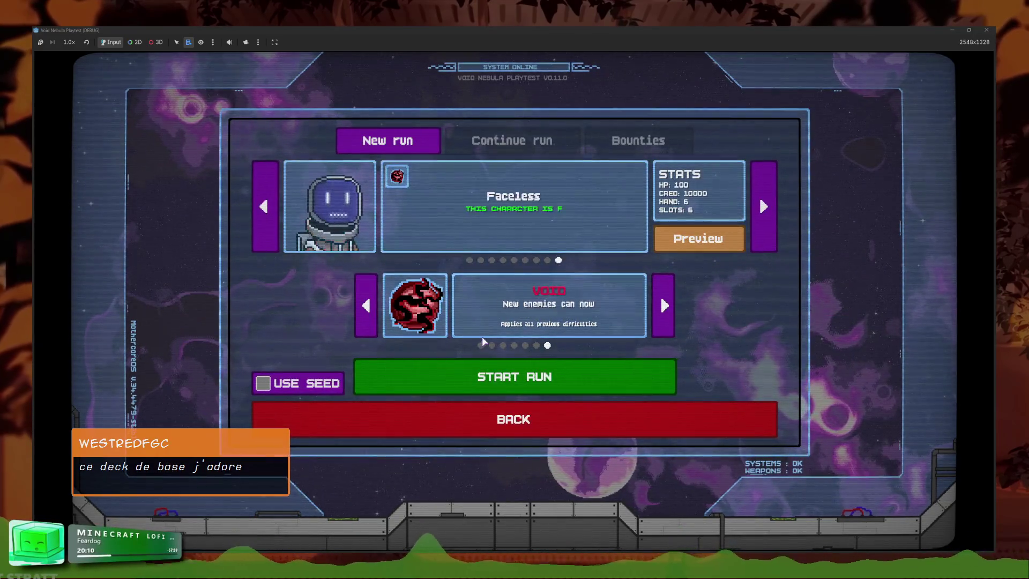
{"action": "left_click", "coordinate": [481, 345]}
{"action": "left_click", "coordinate": [698, 238]}
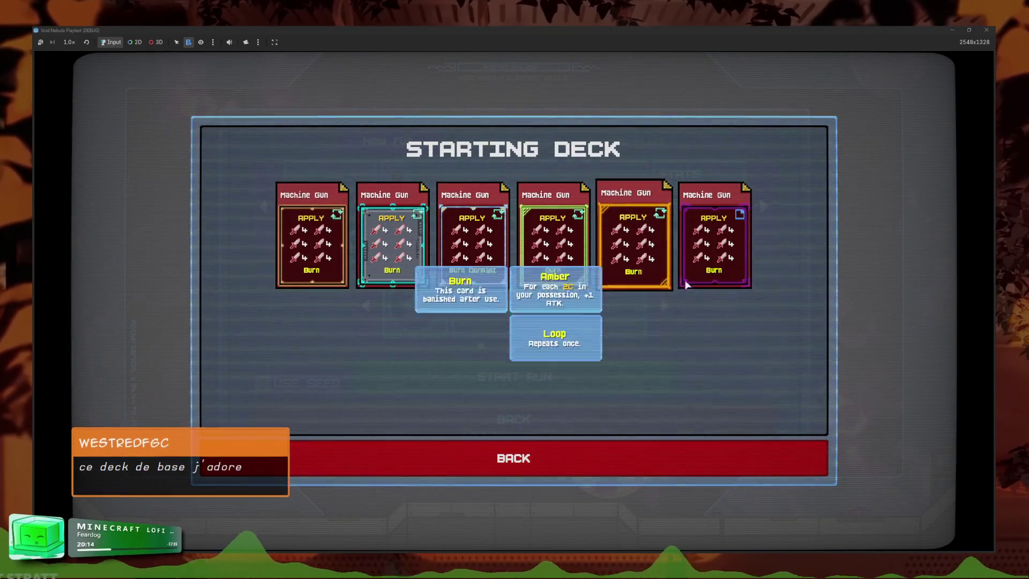
{"action": "left_click", "coordinate": [680, 464]}
{"action": "left_click", "coordinate": [496, 380]}
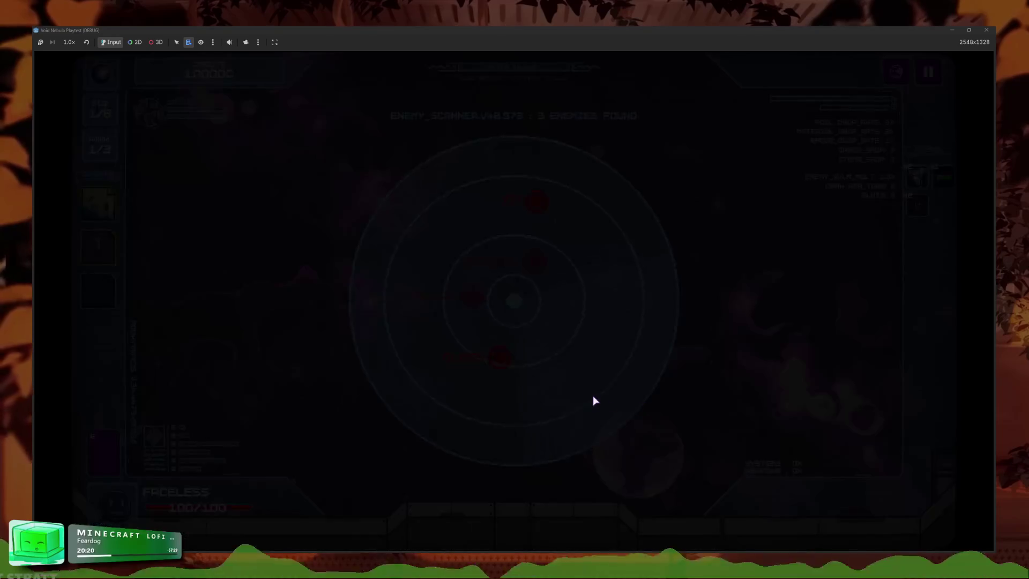
- Advance through the basics and fight tutorials to begin the battle
{"action": "left_click", "coordinate": [542, 445]}
{"action": "left_click", "coordinate": [550, 461]}
{"action": "left_click", "coordinate": [550, 444]}
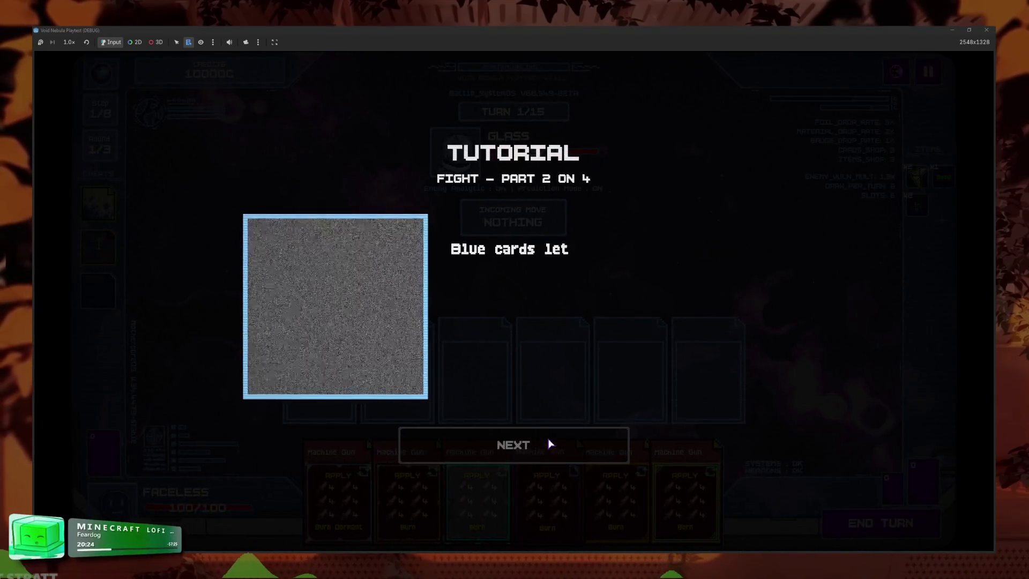
{"action": "left_click", "coordinate": [538, 452]}
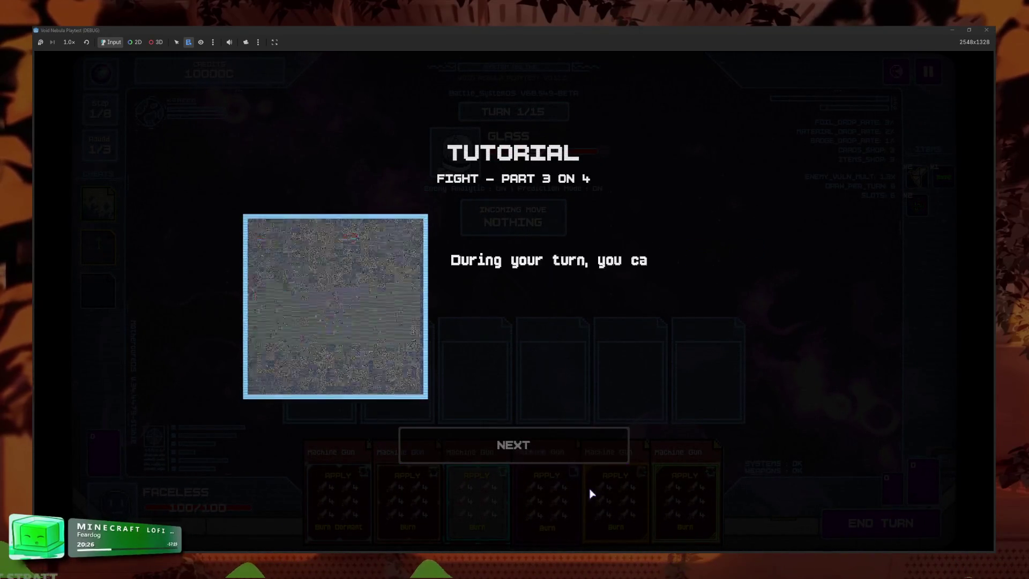
{"action": "left_click", "coordinate": [587, 432]}
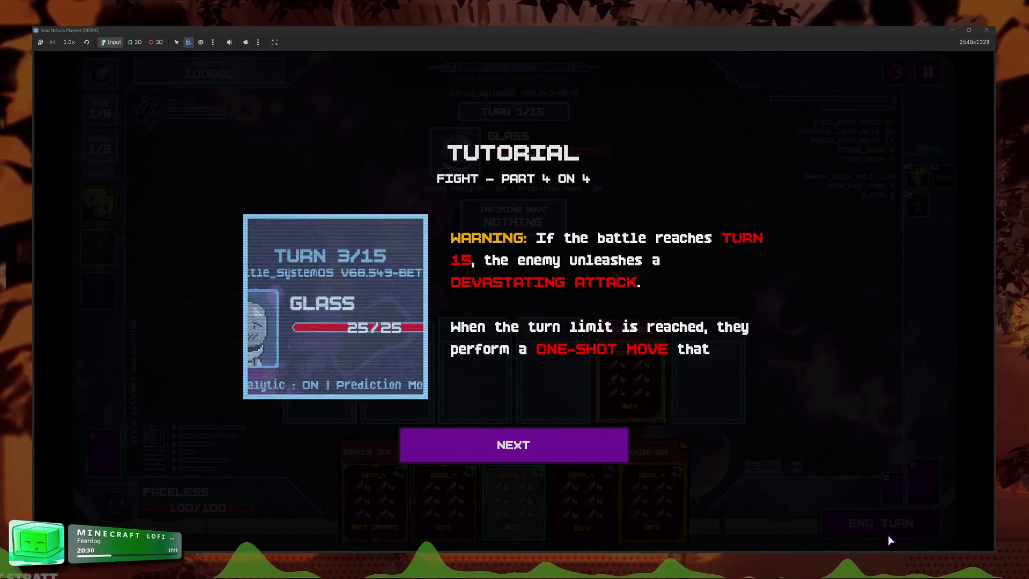
{"action": "left_click", "coordinate": [593, 455]}
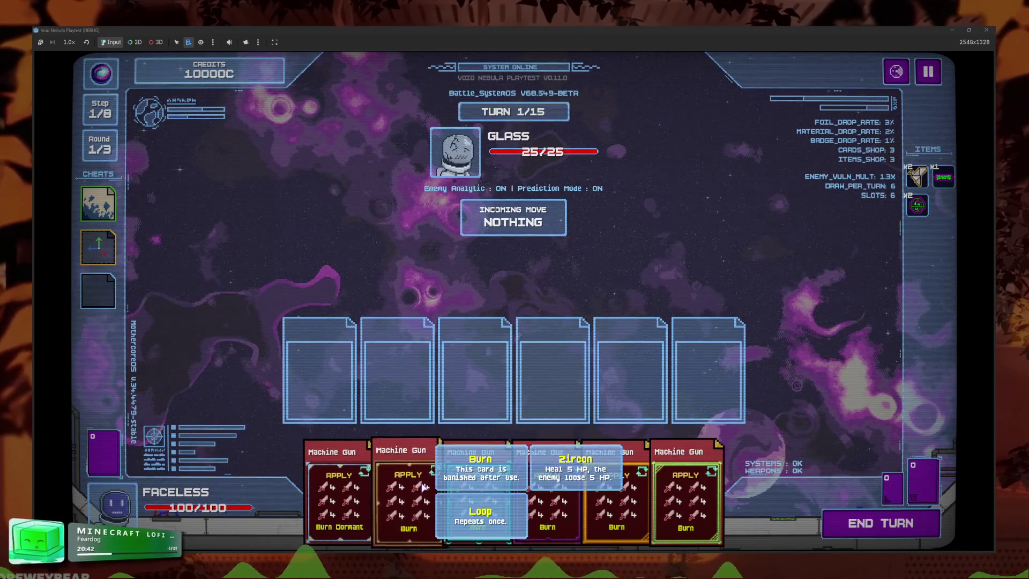
- Play Machine Gun cards into slots 1 through 4, then return to the Godot editor
{"action": "left_click_drag", "start_coordinate": [408, 493], "coordinate": [337, 374]}
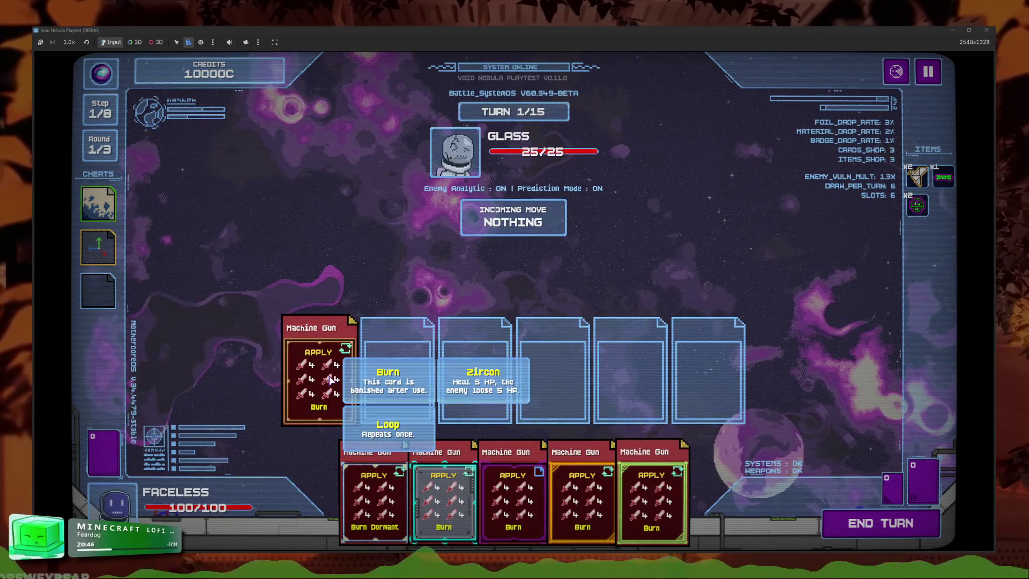
{"action": "left_click_drag", "start_coordinate": [331, 381], "coordinate": [398, 470]}
{"action": "left_click_drag", "start_coordinate": [316, 406], "coordinate": [320, 408]}
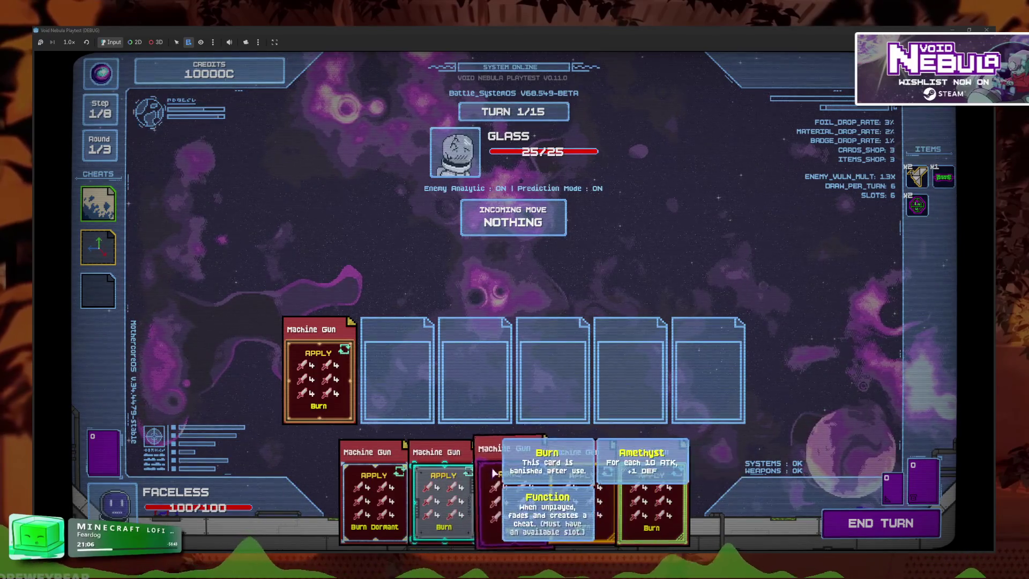
{"action": "left_click", "coordinate": [494, 473]}
{"action": "left_click", "coordinate": [541, 483]}
{"action": "left_click", "coordinate": [582, 482]}
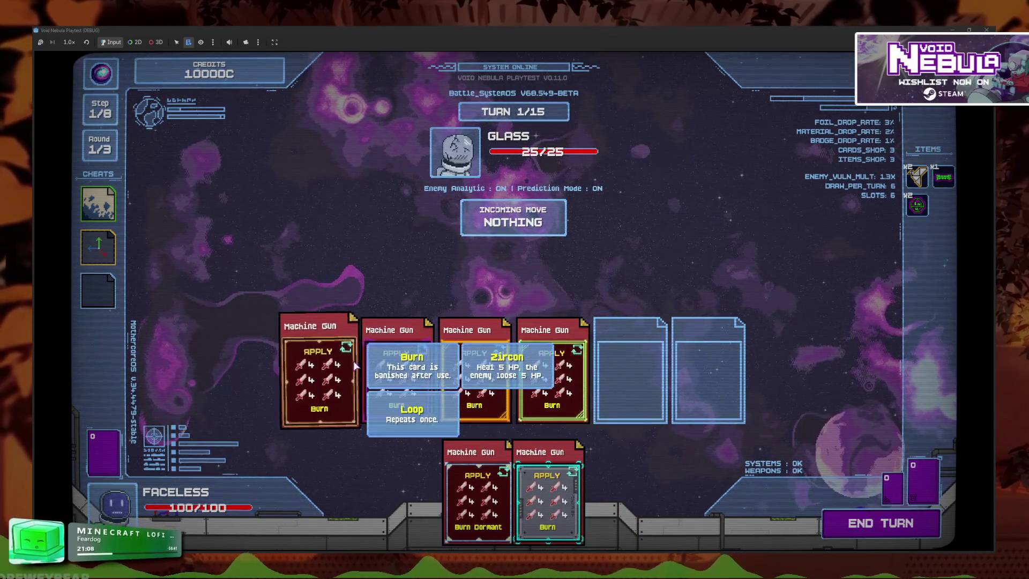
{"action": "key", "text": "F8"}
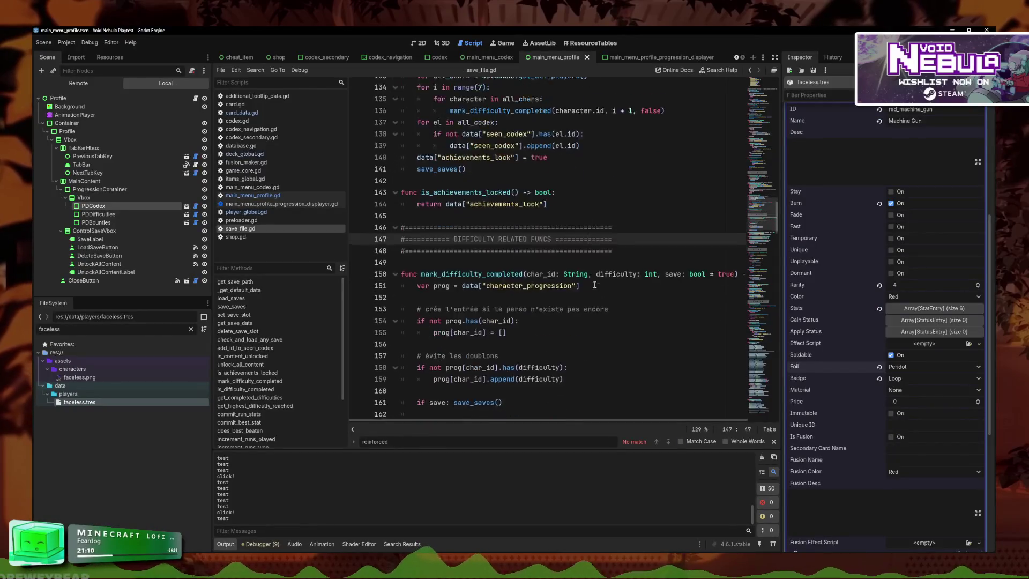
- Open deck_global.gd and locate the trigger_mat_reinforced call in end_turn_hand_to_discard
{"action": "scroll", "coordinate": [595, 285], "scroll_direction": "down", "scroll_amount": 8}
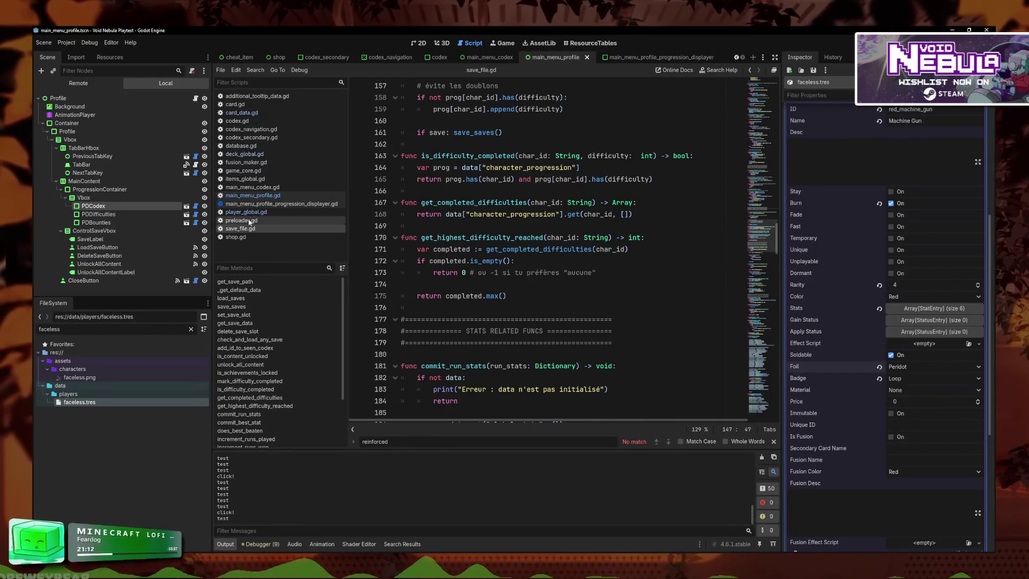
{"action": "left_click", "coordinate": [244, 154]}
{"action": "scroll", "coordinate": [604, 306], "scroll_direction": "down", "scroll_amount": 5}
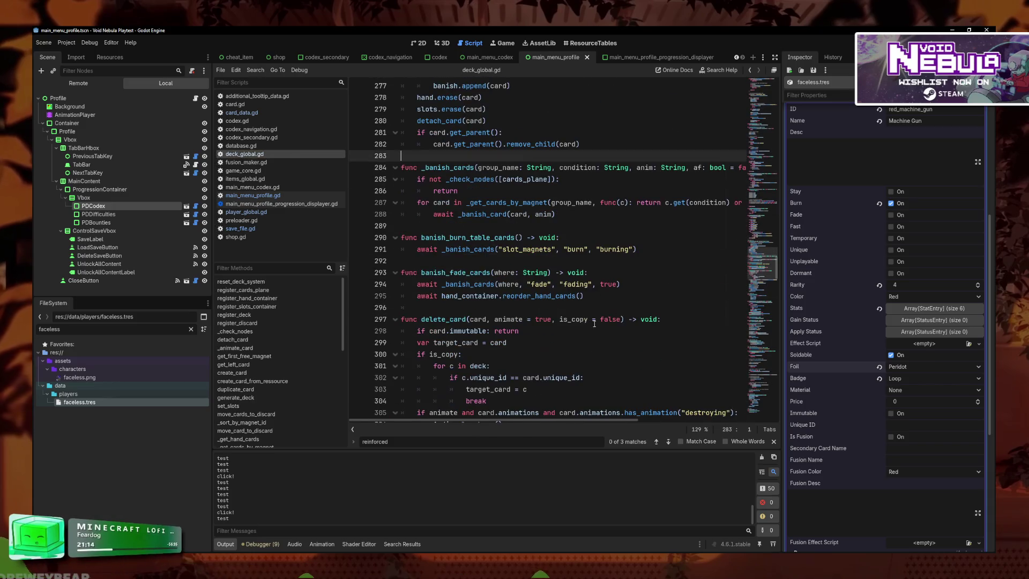
{"action": "scroll", "coordinate": [603, 306], "scroll_direction": "down", "scroll_amount": 20}
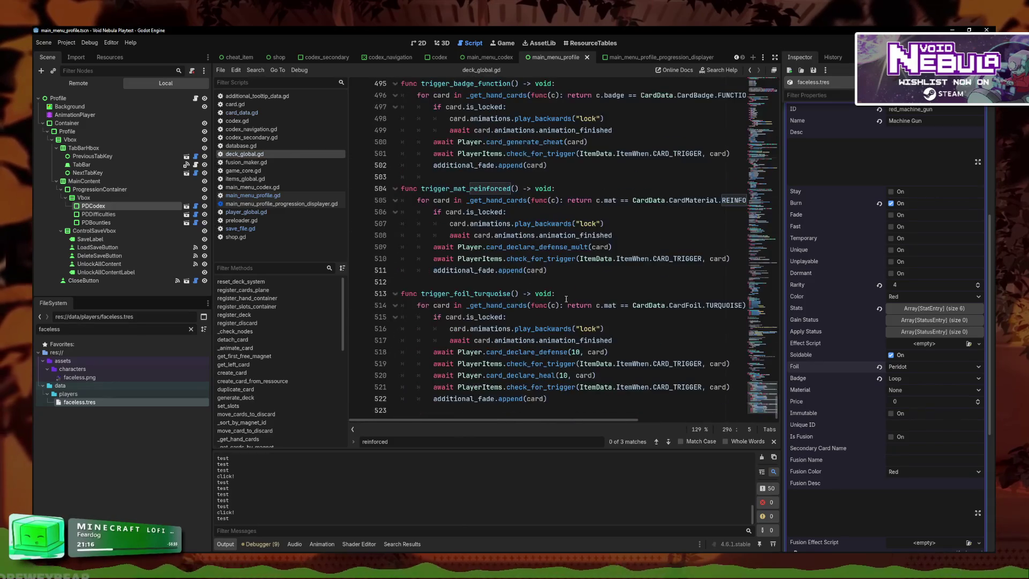
{"action": "scroll", "coordinate": [504, 353], "scroll_direction": "up", "scroll_amount": 5}
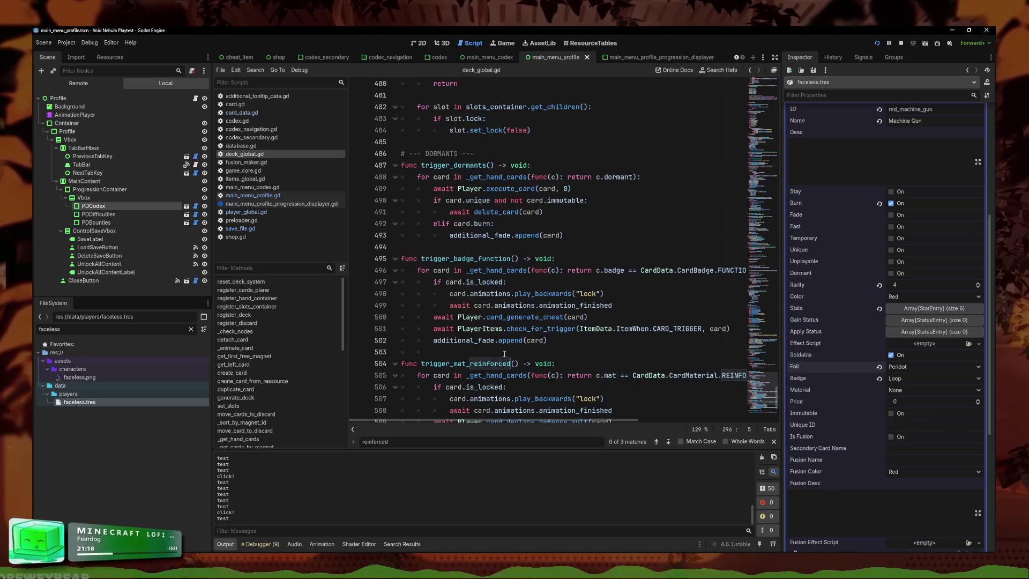
{"action": "left_click", "coordinate": [668, 442]}
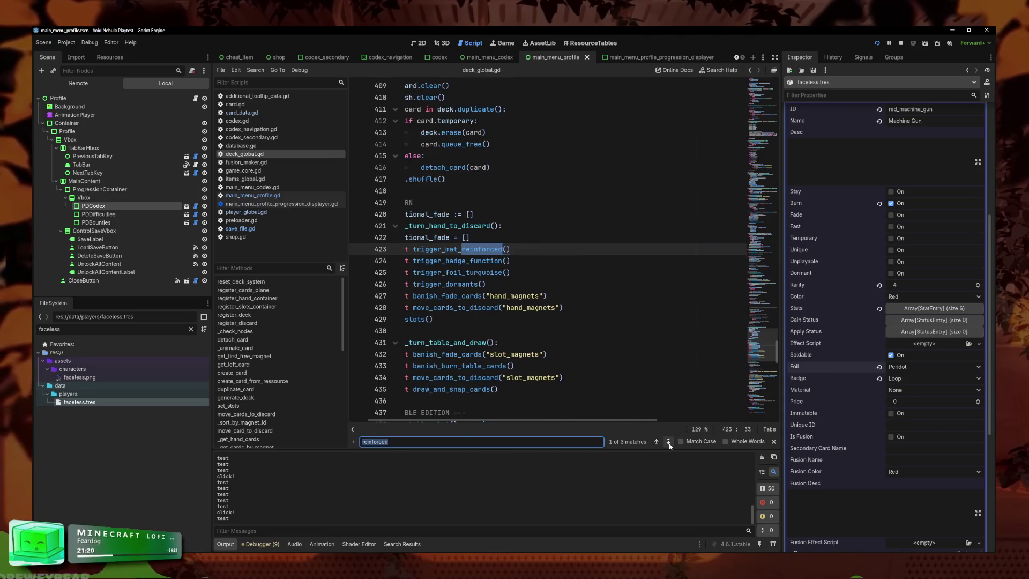
- Move trigger_mat_reinforced below trigger_foil_turquoise, save, and return to the running game
{"action": "left_click", "coordinate": [523, 249]}
{"action": "key", "text": "alt+Down"}
{"action": "key", "text": "alt+Down"}
{"action": "key", "text": "alt+Up"}
{"action": "key", "text": "alt+Up"}
{"action": "key", "text": "alt+Down"}
{"action": "key", "text": "alt+Down"}
{"action": "left_click", "coordinate": [592, 261]}
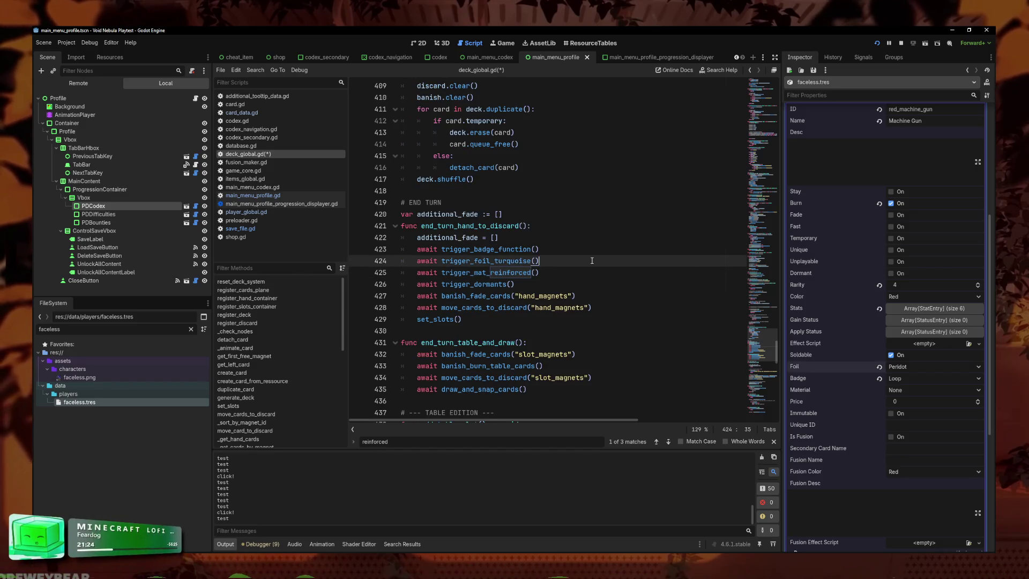
{"action": "key", "text": "ctrl+s"}
{"action": "left_click", "coordinate": [555, 275]}
{"action": "left_click", "coordinate": [557, 261]}
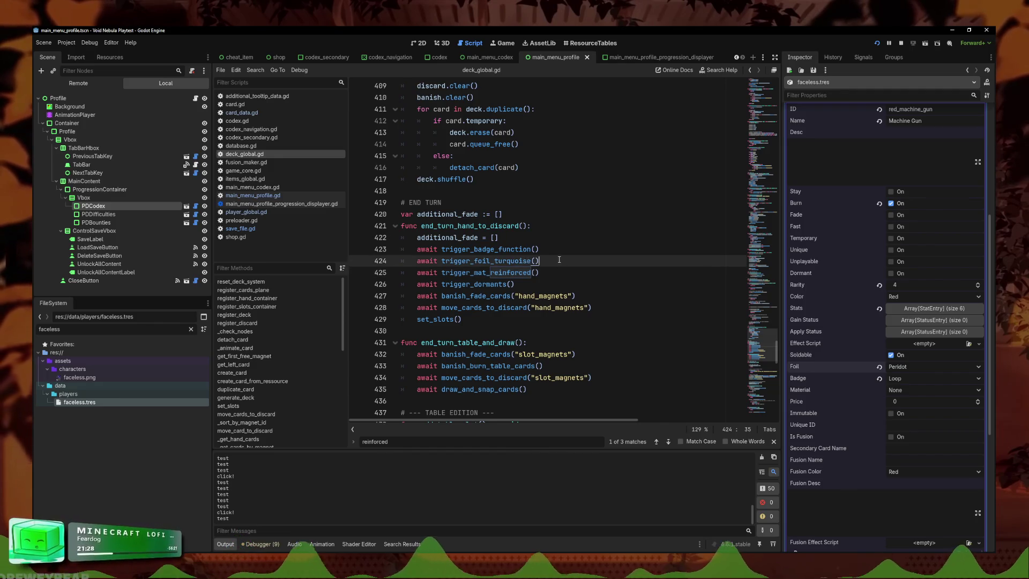
{"action": "key", "text": "F5"}
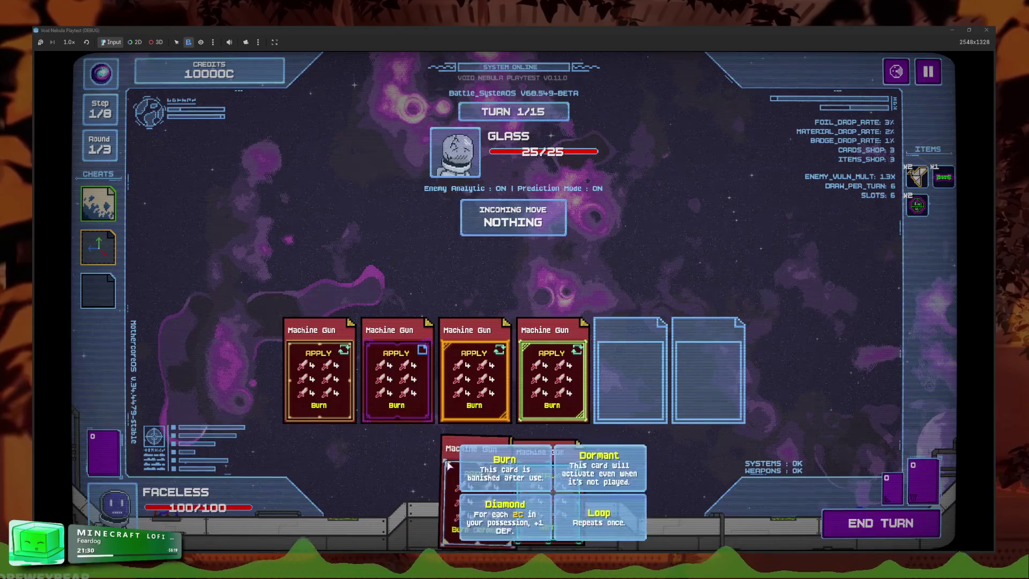
- Play another Machine Gun card and set the game speed to Normal in Settings
{"action": "left_click", "coordinate": [530, 504]}
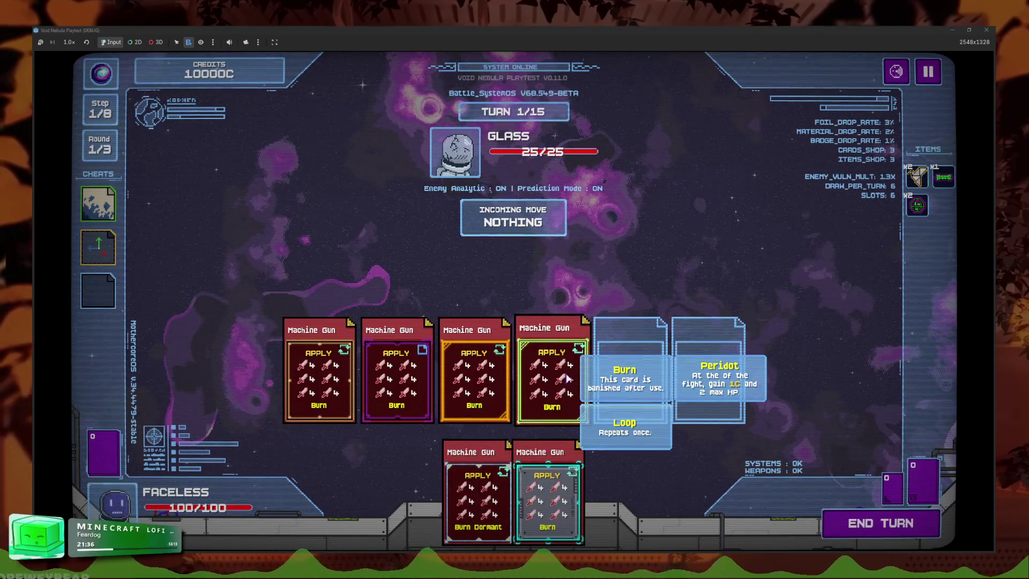
{"action": "key", "text": "Escape"}
{"action": "left_click", "coordinate": [513, 264]}
{"action": "left_click", "coordinate": [351, 277]}
{"action": "left_click", "coordinate": [487, 409]}
{"action": "key", "text": "Escape"}
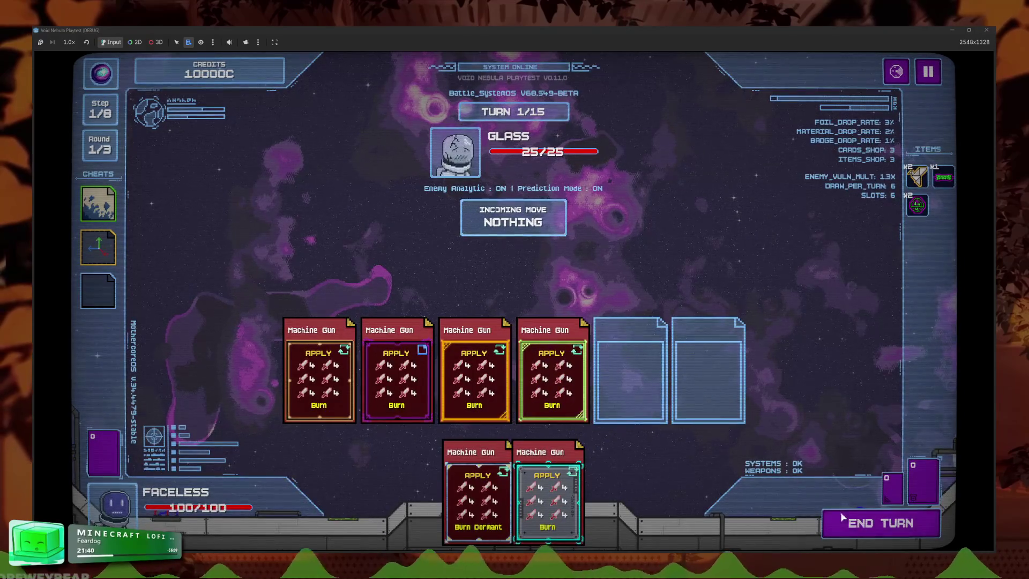
- End the turn, cash out the 5C reward into the shop, and stop the game
{"action": "left_click", "coordinate": [864, 528]}
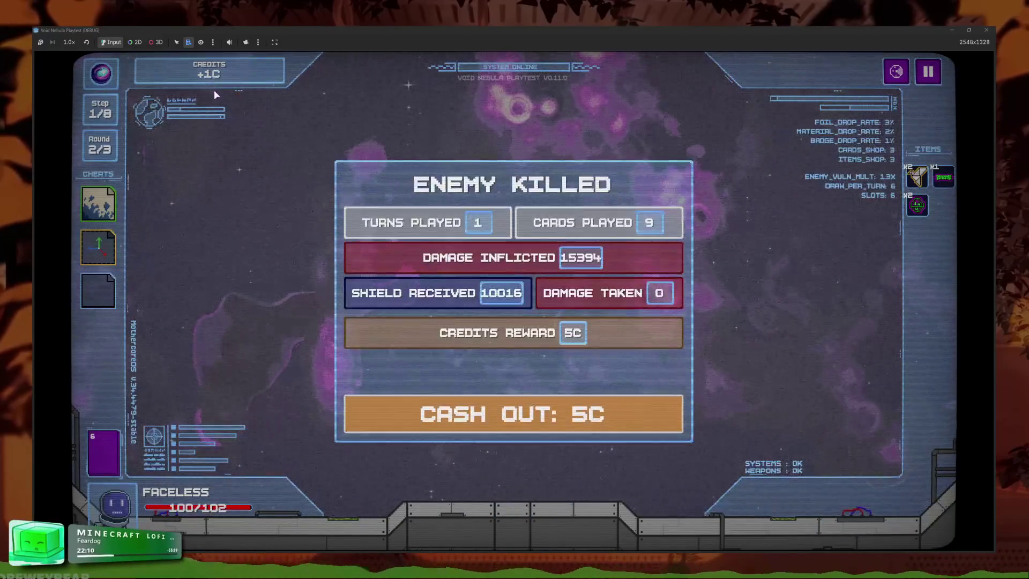
{"action": "left_click", "coordinate": [633, 412]}
{"action": "left_click", "coordinate": [561, 456]}
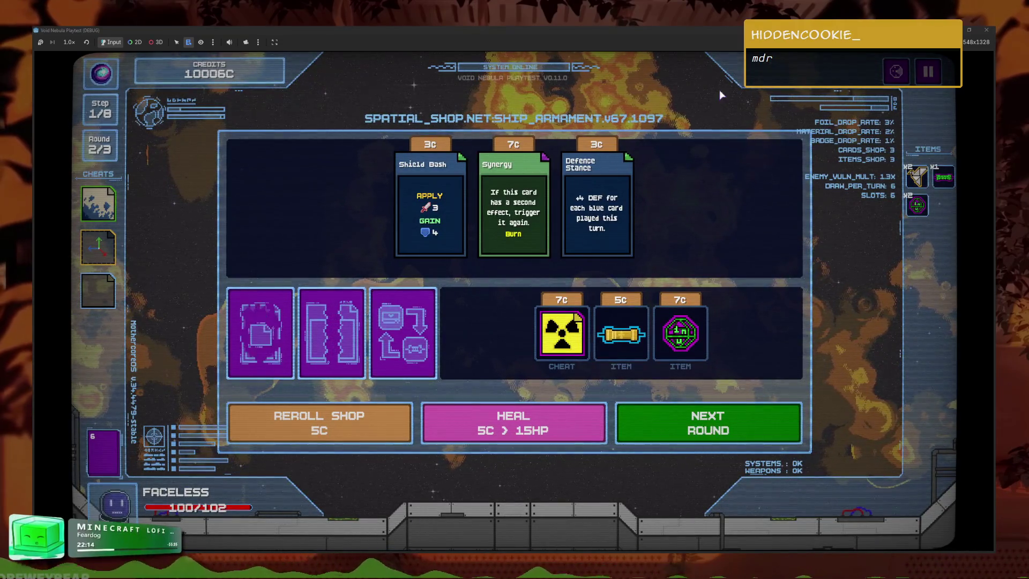
{"action": "key", "text": "F8"}
{"action": "scroll", "coordinate": [895, 333], "scroll_direction": "up", "scroll_amount": 5}
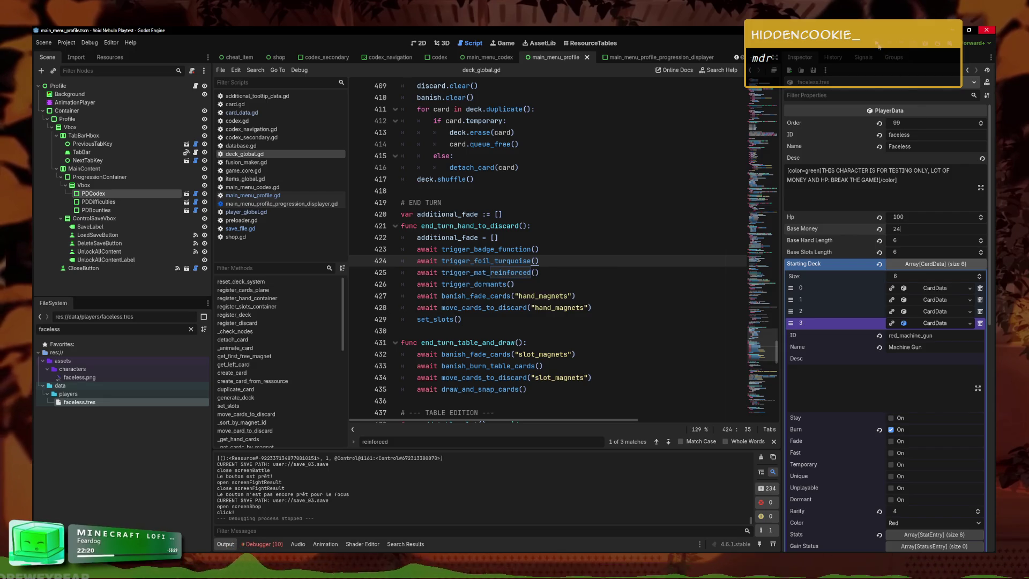
- Relaunch the game, start a new run, and pause the battle
{"action": "key", "text": "F5"}
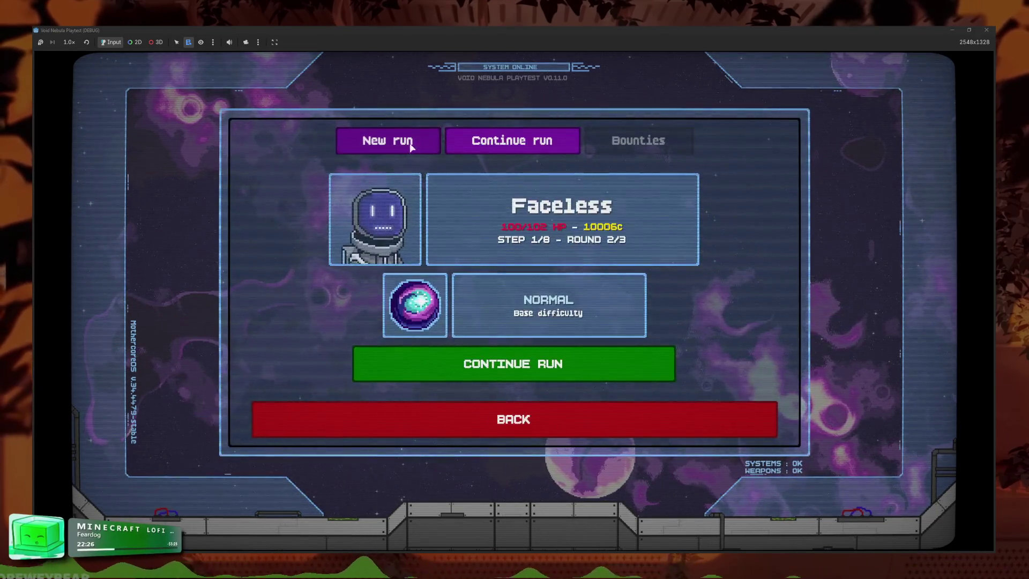
{"action": "left_click", "coordinate": [412, 145]}
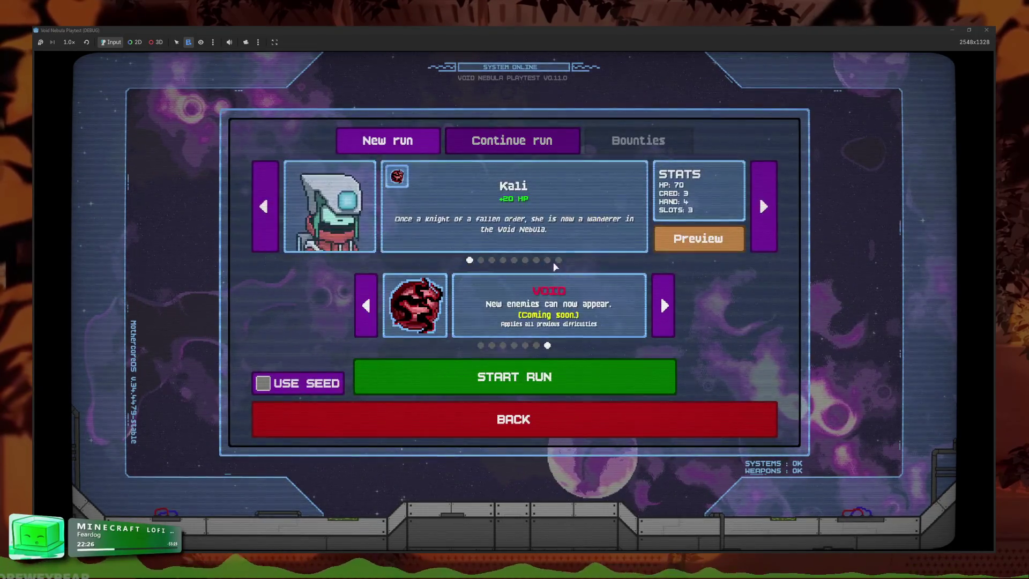
{"action": "left_click", "coordinate": [485, 370]}
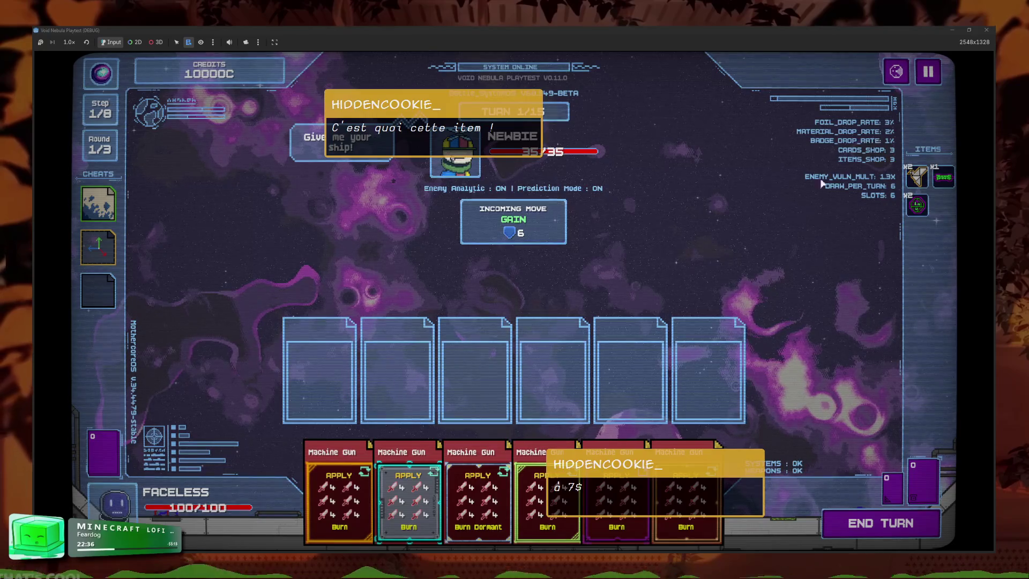
{"action": "left_click", "coordinate": [928, 75]}
{"action": "key", "text": "Escape"}
{"action": "mouse_move", "coordinate": [948, 176]}
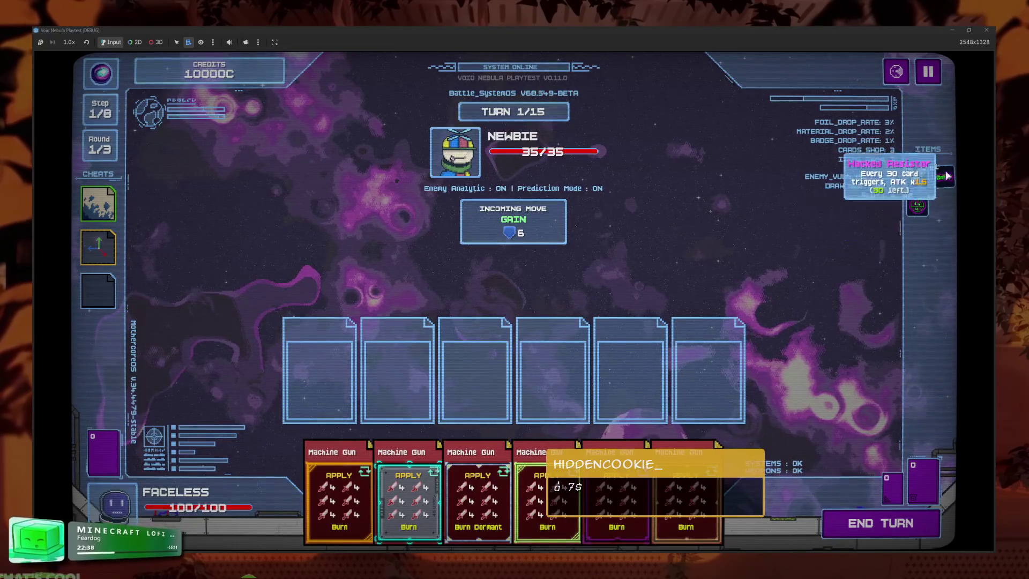
{"action": "left_click", "coordinate": [936, 71]}
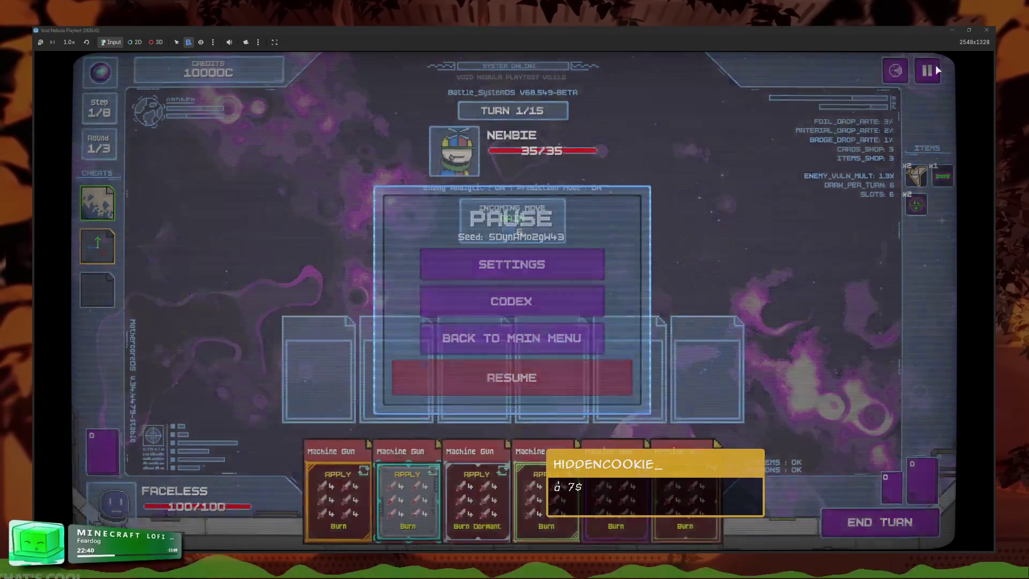
- Flip between pages 1/2 and 2/2 of the items codex, then back out
{"action": "left_click", "coordinate": [512, 301]}
{"action": "left_click", "coordinate": [605, 207]}
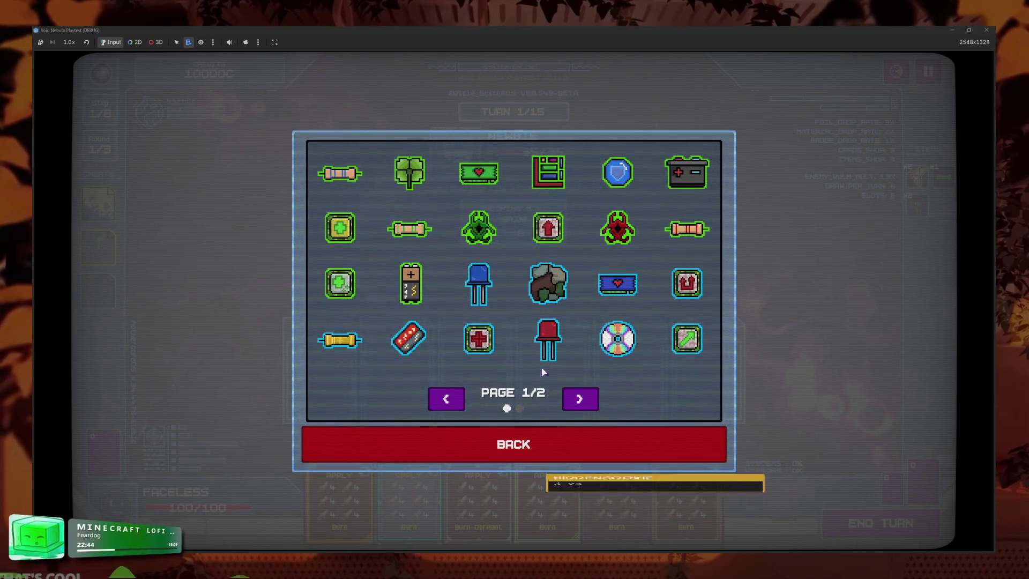
{"action": "left_click", "coordinate": [580, 404]}
{"action": "left_click", "coordinate": [447, 399]}
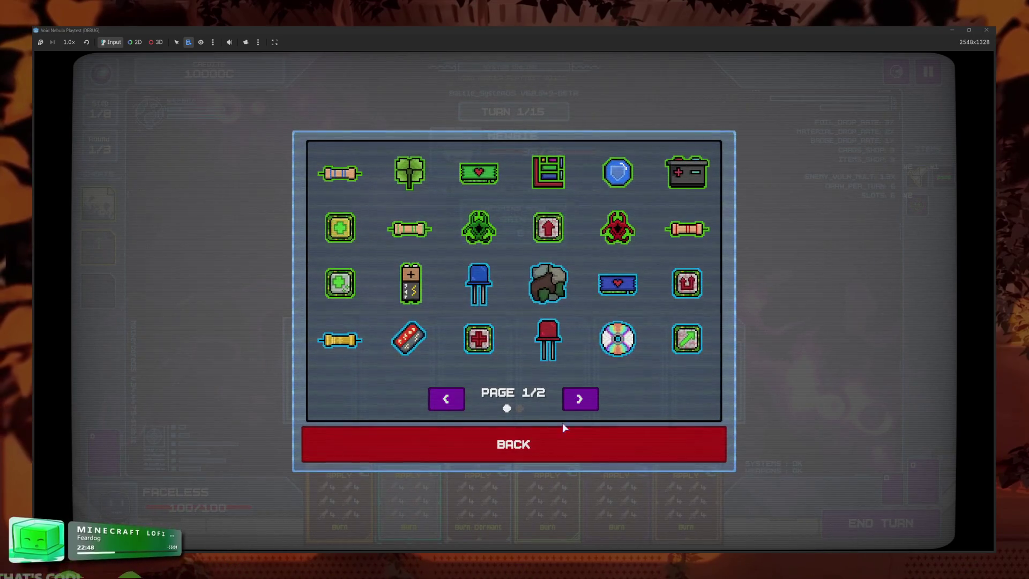
{"action": "left_click", "coordinate": [594, 408]}
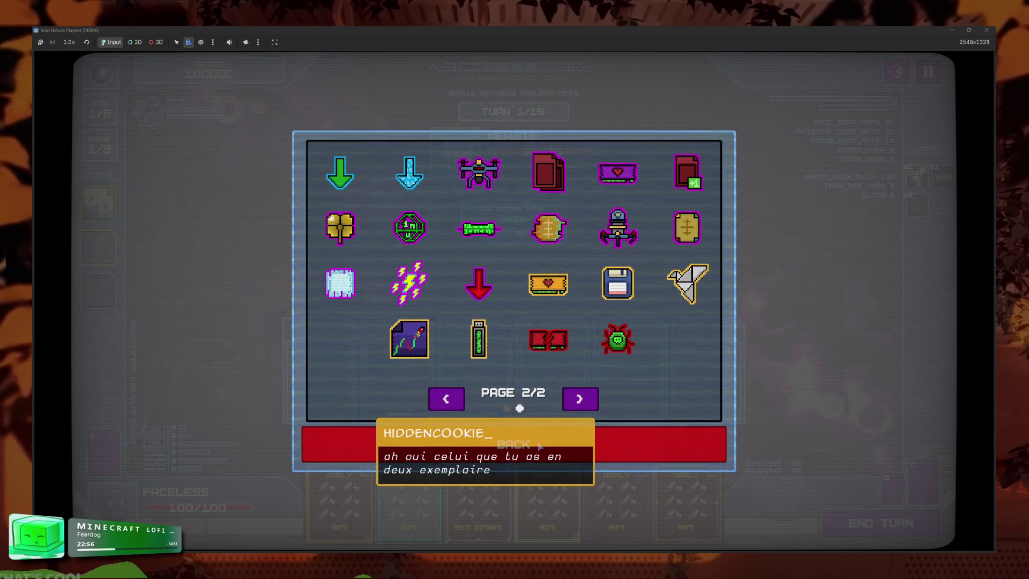
{"action": "key", "text": "Escape"}
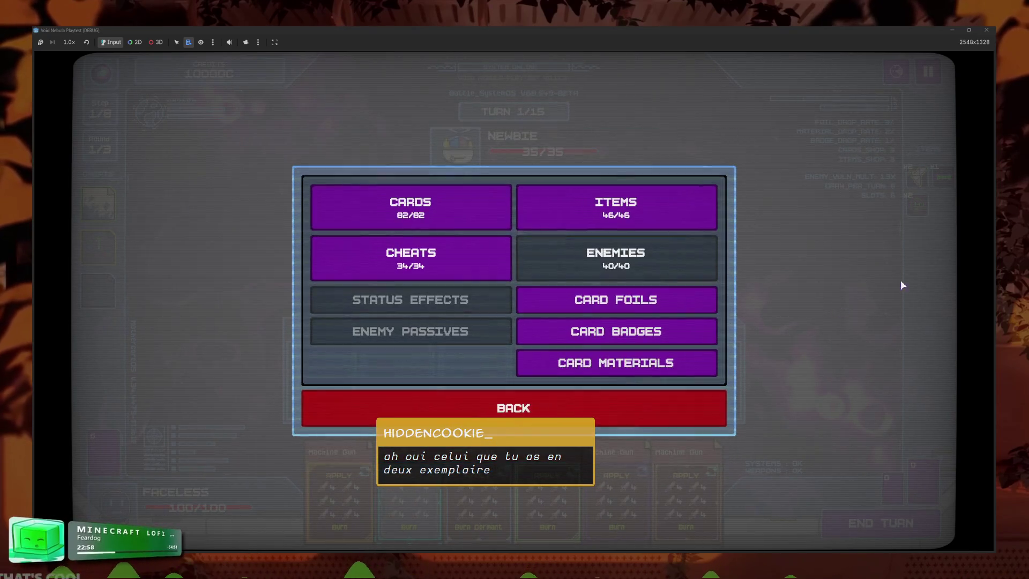
{"action": "key", "text": "Escape"}
- Revisit the items codex's second page, then quit the battle to the main menu
{"action": "left_click", "coordinate": [531, 302]}
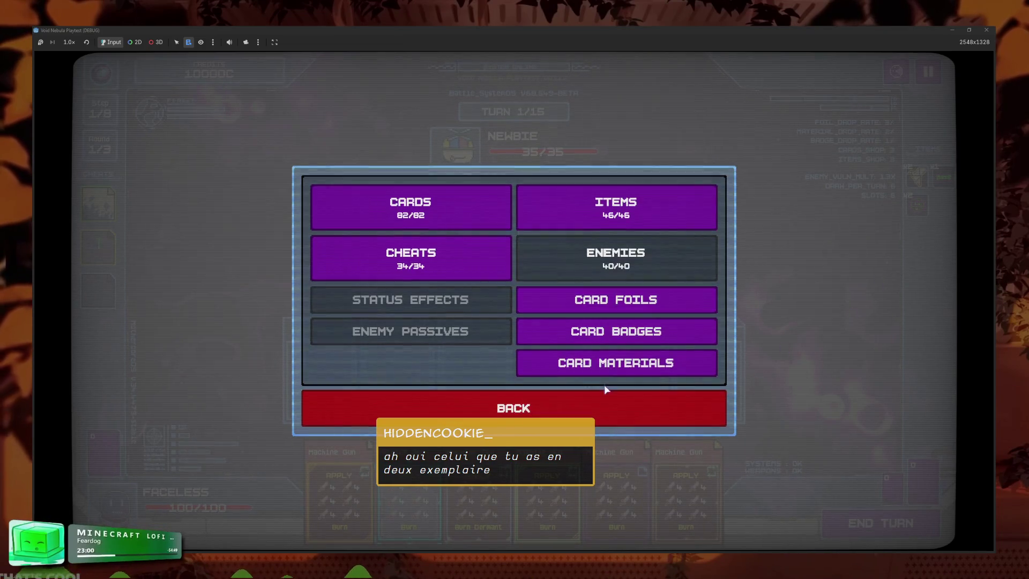
{"action": "left_click", "coordinate": [565, 214]}
{"action": "left_click", "coordinate": [580, 399]}
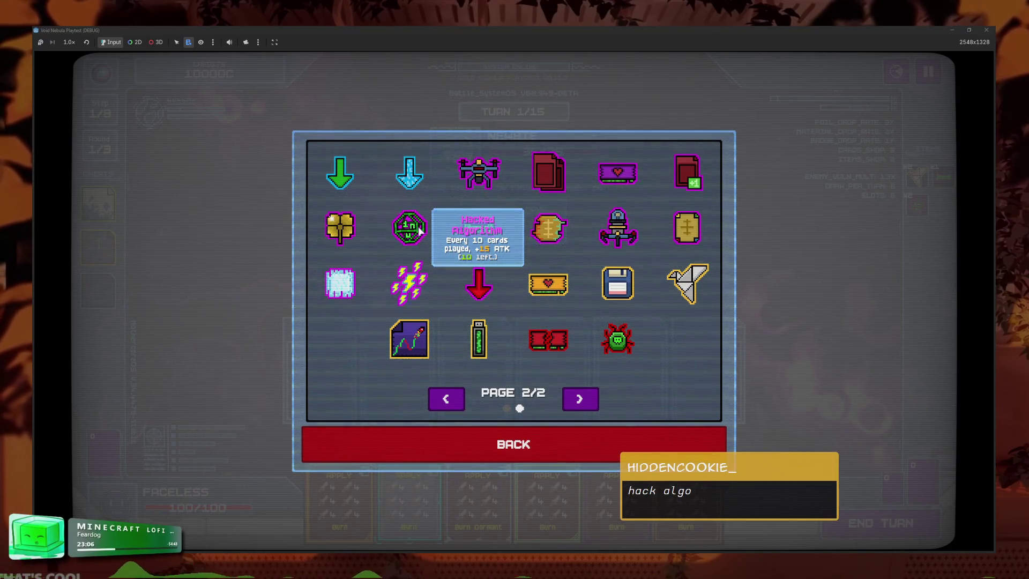
{"action": "left_click", "coordinate": [532, 449]}
{"action": "left_click", "coordinate": [539, 420]}
{"action": "left_click", "coordinate": [559, 349]}
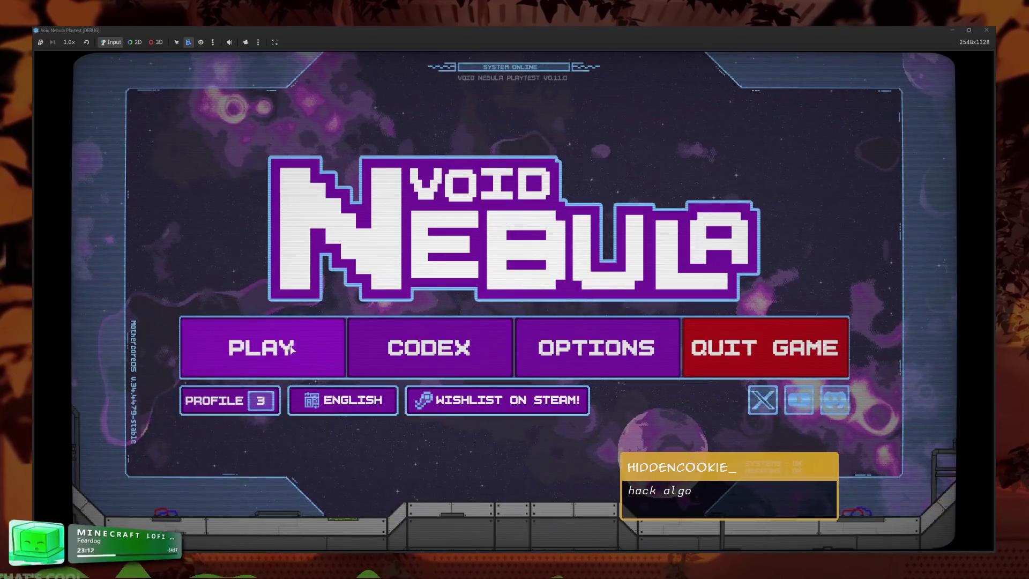
- Continue the saved Faceless run and choose the Newbie enemy to fight
{"action": "left_click", "coordinate": [262, 351]}
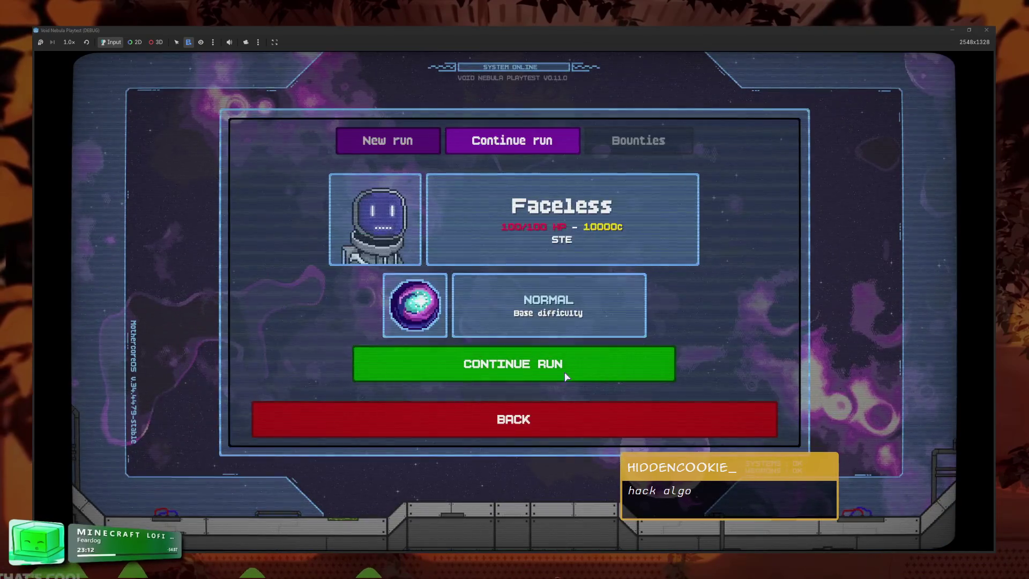
{"action": "left_click", "coordinate": [570, 348]}
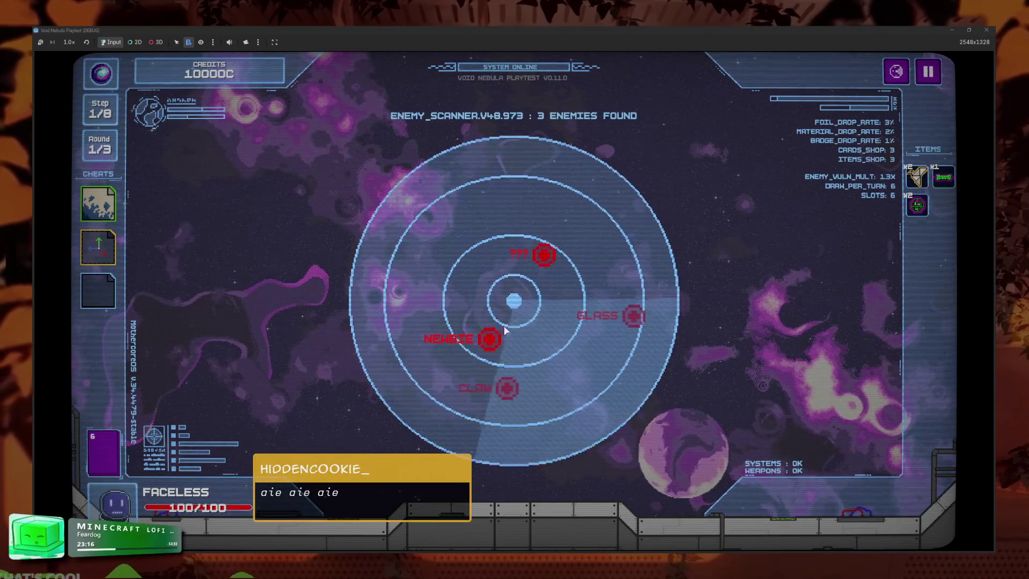
{"action": "left_click", "coordinate": [485, 340]}
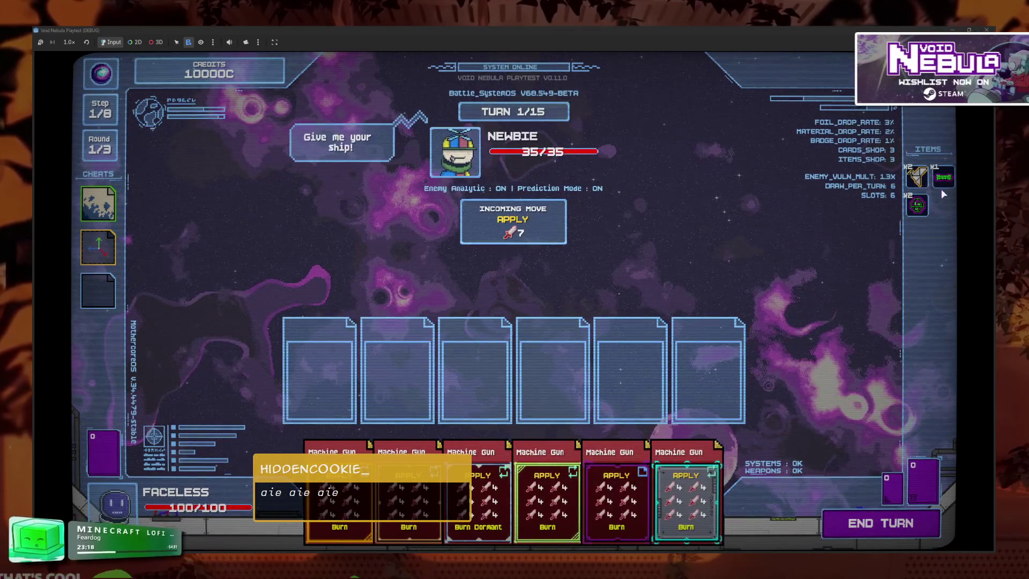
- Check the effects of the items and Machine Gun cards, then stop the game
{"action": "mouse_move", "coordinate": [946, 180]}
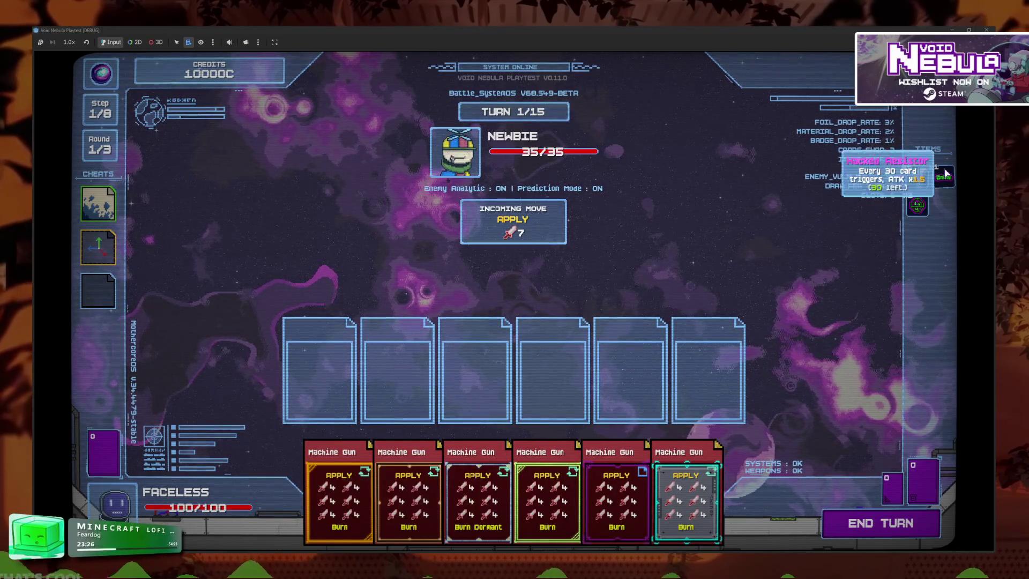
{"action": "mouse_move", "coordinate": [920, 206]}
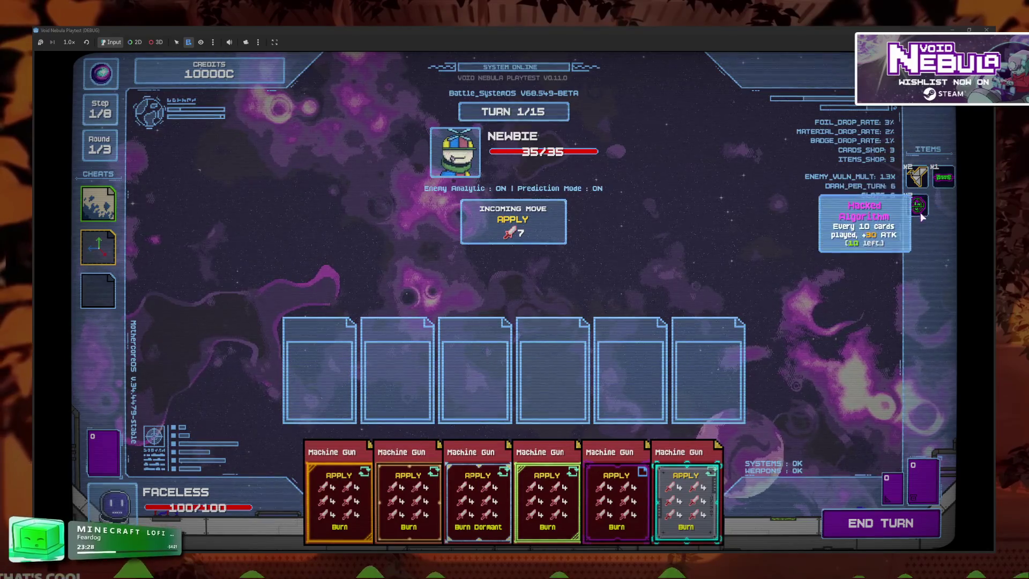
{"action": "mouse_move", "coordinate": [682, 493]}
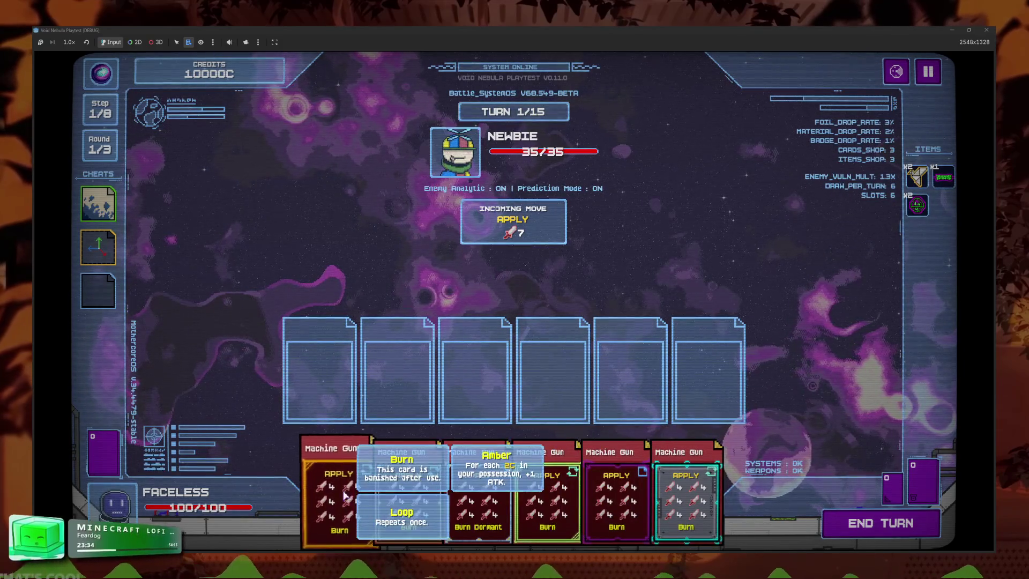
{"action": "mouse_move", "coordinate": [705, 479]}
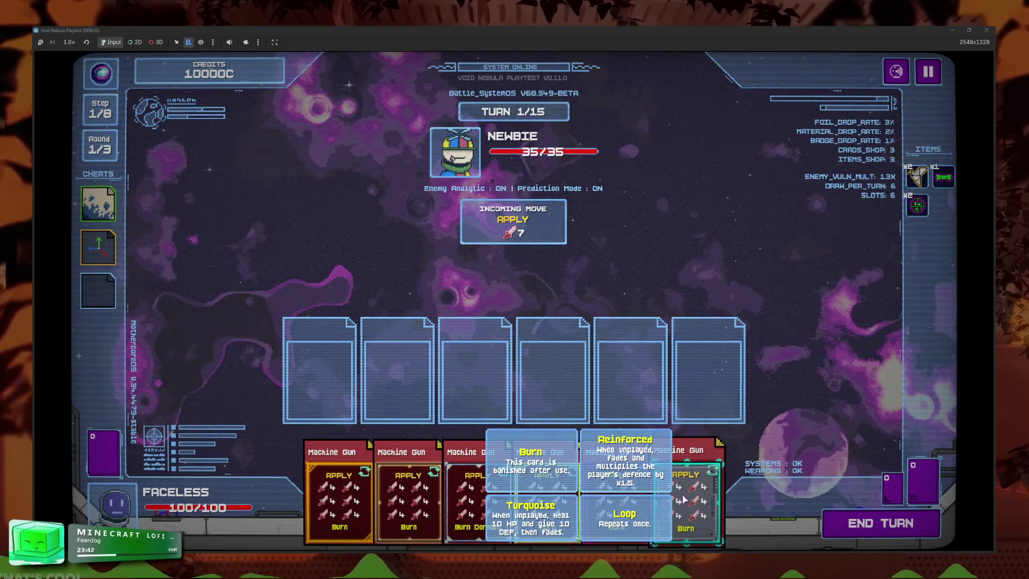
{"action": "mouse_move", "coordinate": [649, 486]}
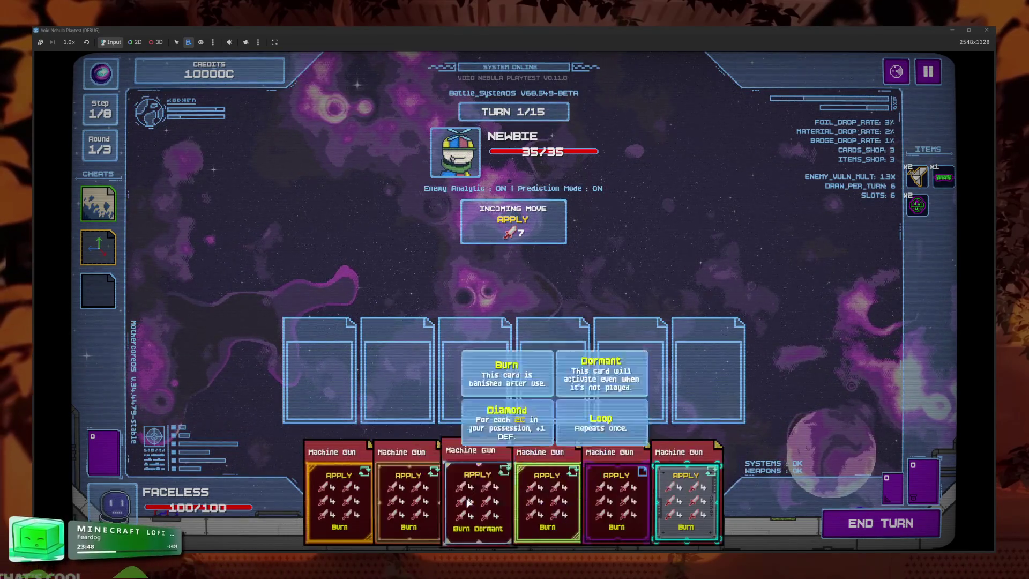
{"action": "mouse_move", "coordinate": [476, 502]}
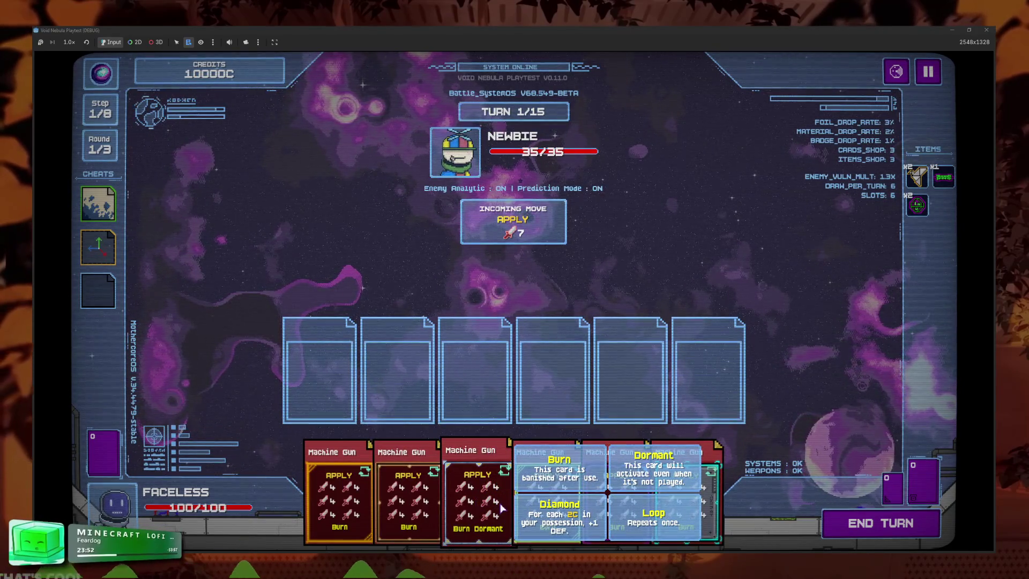
{"action": "key", "text": "F8"}
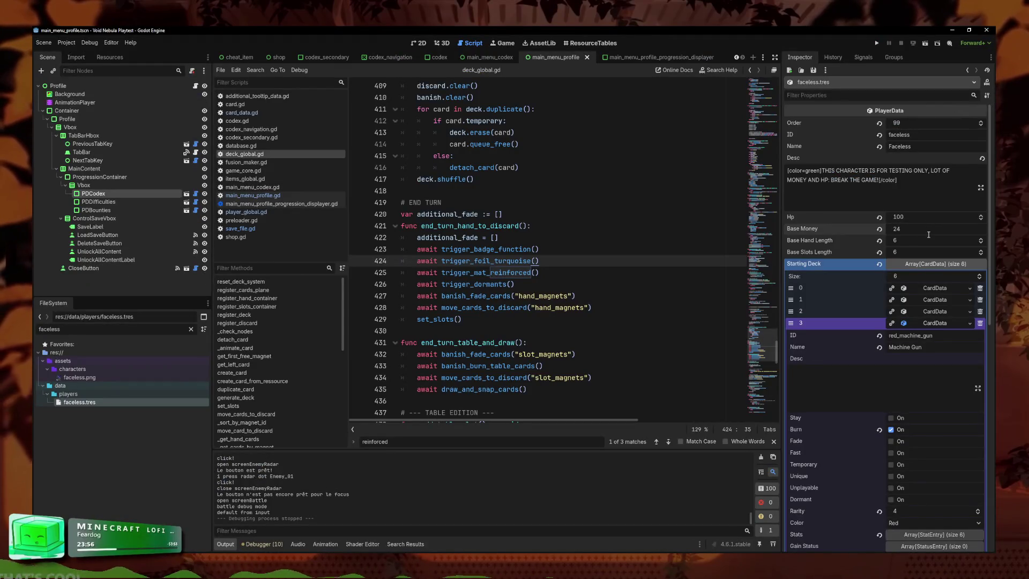
- Run the project, switch the character to Faceless, then close the game window
{"action": "left_click", "coordinate": [878, 43]}
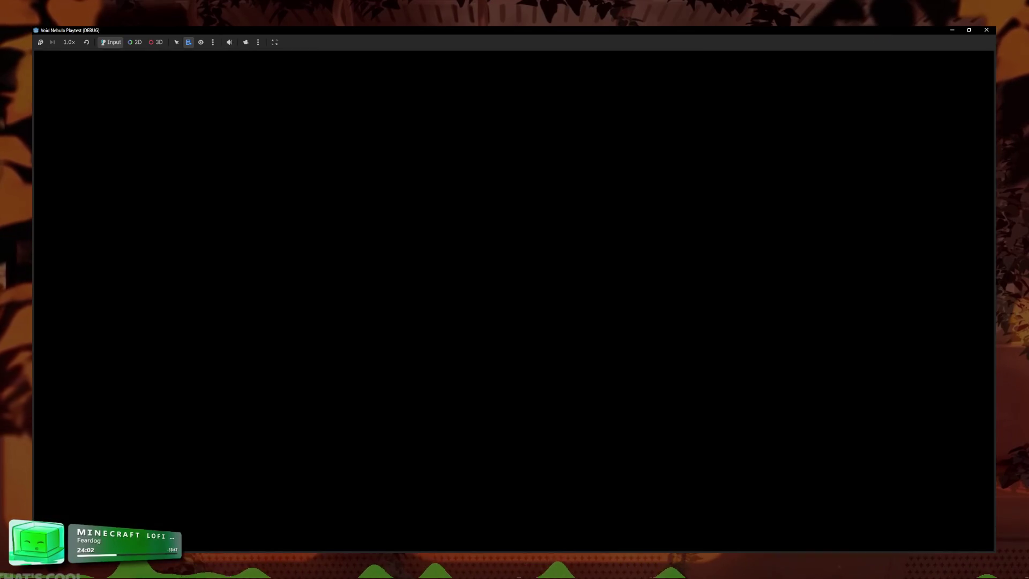
{"action": "mouse_move", "coordinate": [331, 550]}
{"action": "left_click", "coordinate": [638, 261]}
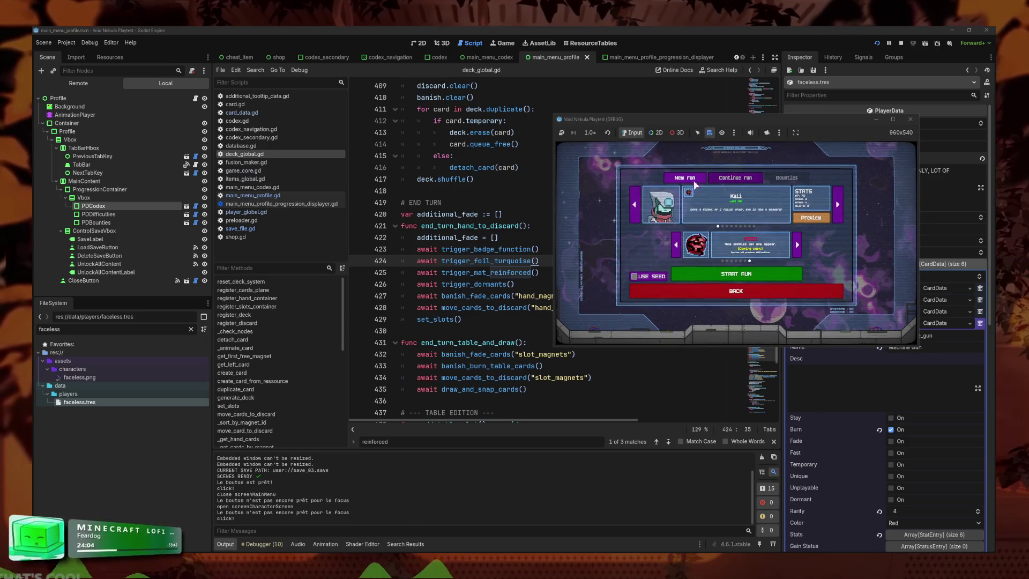
{"action": "left_click", "coordinate": [754, 228]}
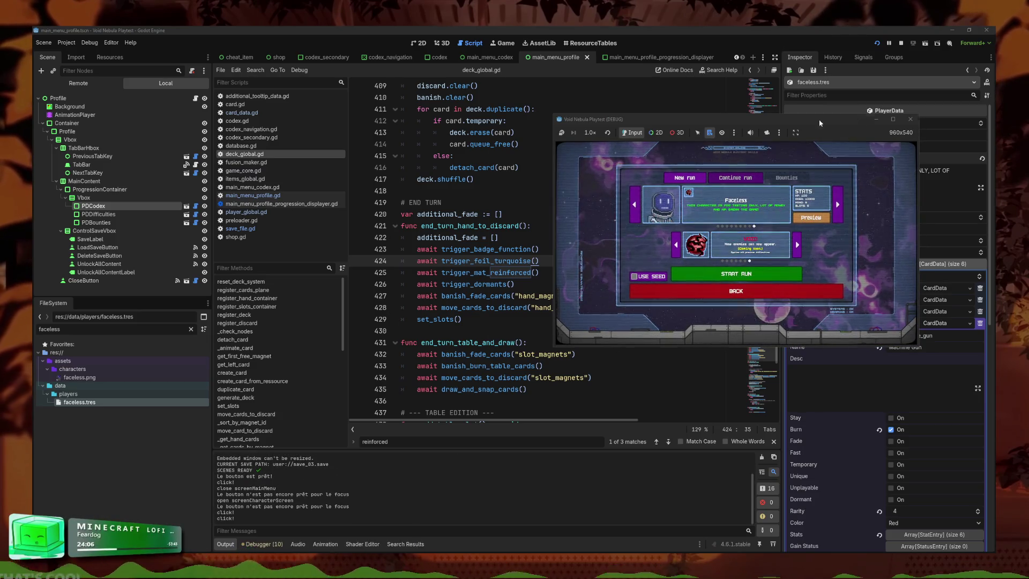
{"action": "left_click_drag", "start_coordinate": [820, 123], "coordinate": [623, 126]}
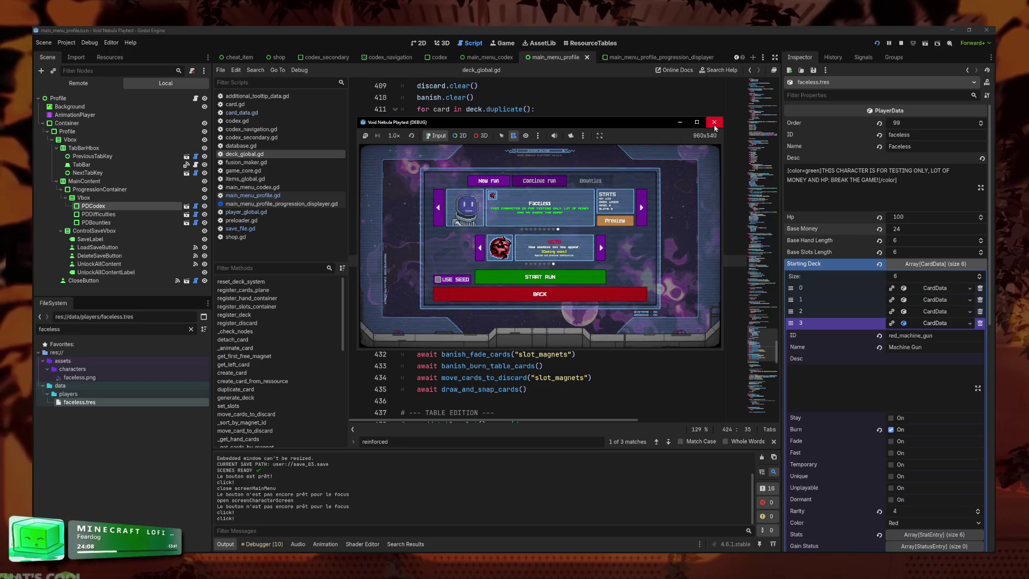
{"action": "left_click", "coordinate": [714, 122]}
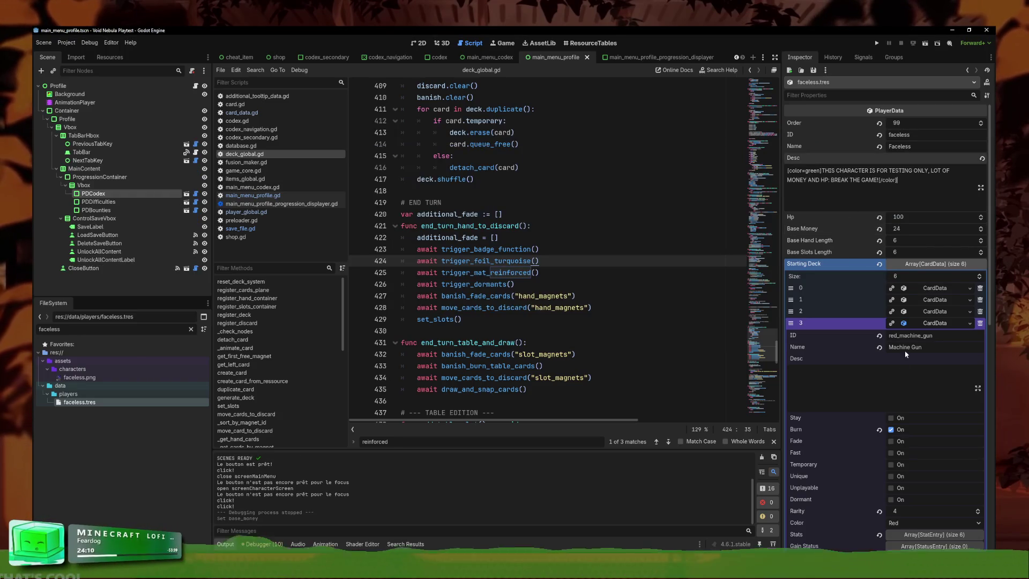
- Collapse the Starting Deck list, select the Faceless description, and relaunch the project
{"action": "left_click", "coordinate": [938, 264]}
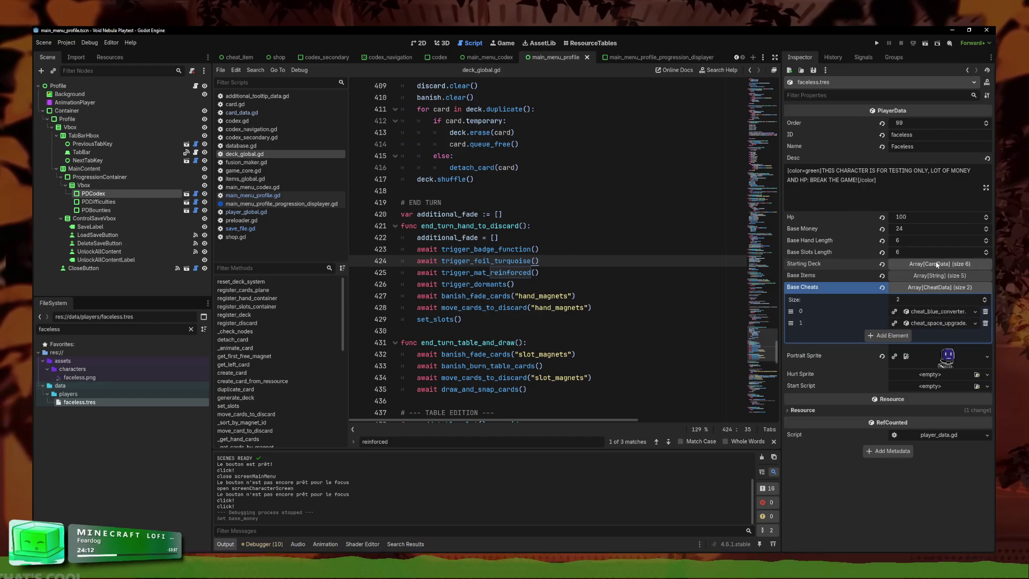
{"action": "left_click", "coordinate": [939, 209]}
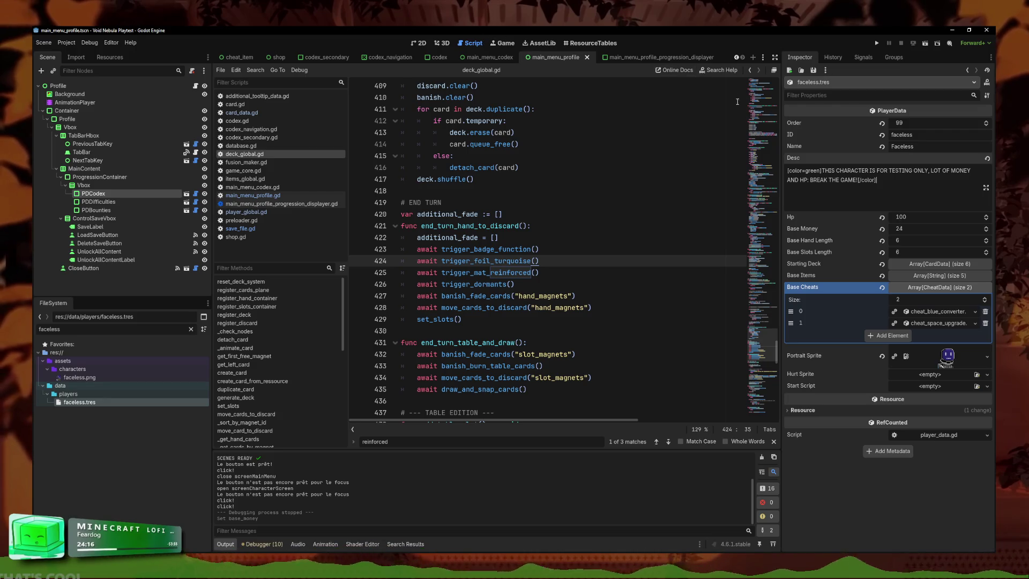
{"action": "left_click", "coordinate": [877, 43]}
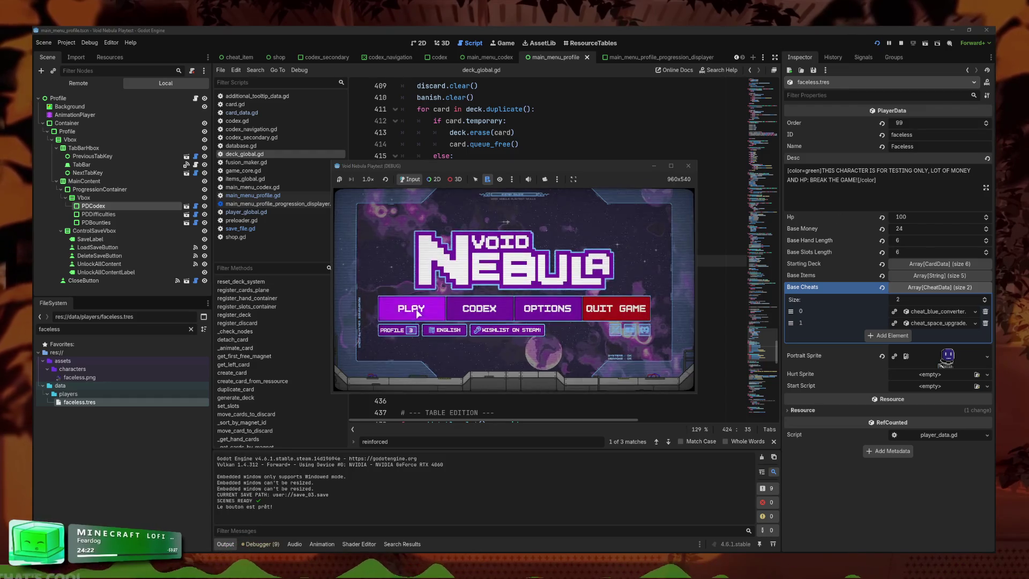
- Start a Faceless run, maximize the game window, and use the scanner cheat to reveal enemies
{"action": "left_click", "coordinate": [417, 313]}
{"action": "left_click", "coordinate": [532, 273]}
{"action": "left_click", "coordinate": [532, 274]}
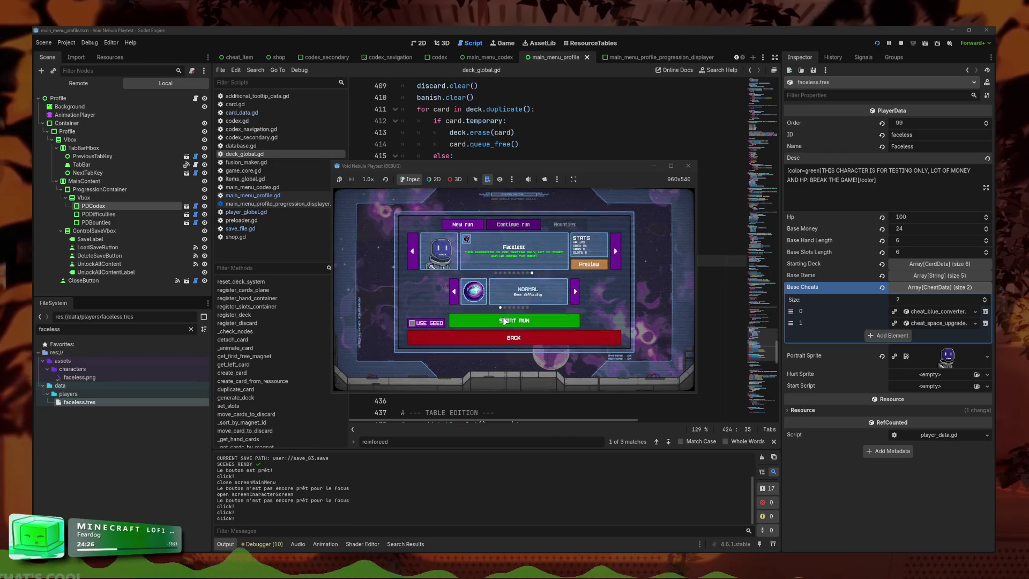
{"action": "left_click", "coordinate": [504, 321]}
{"action": "double_click", "coordinate": [649, 167]}
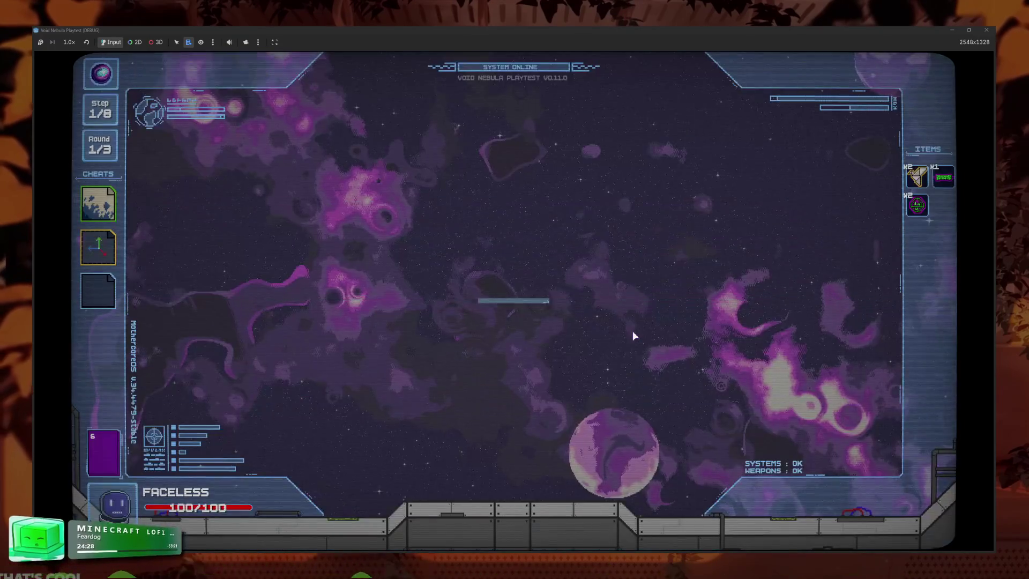
{"action": "left_click", "coordinate": [98, 247]}
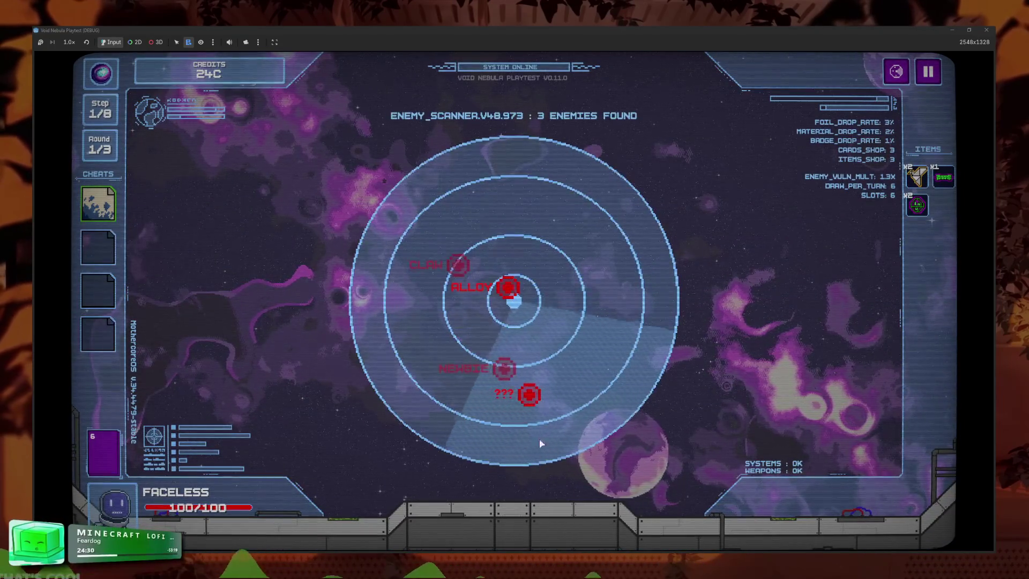
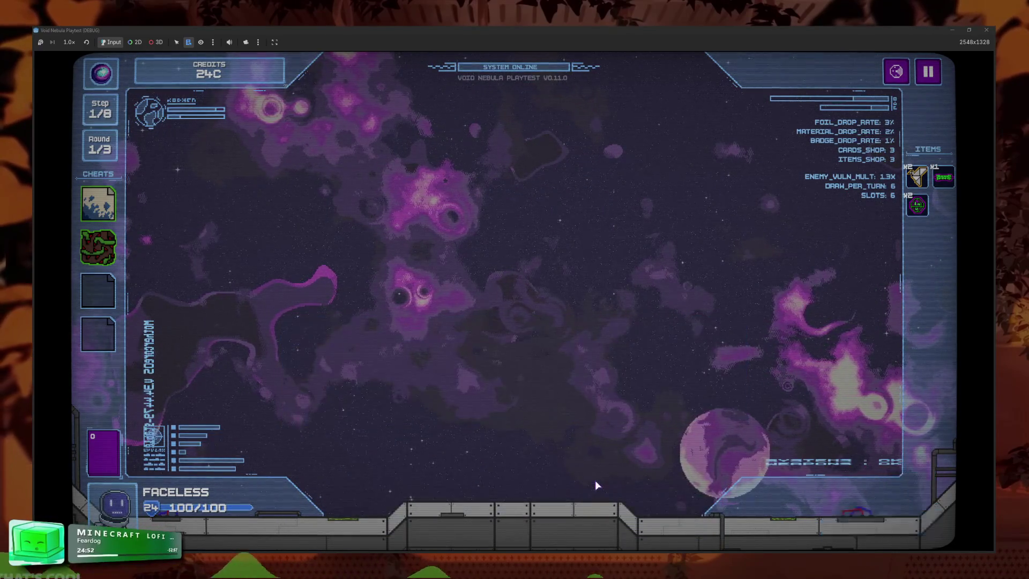
- Cash out the kill reward, advance to round 2/3 and start the battle against NEWBIE
{"action": "left_click", "coordinate": [597, 414]}
{"action": "left_click", "coordinate": [633, 431]}
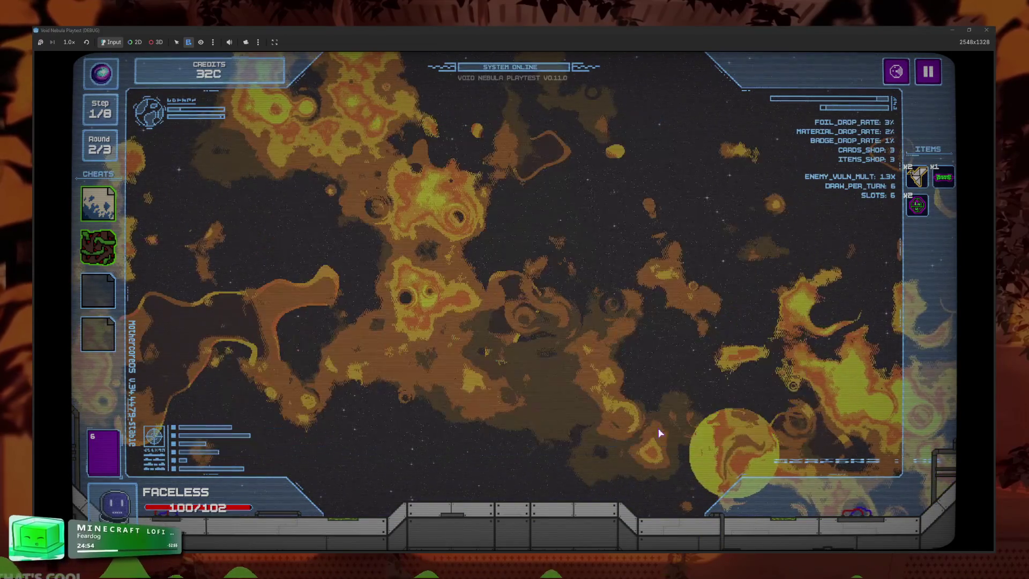
{"action": "left_click", "coordinate": [511, 372]}
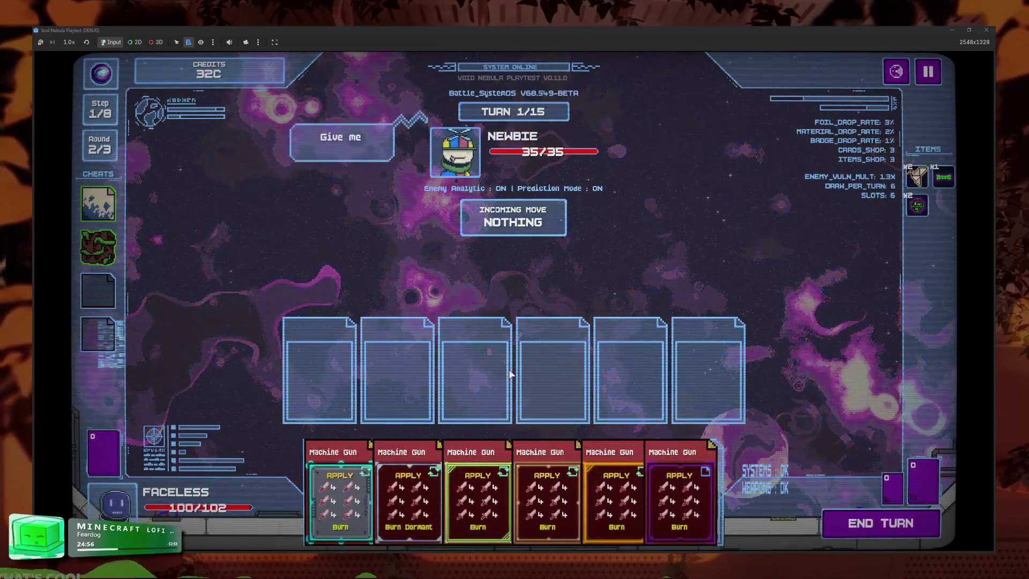
- Try Machine Gun cards in the fifth play slot and back, then switch to the editor with F8
{"action": "mouse_move", "coordinate": [481, 512]}
{"action": "left_mouse_down"}
{"action": "mouse_move", "coordinate": [622, 496]}
{"action": "mouse_move", "coordinate": [451, 491]}
{"action": "mouse_move", "coordinate": [655, 499]}
{"action": "mouse_move", "coordinate": [633, 499]}
{"action": "left_mouse_up"}
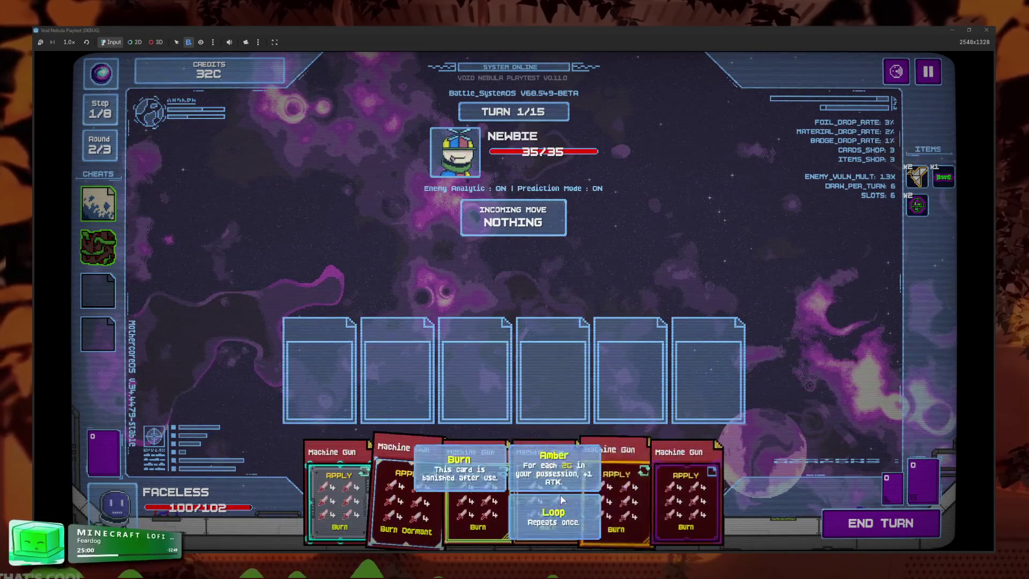
{"action": "mouse_move", "coordinate": [670, 499]}
{"action": "left_mouse_down"}
{"action": "mouse_move", "coordinate": [374, 513]}
{"action": "mouse_move", "coordinate": [670, 499]}
{"action": "left_mouse_up"}
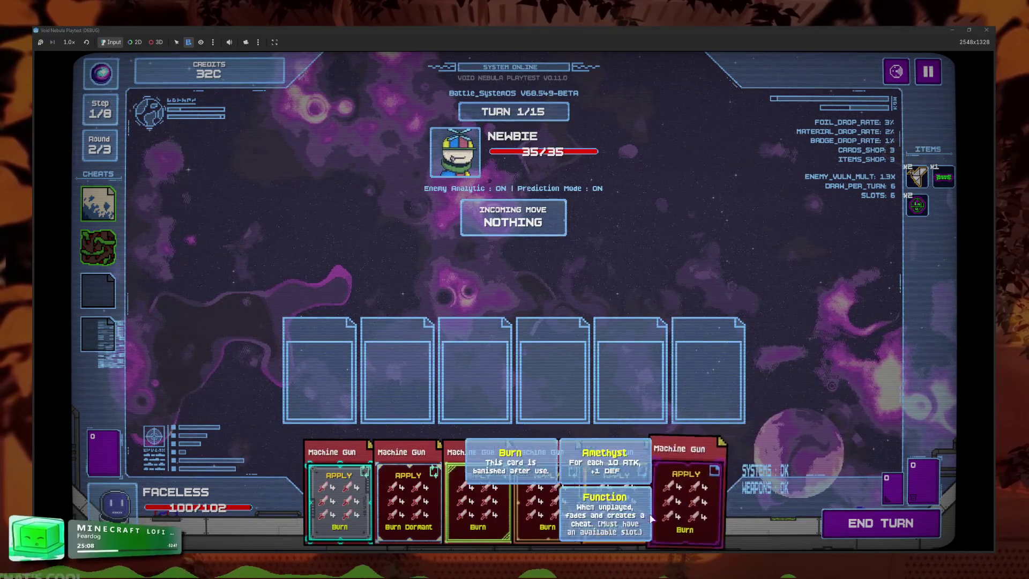
{"action": "mouse_move", "coordinate": [557, 504]}
{"action": "left_mouse_down"}
{"action": "mouse_move", "coordinate": [554, 384]}
{"action": "mouse_move", "coordinate": [579, 477]}
{"action": "mouse_move", "coordinate": [640, 378]}
{"action": "left_mouse_up"}
{"action": "left_click", "coordinate": [640, 379]}
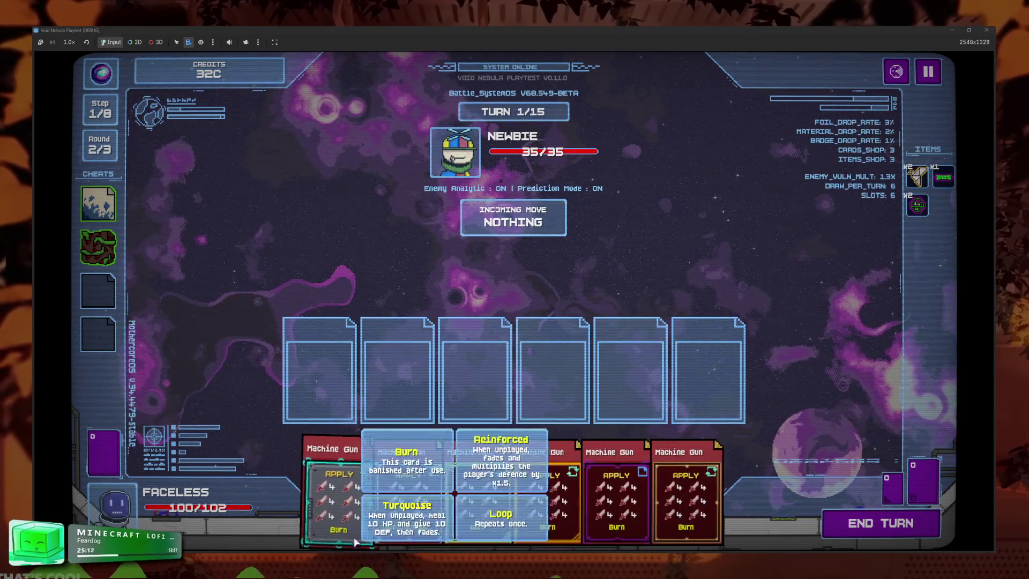
{"action": "key", "text": "F8"}
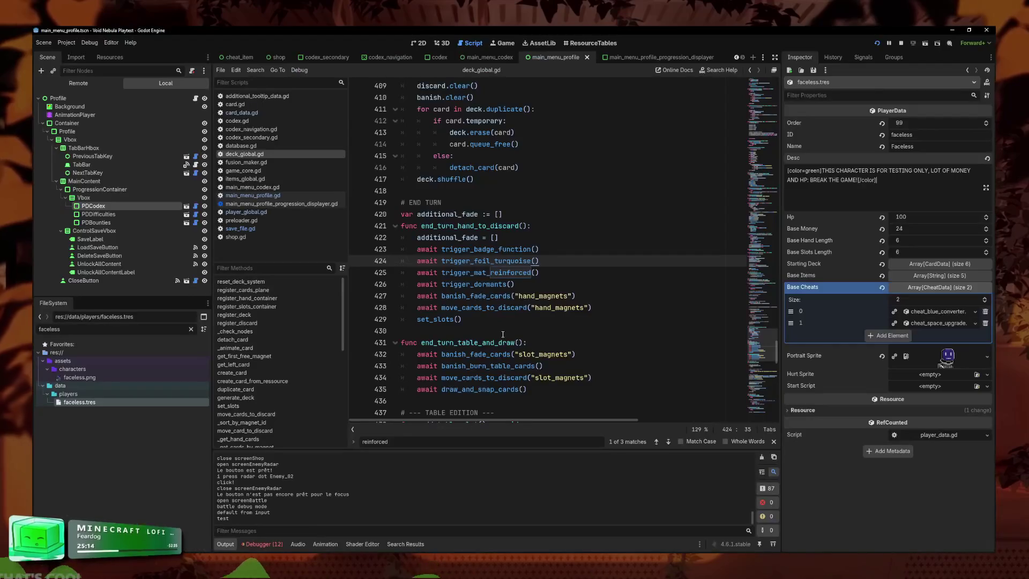
- Replace the four trigger await lines 423–426 with 'await trigger_hand_effects()'
{"action": "left_click", "coordinate": [541, 275]}
{"action": "left_click", "coordinate": [537, 250]}
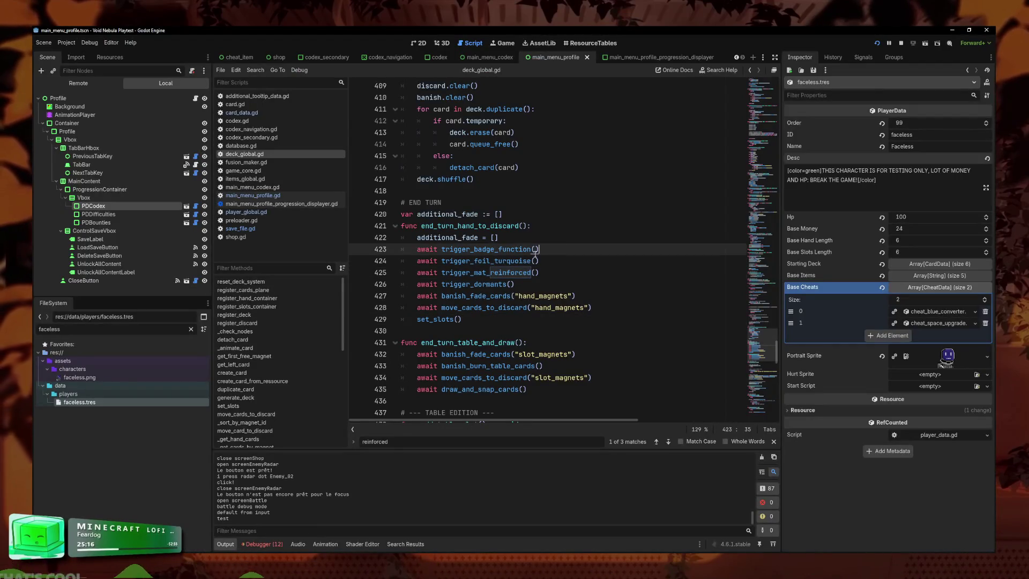
{"action": "left_click", "coordinate": [557, 259]}
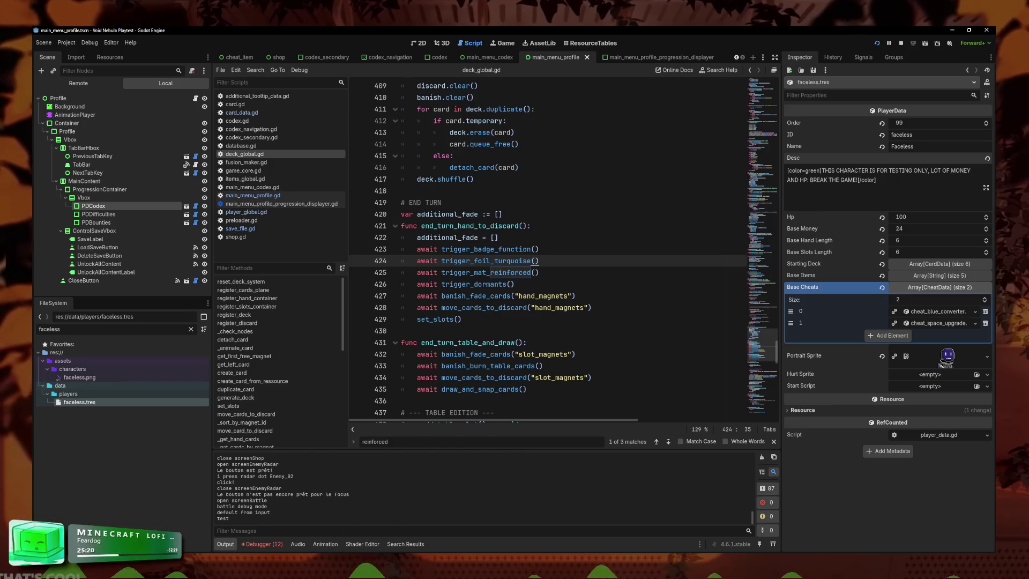
{"action": "left_click_drag", "start_coordinate": [540, 272], "coordinate": [386, 254]}
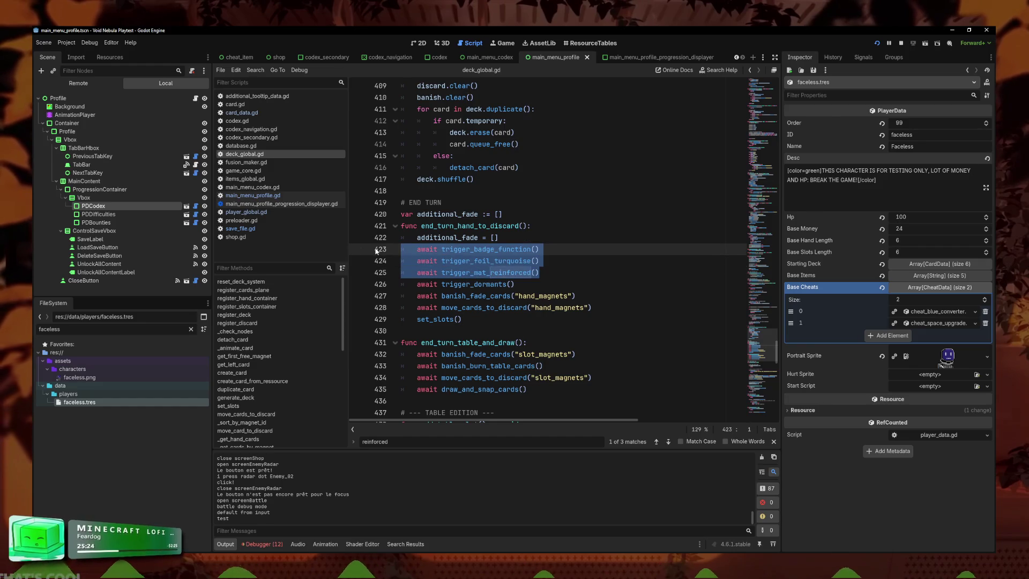
{"action": "left_click_drag", "start_coordinate": [514, 285], "coordinate": [351, 254]}
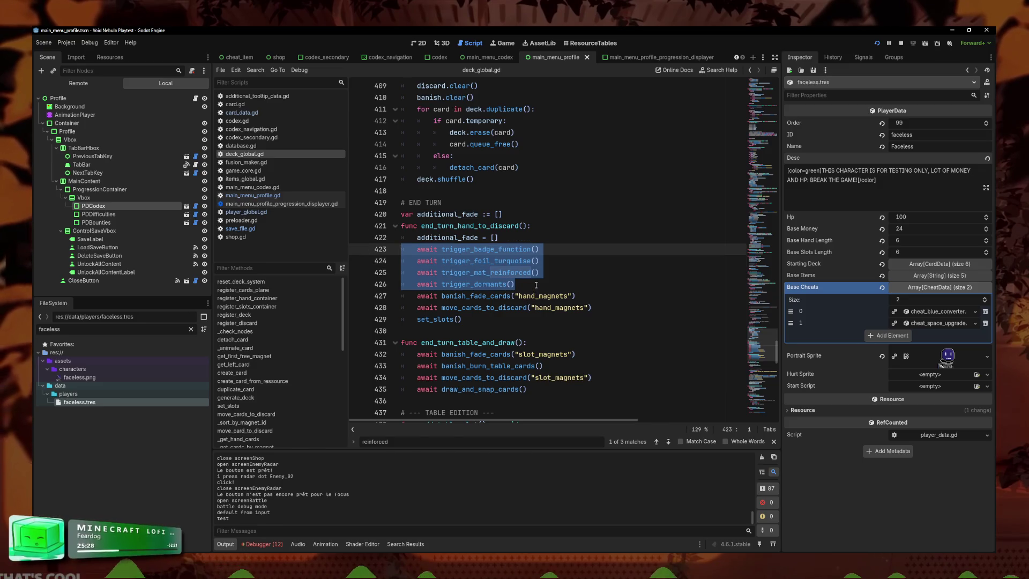
{"action": "left_click_drag", "start_coordinate": [536, 285], "coordinate": [344, 234]}
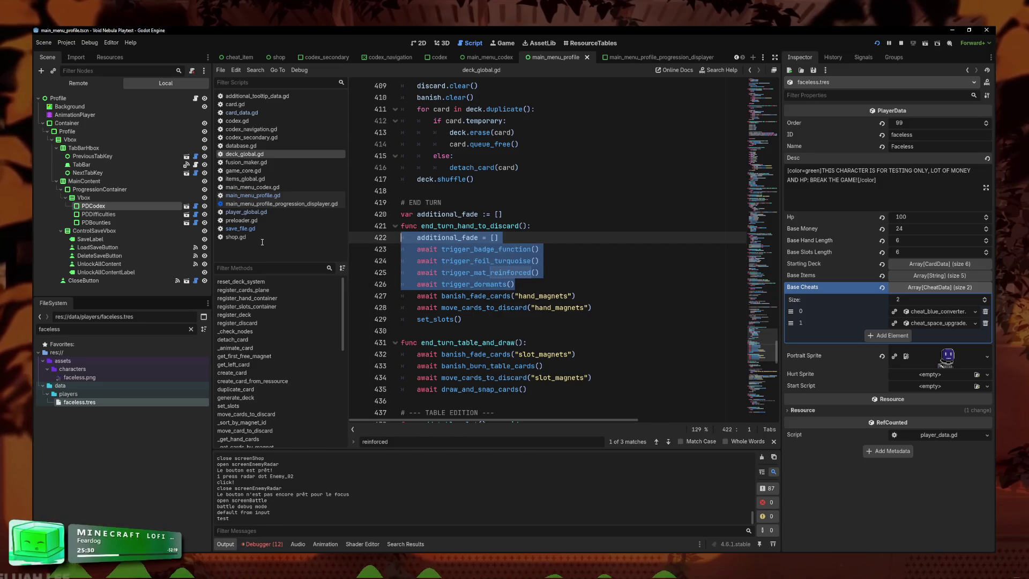
{"action": "left_click_drag", "start_coordinate": [262, 242], "coordinate": [348, 250]}
{"action": "key", "text": "ctrl+c"}
{"action": "key", "text": "BackSpace"}
{"action": "type", "text": "await trigg"}
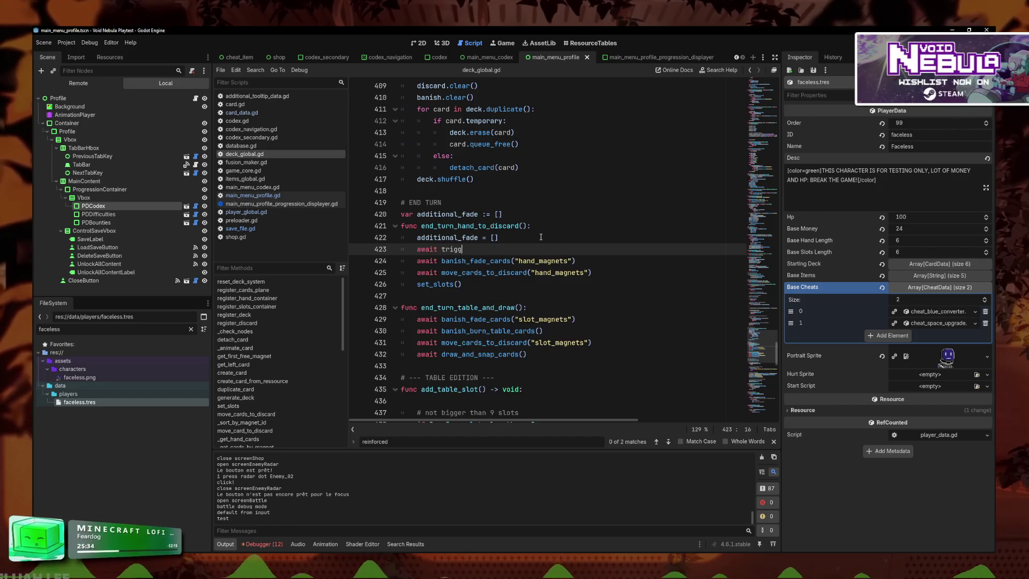
{"action": "type", "text": "er_"}
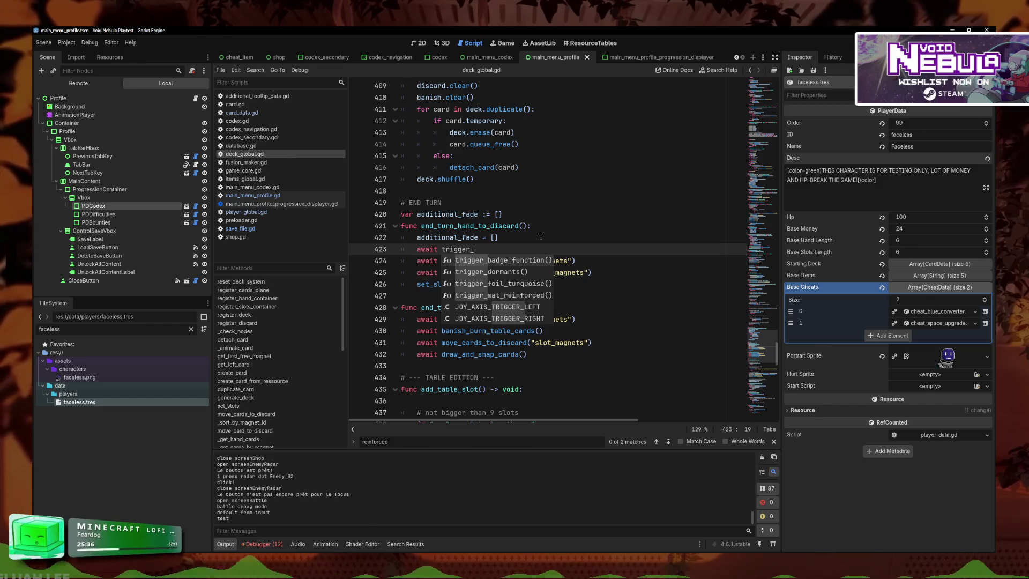
{"action": "type", "text": "effects"}
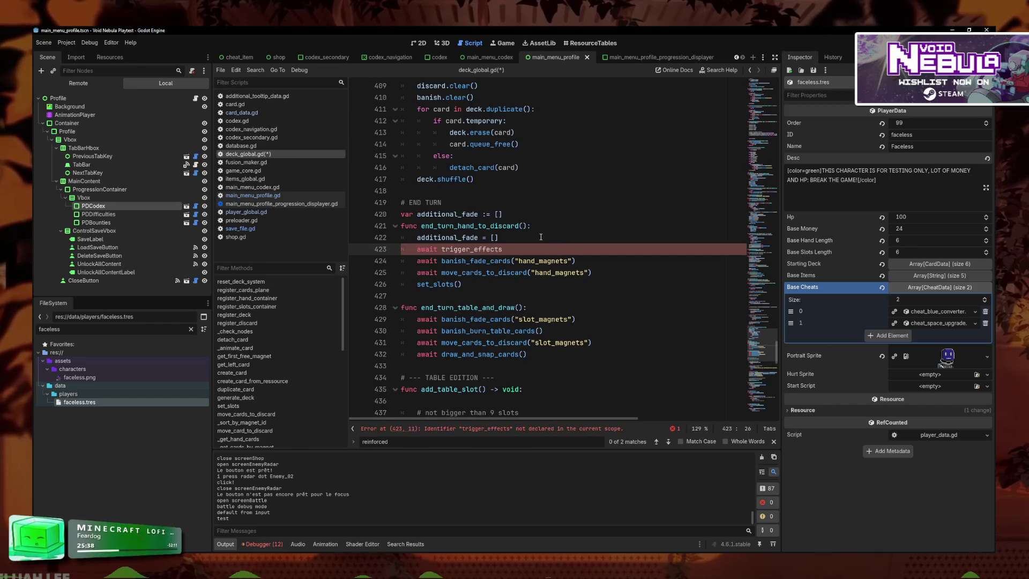
{"action": "type", "text": "effecsts"}
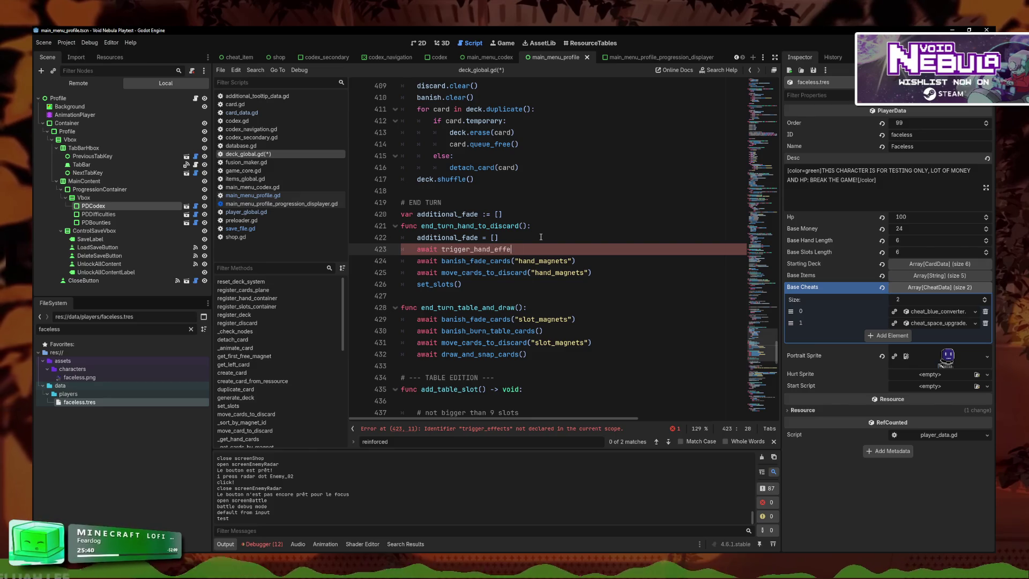
{"action": "key", "text": "Return"}
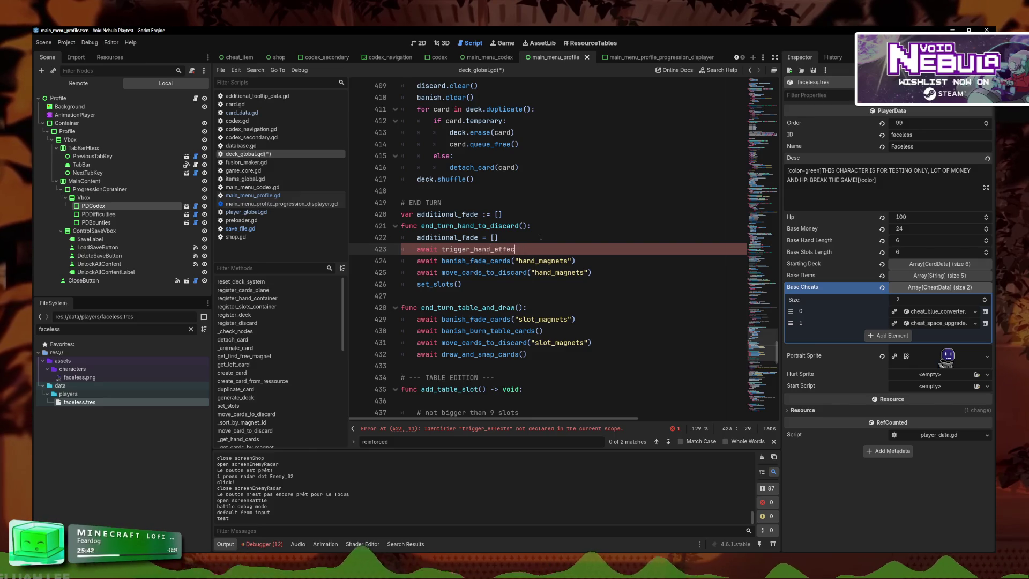
{"action": "left_click", "coordinate": [550, 253]}
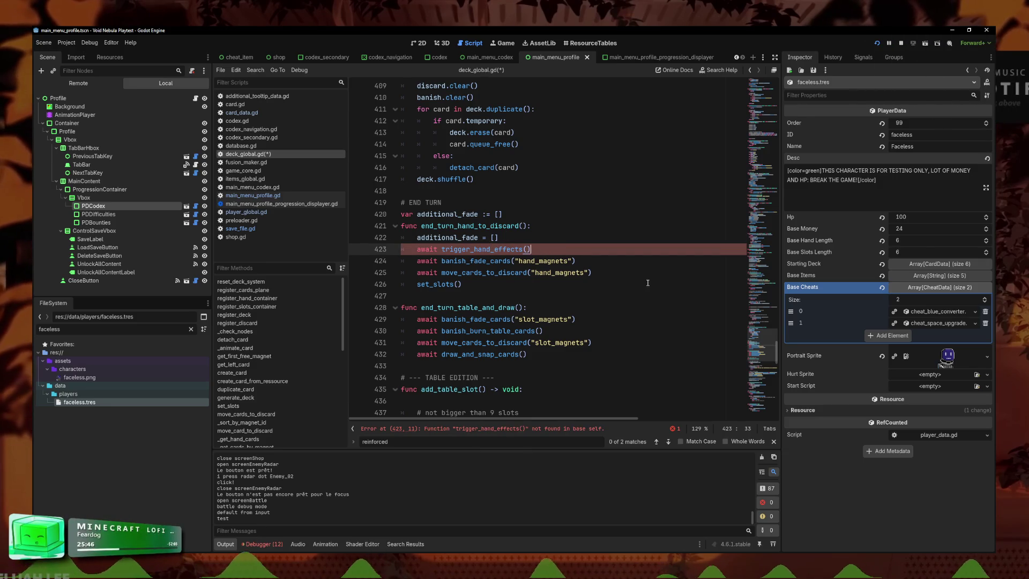
- Jump to the end of deck_global.gd and start a new line there
{"action": "left_click", "coordinate": [758, 379]}
{"action": "left_click", "coordinate": [759, 400]}
{"action": "left_click", "coordinate": [595, 408]}
{"action": "key", "text": "Return"}
- Define 'func trigger_hand_effects() -> void:' at line 521 with the four trigger calls pasted beneath
{"action": "type", "text": "trigger_hand_eff"}
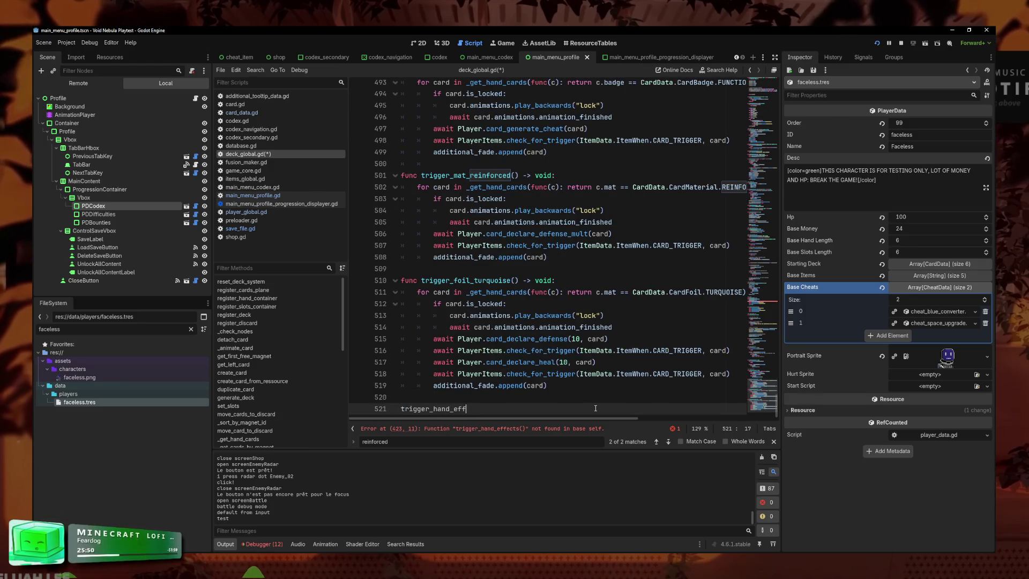
{"action": "type", "text": "ects() -> void:"}
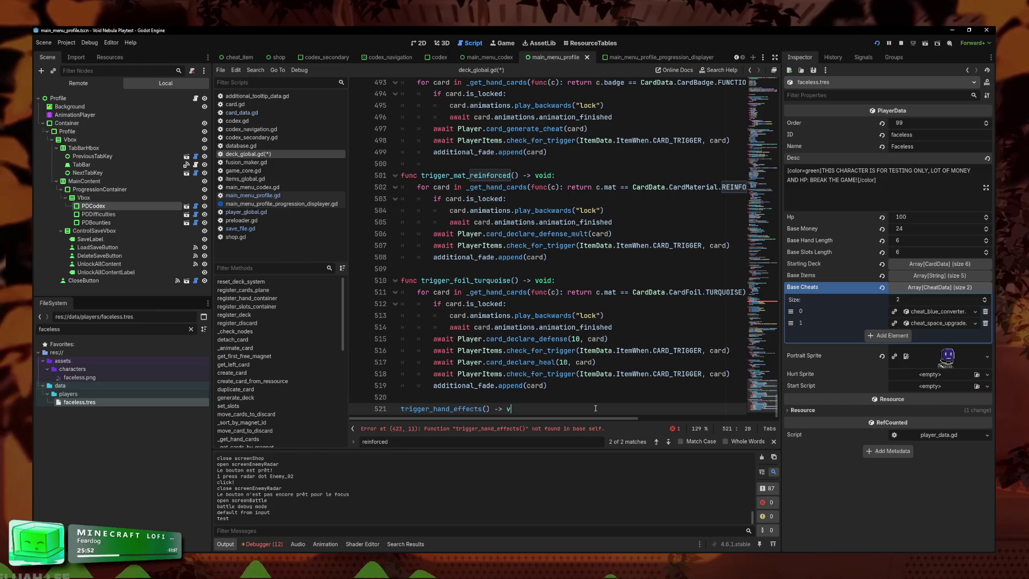
{"action": "key", "text": "Return"}
{"action": "key", "text": "ctrl+v"}
{"action": "left_click", "coordinate": [427, 372]}
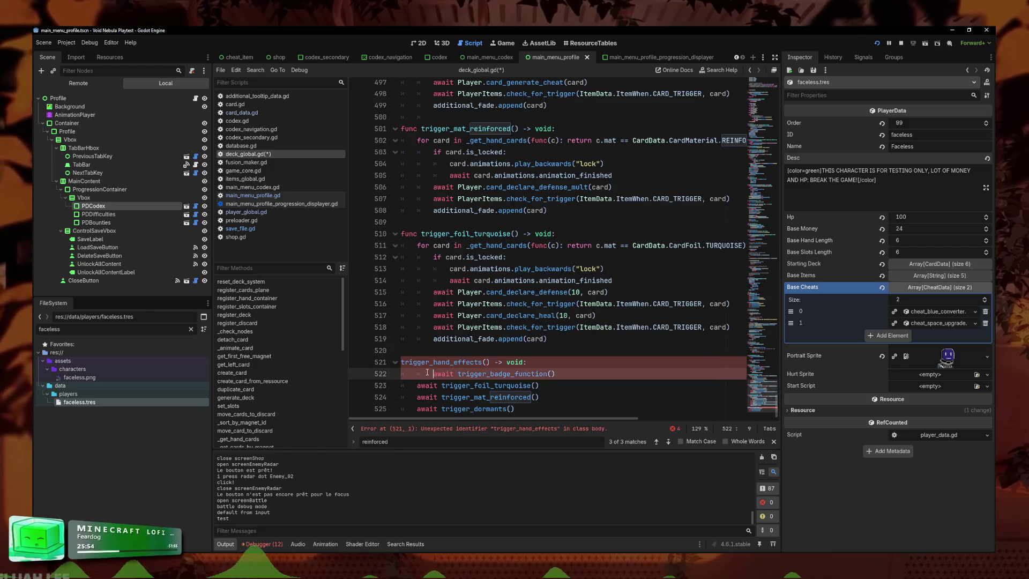
{"action": "left_click", "coordinate": [392, 362]}
{"action": "type", "text": "func"}
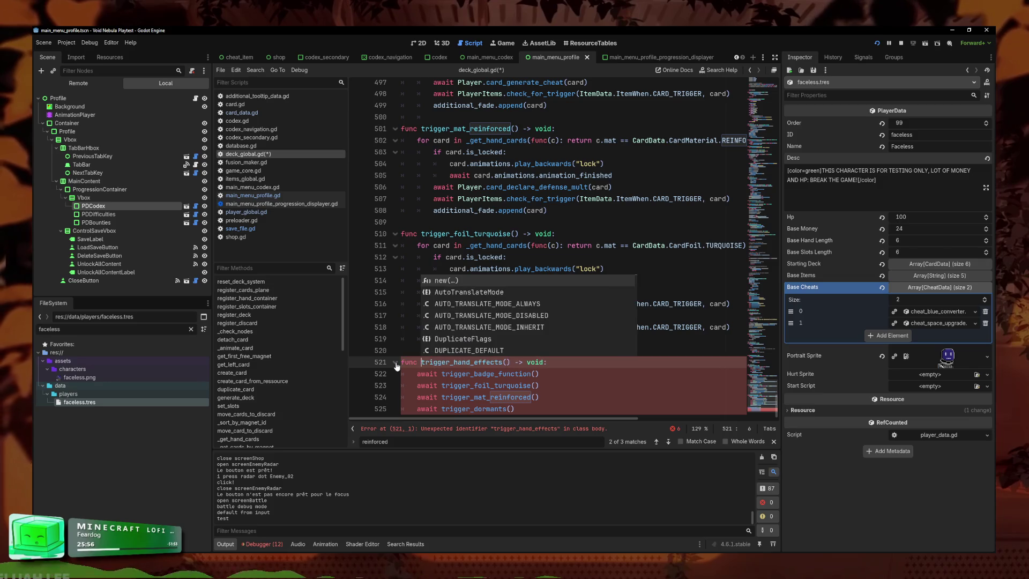
{"action": "left_click", "coordinate": [515, 214]}
- Review the trigger functions above it, including trigger_foil_turquoise and the card_declare_heal line
{"action": "scroll", "coordinate": [515, 203], "scroll_direction": "up", "scroll_amount": 15}
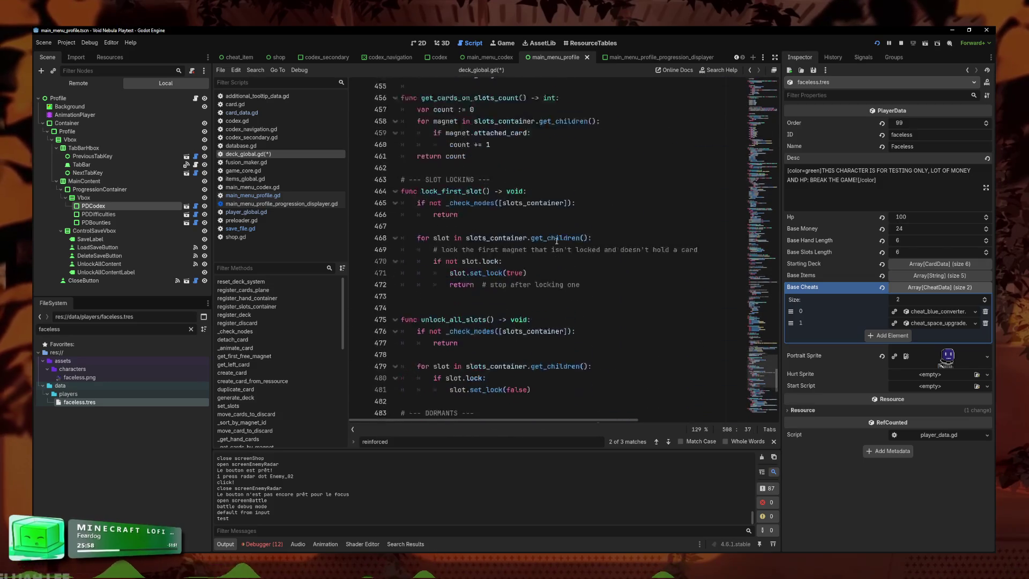
{"action": "scroll", "coordinate": [514, 202], "scroll_direction": "up", "scroll_amount": 10}
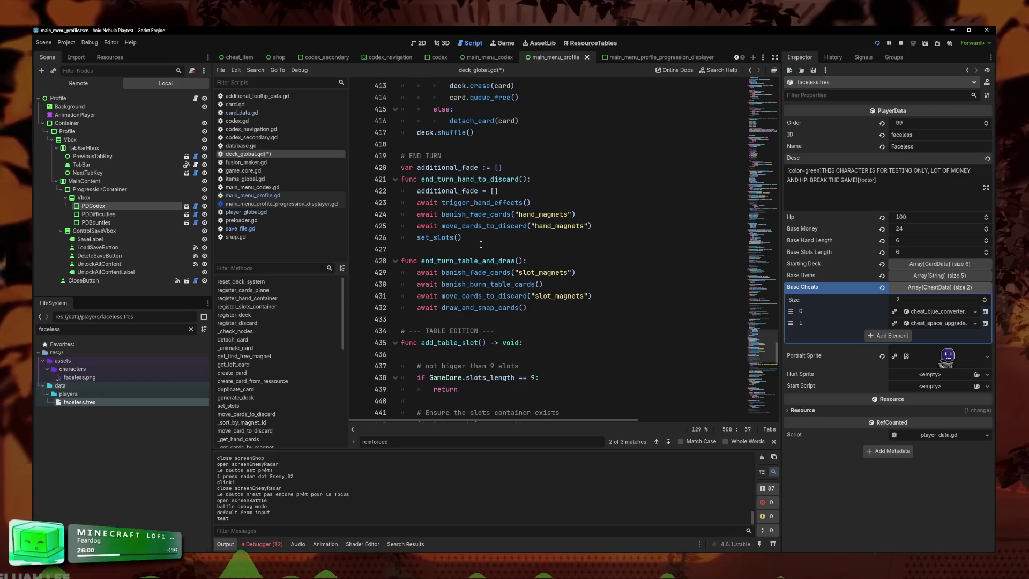
{"action": "scroll", "coordinate": [540, 374], "scroll_direction": "down", "scroll_amount": 20}
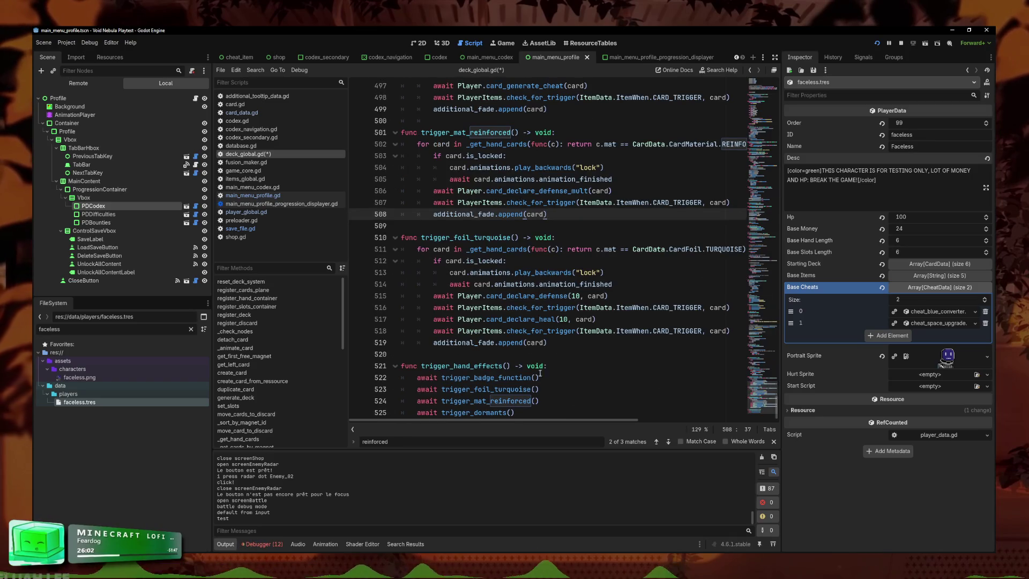
{"action": "left_click", "coordinate": [558, 366]}
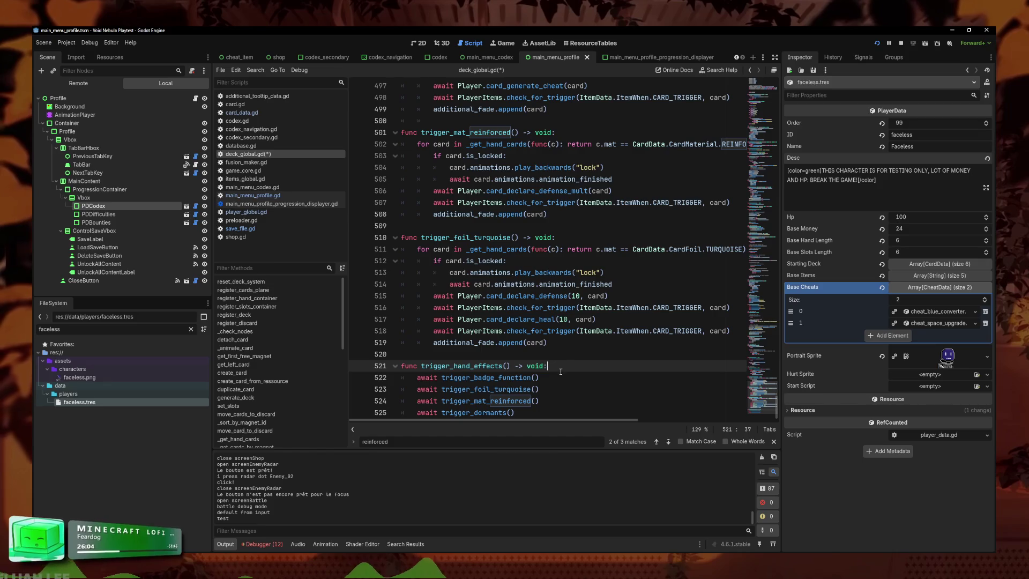
{"action": "triple_click", "coordinate": [543, 249]}
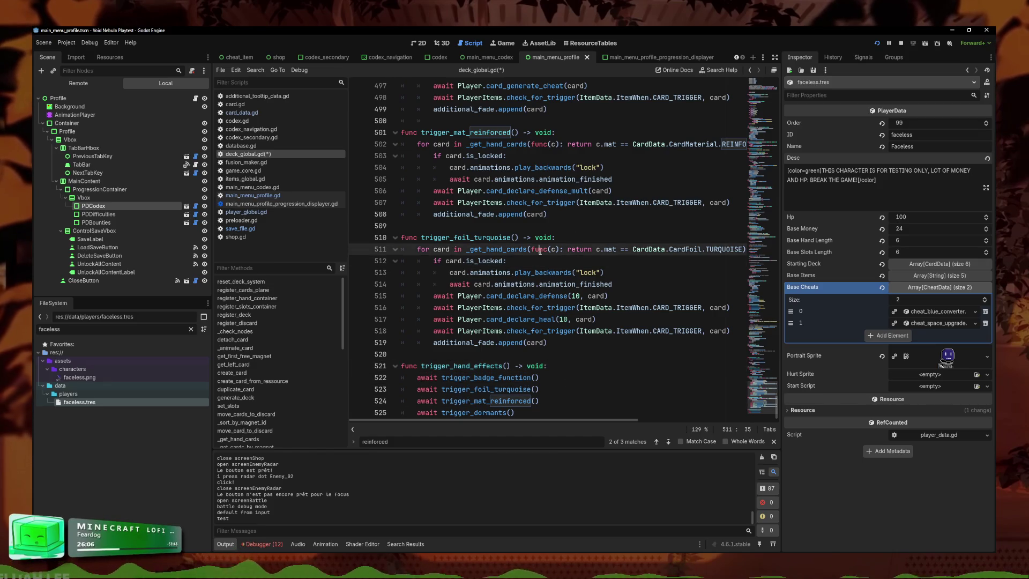
{"action": "scroll", "coordinate": [531, 225], "scroll_direction": "up", "scroll_amount": 6}
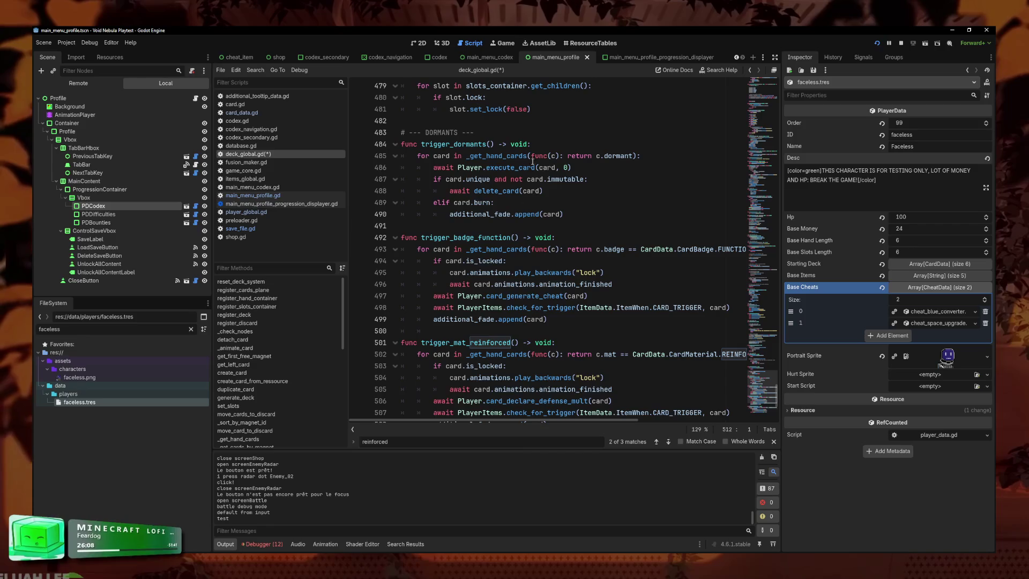
{"action": "scroll", "coordinate": [532, 160], "scroll_direction": "down", "scroll_amount": 6}
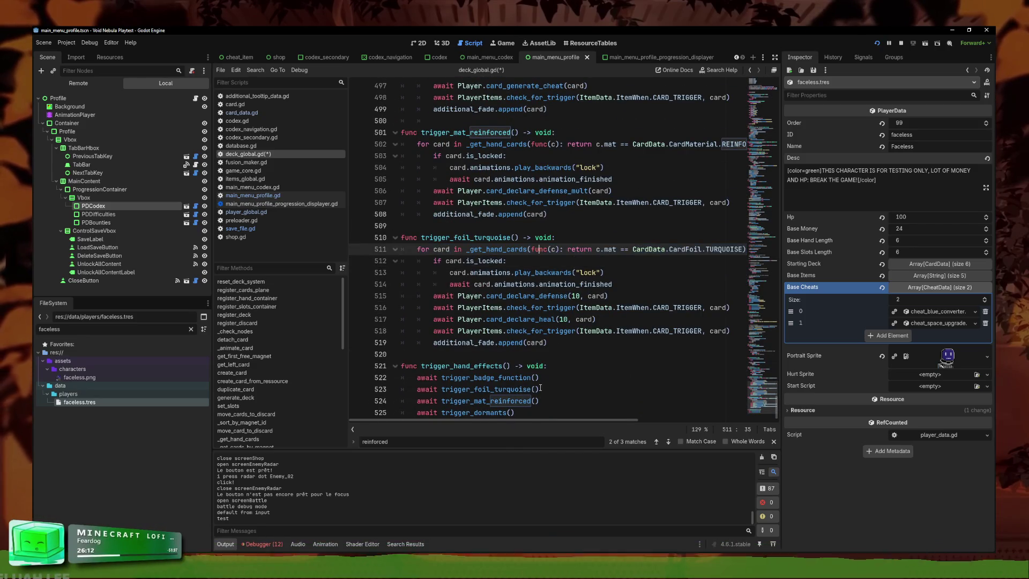
{"action": "left_click", "coordinate": [536, 273]}
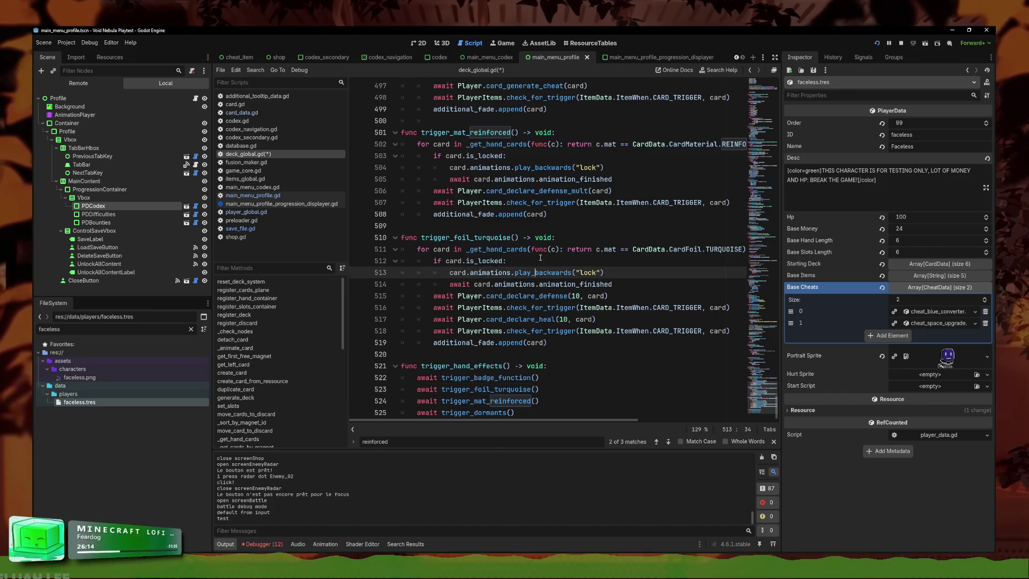
{"action": "left_click", "coordinate": [511, 319]}
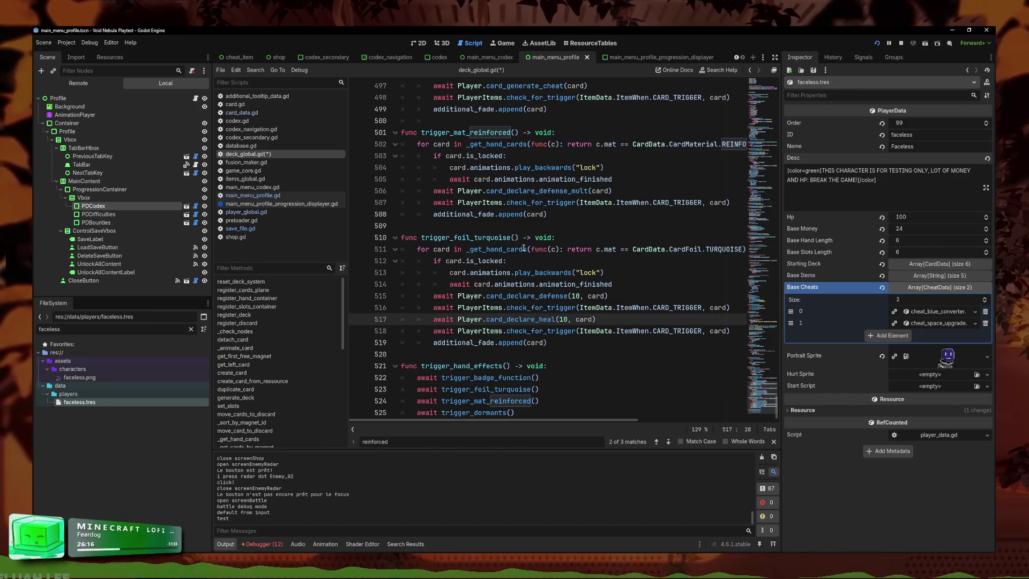
{"action": "mouse_move", "coordinate": [524, 247]}
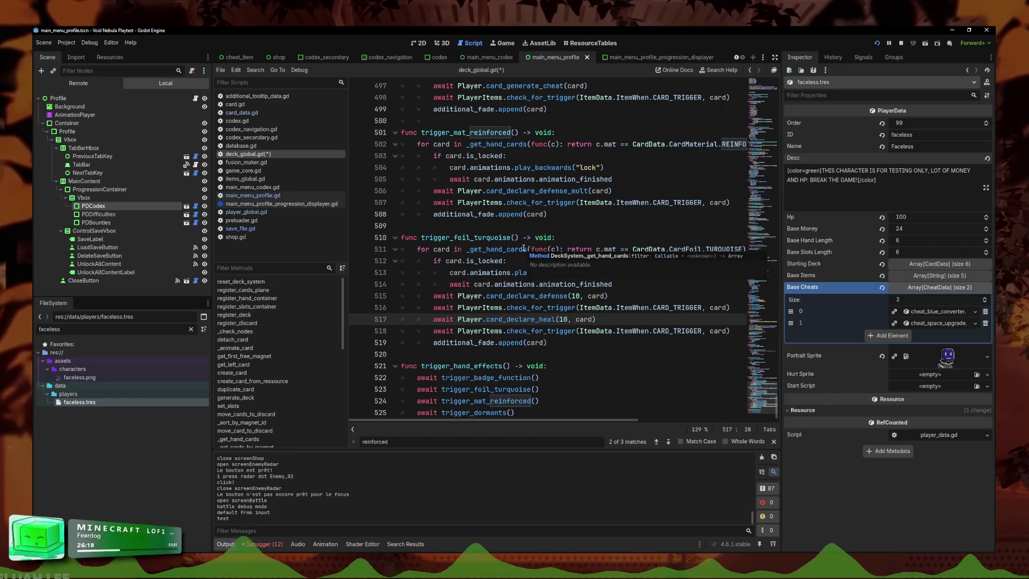
{"action": "left_click", "coordinate": [523, 261]}
- Begin a 'for card' loop as the first line of trigger_hand_effects
{"action": "left_click", "coordinate": [555, 366]}
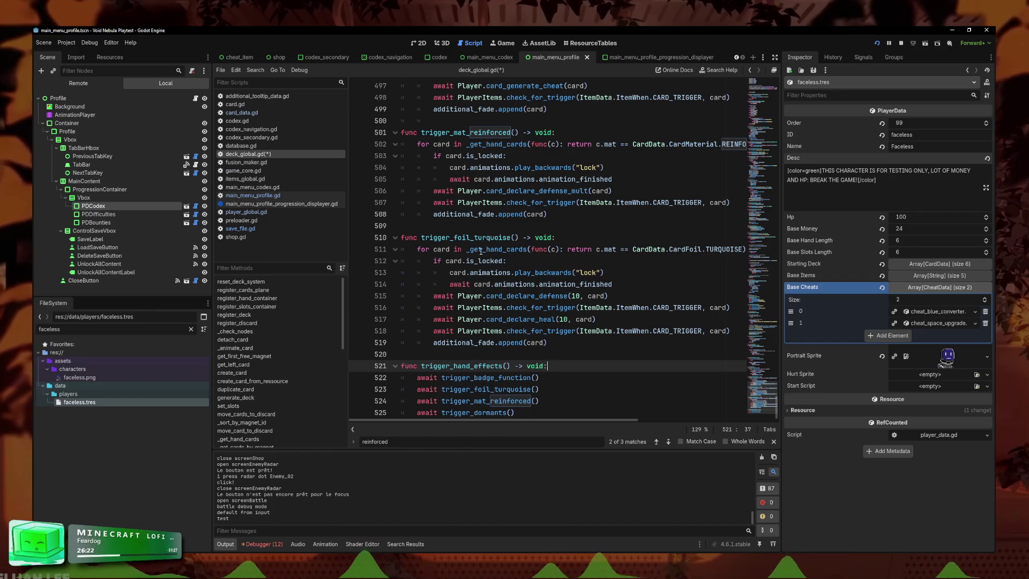
{"action": "mouse_move", "coordinate": [481, 250]}
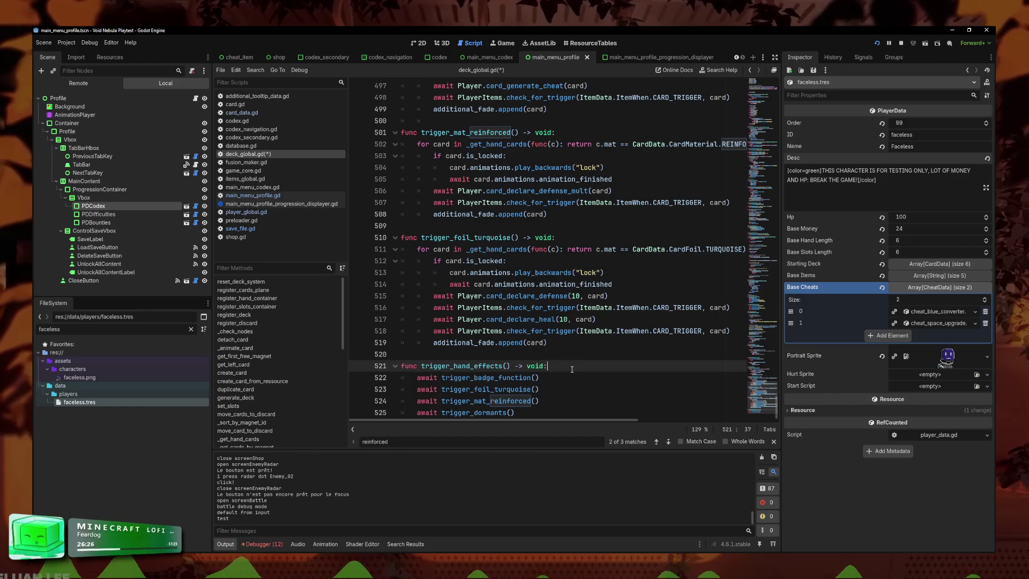
{"action": "key", "text": "Return"}
{"action": "type", "text": "for card"}
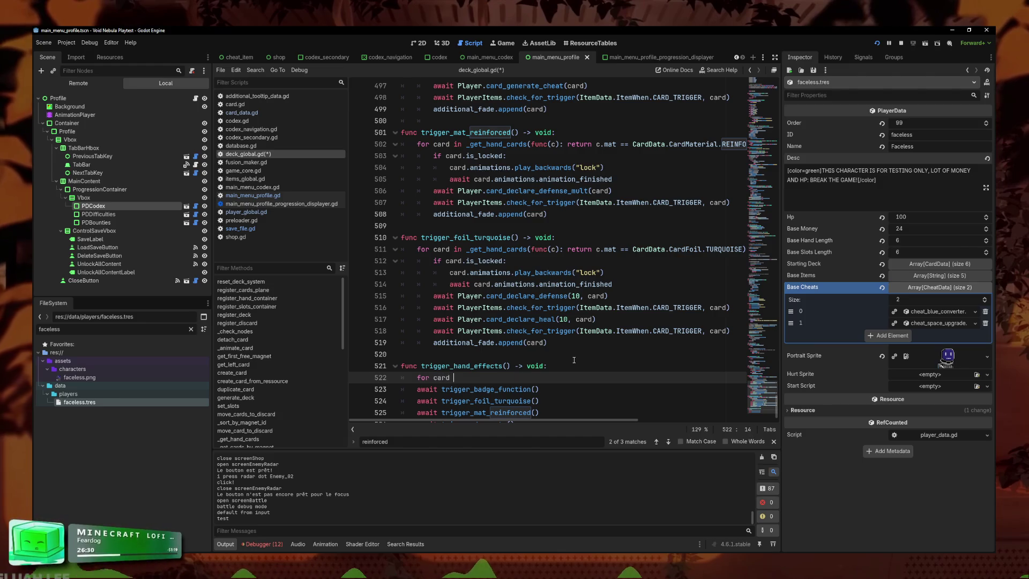
{"action": "type", "text": "ha"}
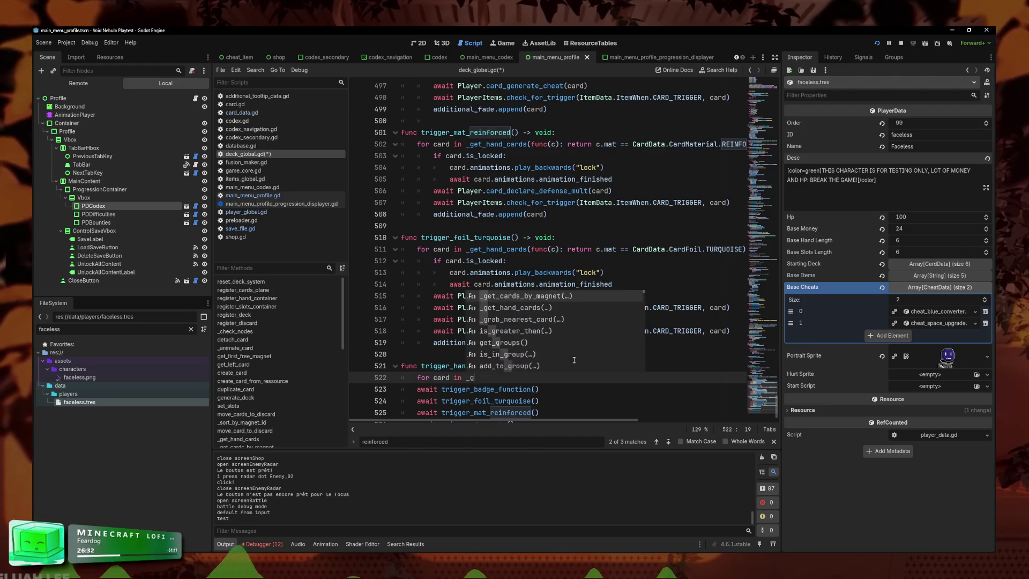
- Complete the loop header 'for card in _get_hand_cards():', checking the _get_hand_cards definition
{"action": "key", "text": "Down"}
{"action": "key", "text": "Return"}
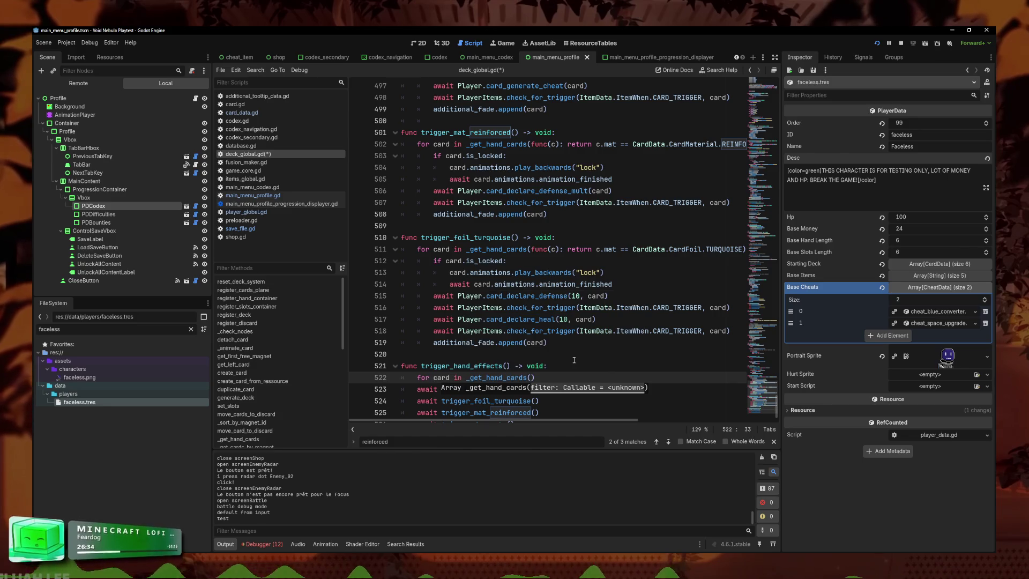
{"action": "left_click", "coordinate": [498, 378], "text": "ctrl"}
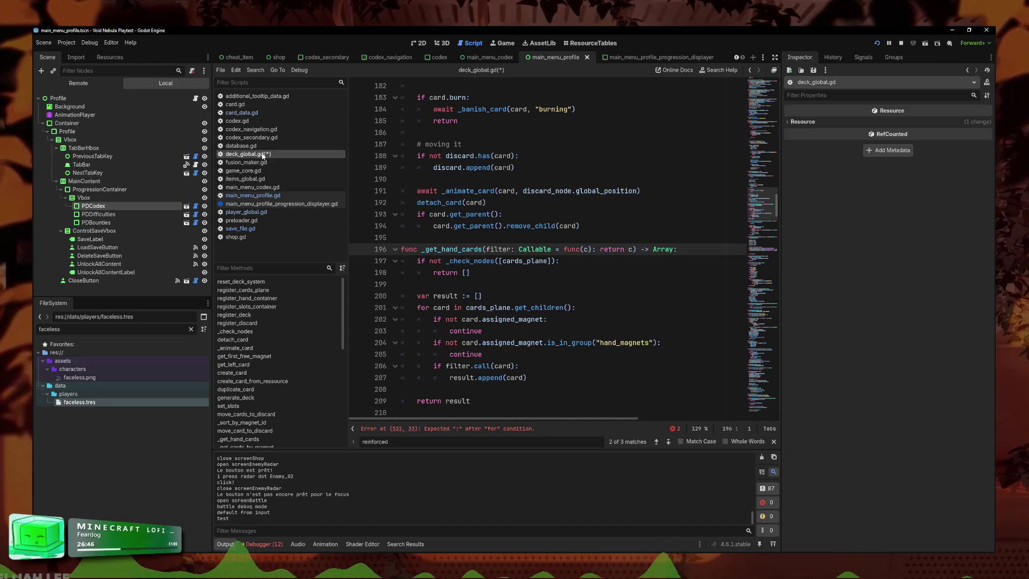
{"action": "left_click", "coordinate": [533, 290]}
{"action": "key", "text": "alt+Left"}
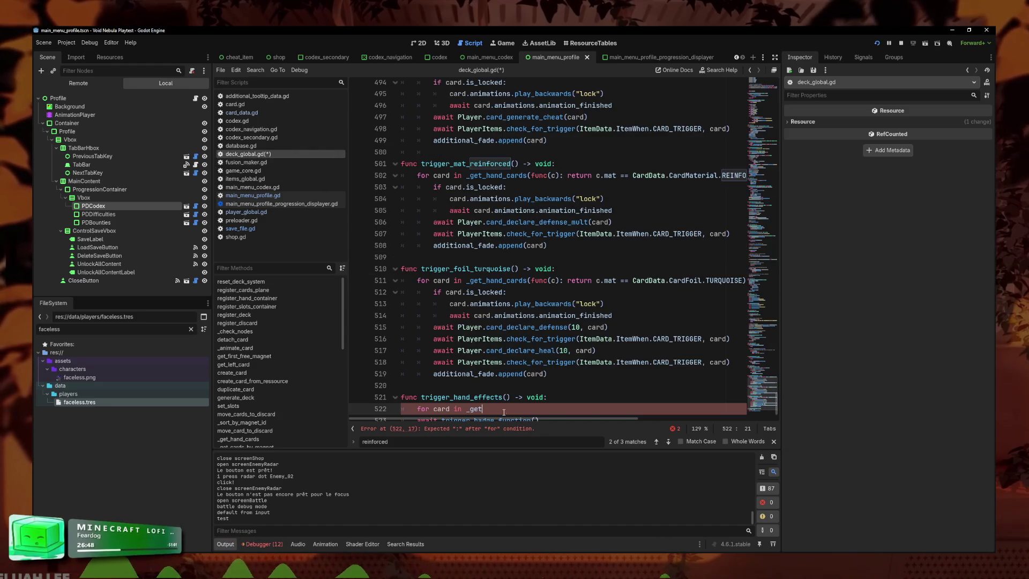
{"action": "type", "text": "_hand_cards("}
{"action": "scroll", "coordinate": [612, 368], "scroll_direction": "down", "scroll_amount": 1}
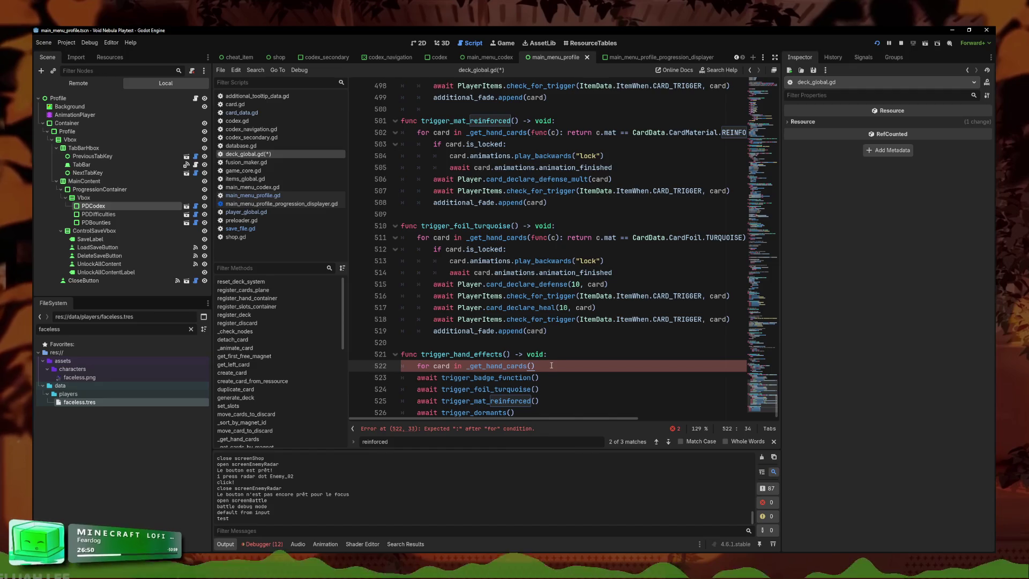
{"action": "type", "text": ":"}
{"action": "key", "text": "Return"}
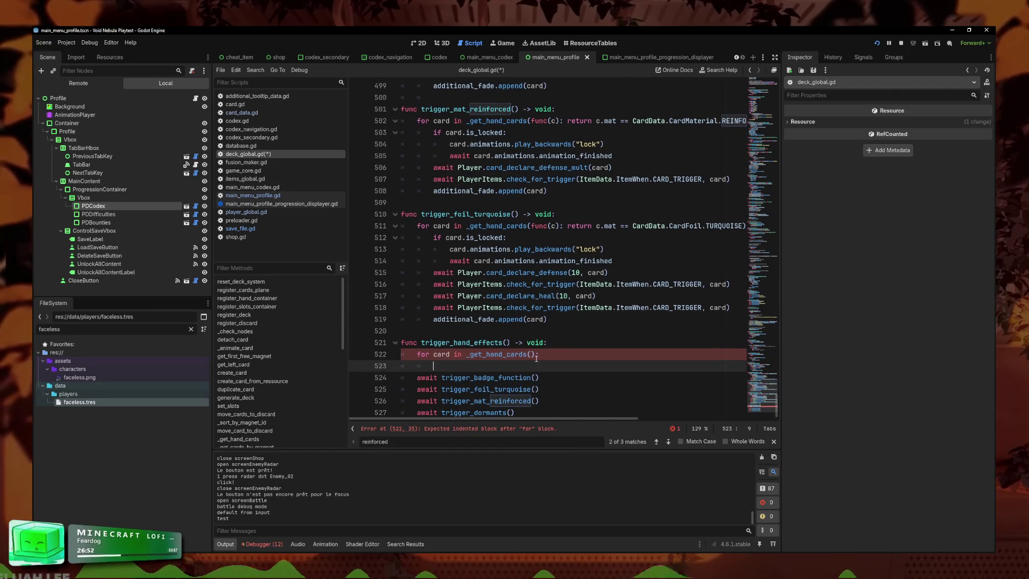
- Pass card as the argument to the trigger calls such as trigger_dormants
{"action": "left_click", "coordinate": [556, 401]}
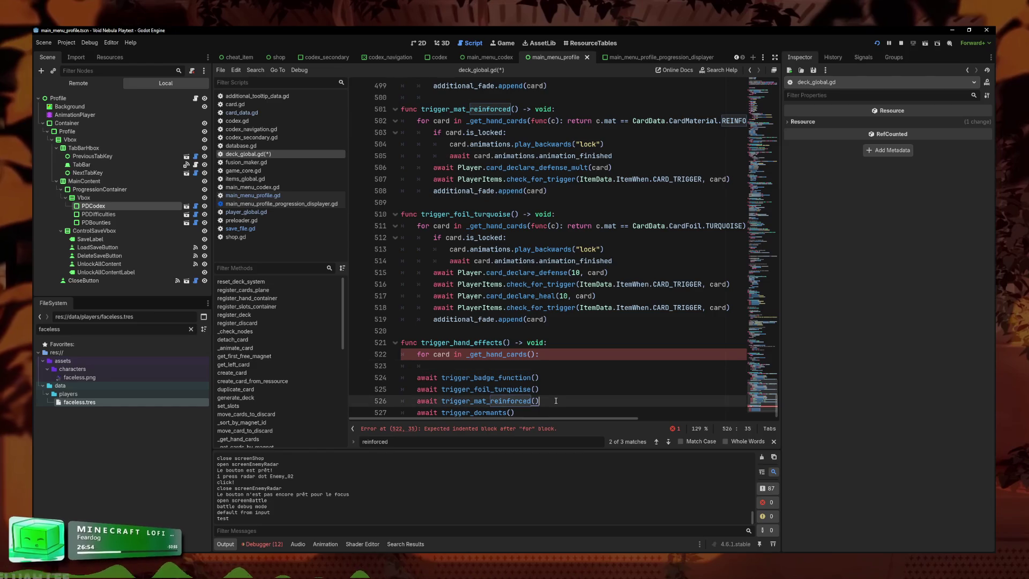
{"action": "left_click", "coordinate": [454, 365]}
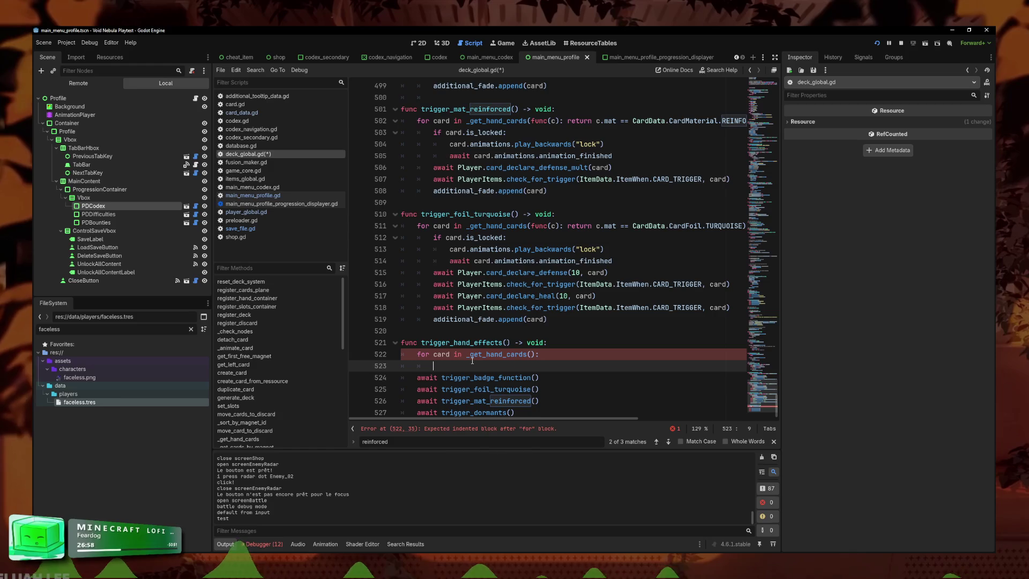
{"action": "type", "text": "ifcard"}
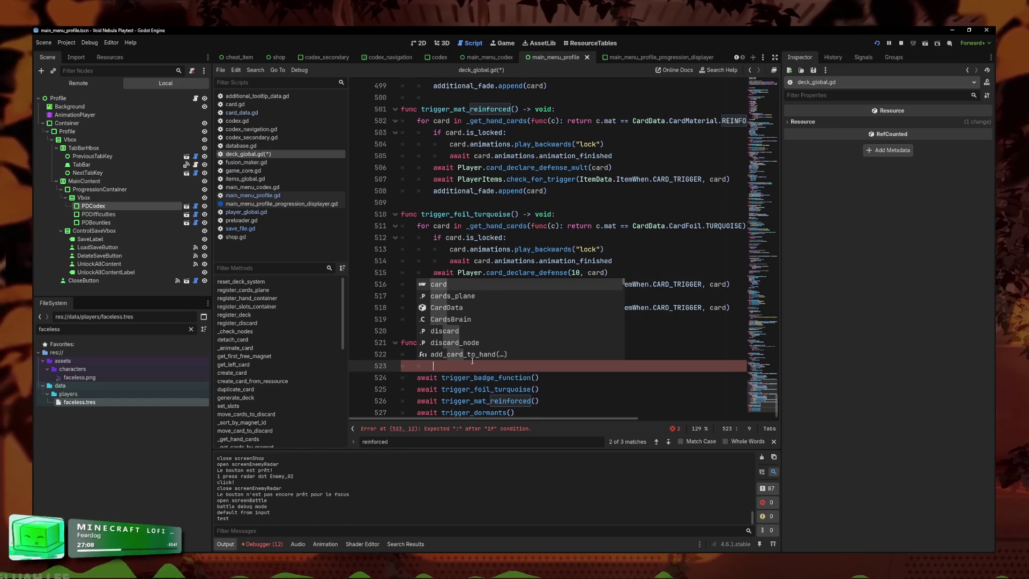
{"action": "key", "text": "ctrl+z"}
{"action": "left_click", "coordinate": [535, 362]}
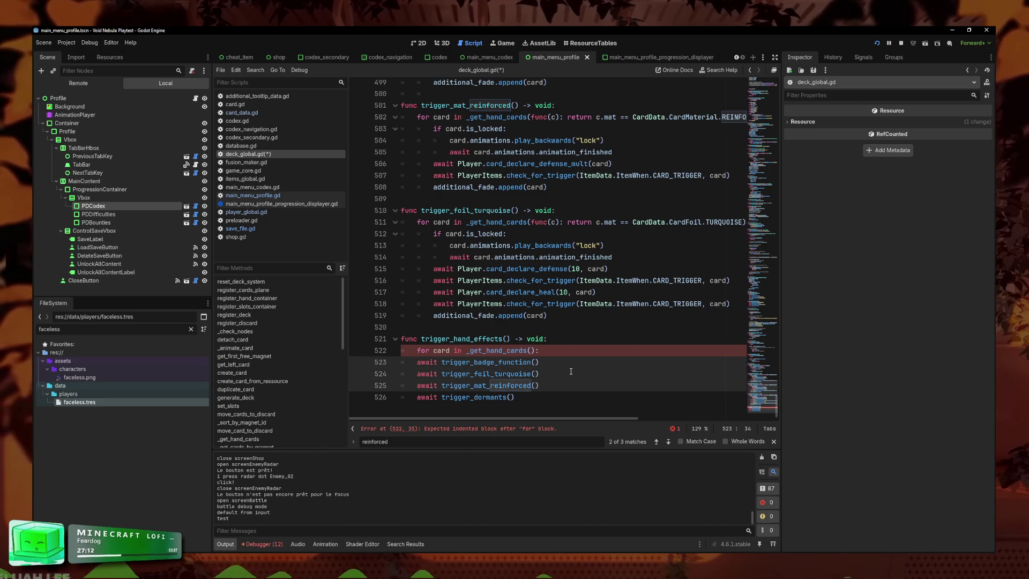
{"action": "type", "text": "card"}
{"action": "left_click", "coordinate": [513, 397]}
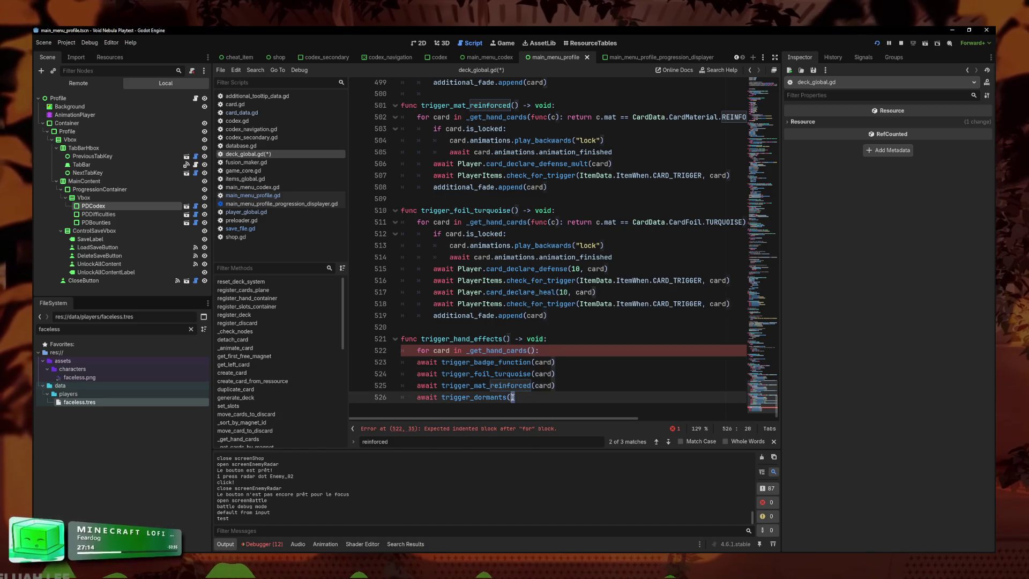
{"action": "type", "text": "card"}
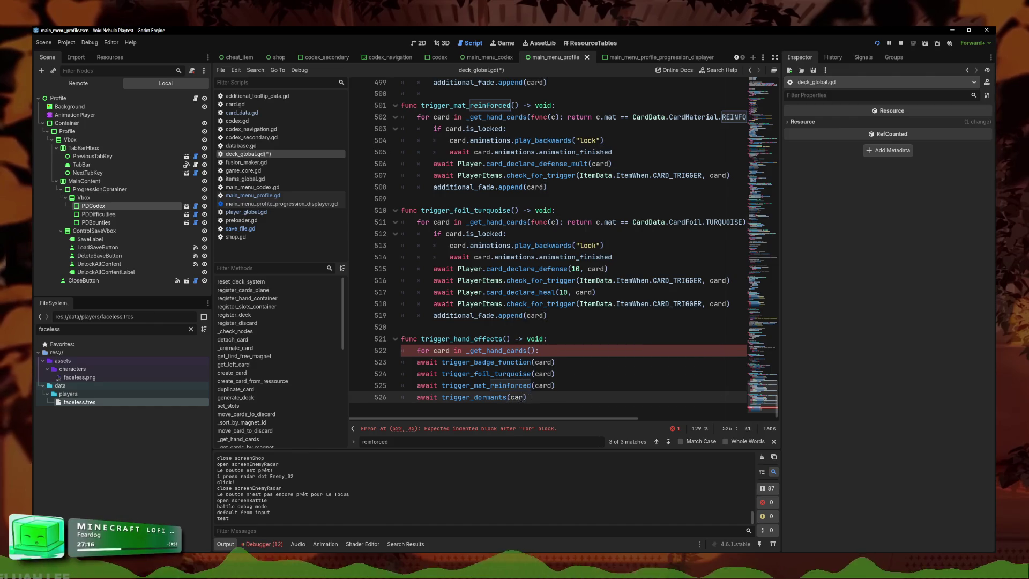
{"action": "type", "text": ")"}
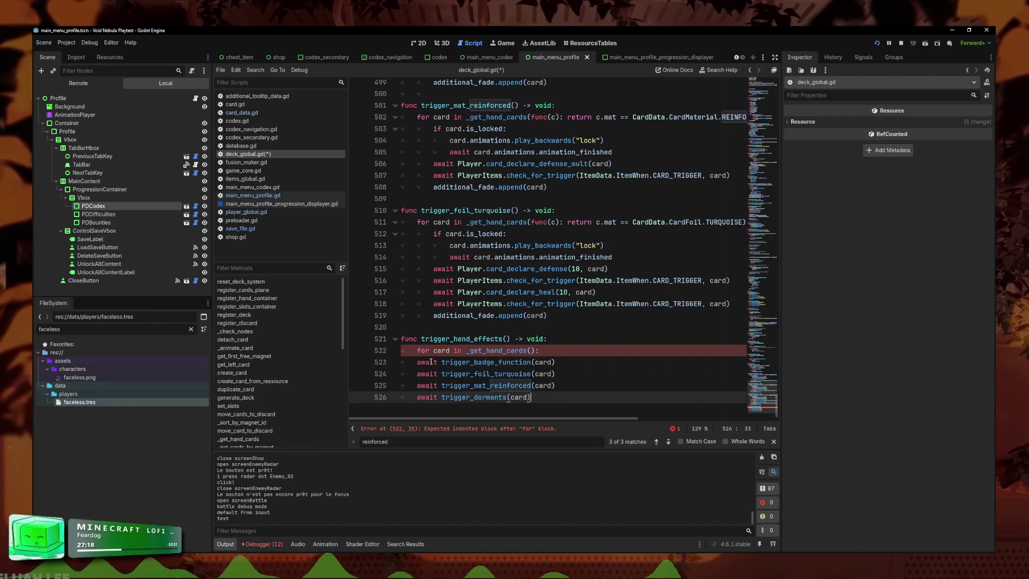
- Indent the four trigger calls into the for loop body
{"action": "left_click", "coordinate": [388, 361], "text": "shift"}
{"action": "key", "text": "Tab"}
{"action": "left_click", "coordinate": [579, 347]}
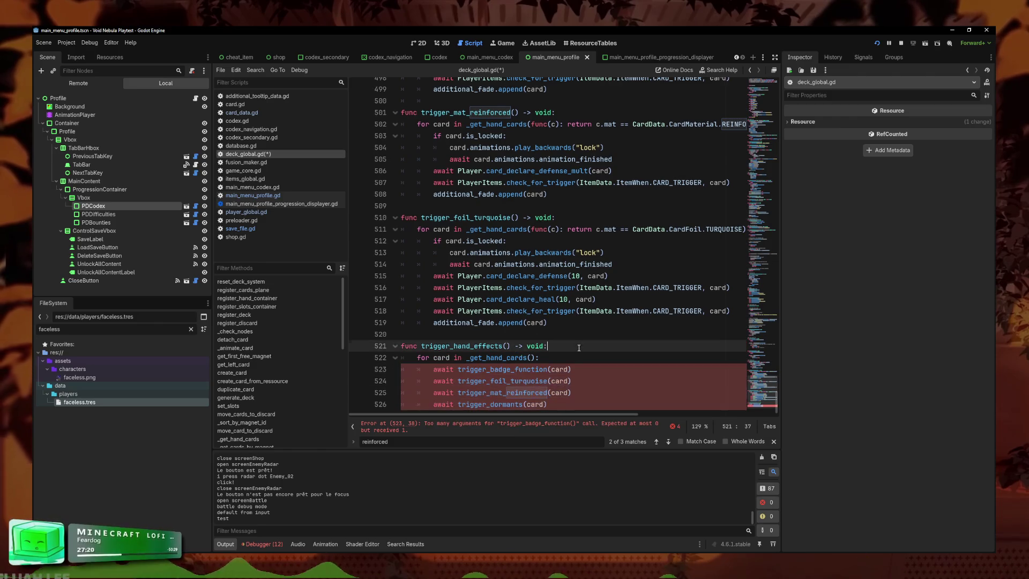
{"action": "left_click", "coordinate": [579, 381]}
{"action": "scroll", "coordinate": [559, 298], "scroll_direction": "up", "scroll_amount": 2}
{"action": "scroll", "coordinate": [559, 298], "scroll_direction": "up", "scroll_amount": 5}
{"action": "left_click", "coordinate": [488, 159]}
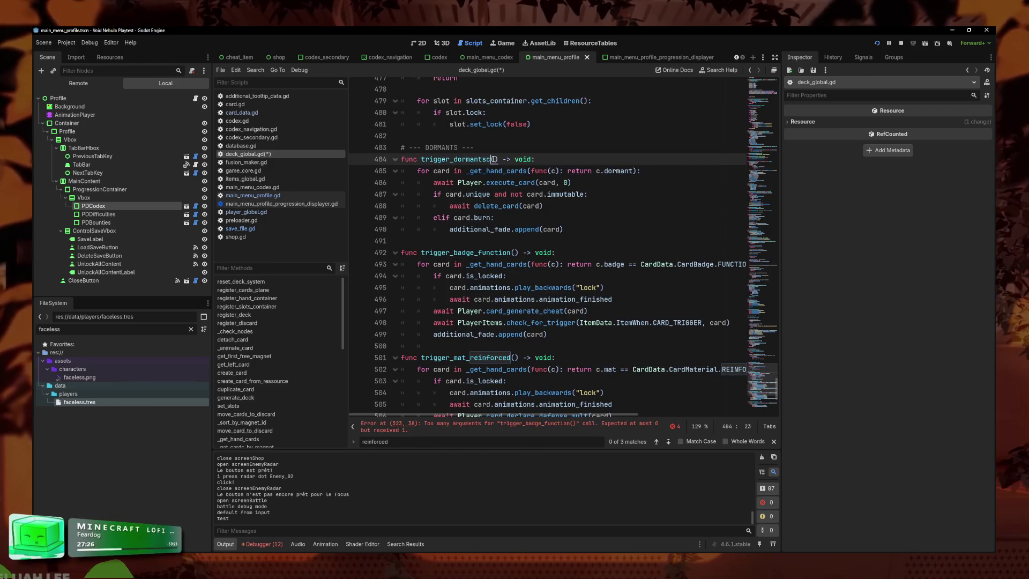
- Delete trigger_dormants' hand-card for loop and dedent its body, including the elif card.burn lines
{"action": "scroll", "coordinate": [599, 171], "scroll_direction": "up", "scroll_amount": 1}
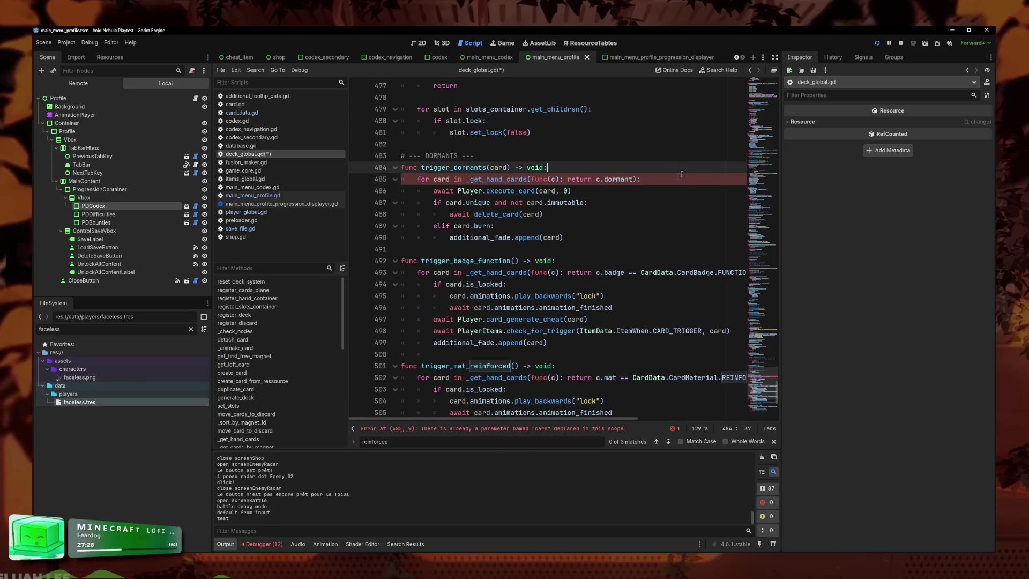
{"action": "triple_click", "coordinate": [422, 182]}
{"action": "key", "text": "BackSpace"}
{"action": "key", "text": "Delete"}
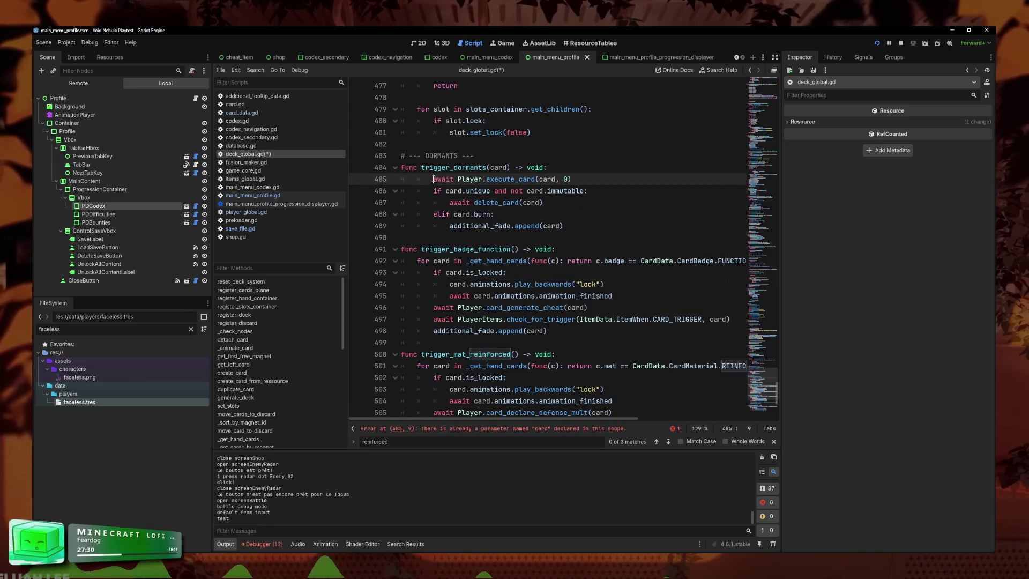
{"action": "key", "text": "shift+Tab"}
{"action": "key", "text": "Down"}
{"action": "key", "text": "shift+Tab"}
{"action": "key", "text": "Down"}
{"action": "key", "text": "shift+Tab"}
{"action": "key", "text": "Down"}
{"action": "key", "text": "shift+Tab"}
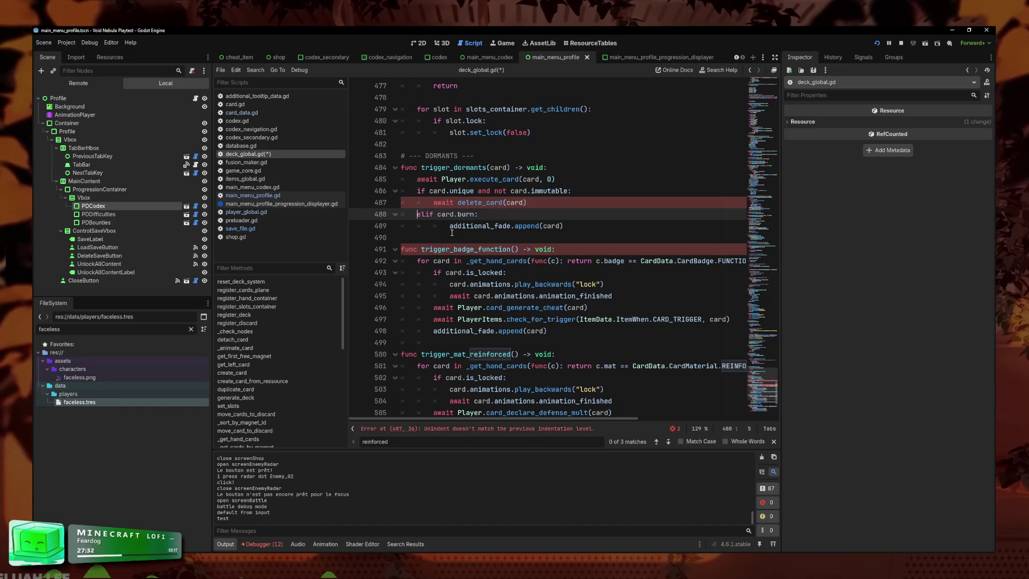
{"action": "key", "text": "Down"}
{"action": "key", "text": "shift+Tab"}
{"action": "left_click", "coordinate": [586, 228]}
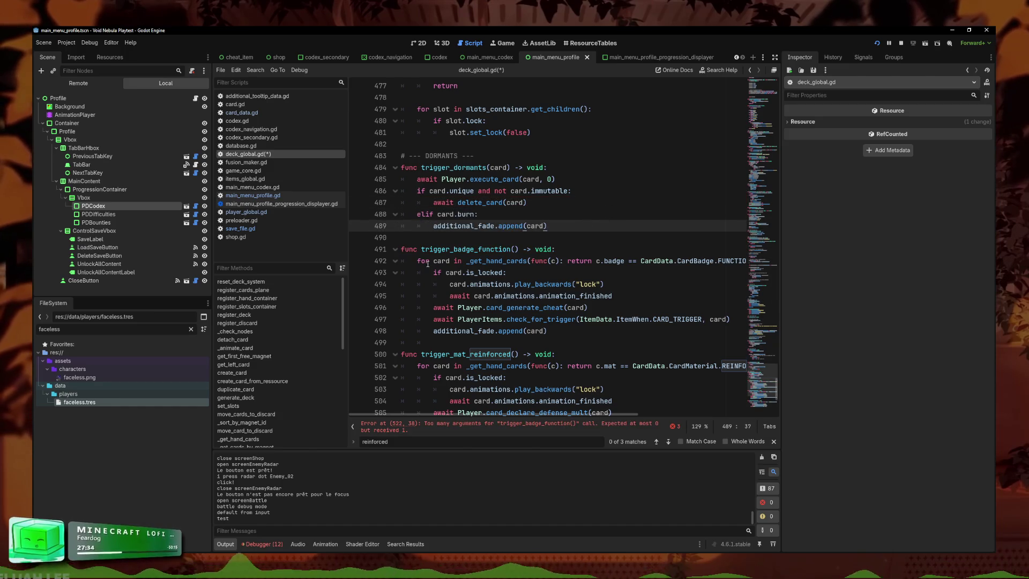
- Delete trigger_badge_function's for loop and dedent its body one level
{"action": "triple_click", "coordinate": [459, 261]}
{"action": "key", "text": "Delete"}
{"action": "key", "text": "shift+Tab"}
{"action": "key", "text": "Down"}
{"action": "key", "text": "shift+Tab"}
{"action": "key", "text": "Down"}
{"action": "key", "text": "shift+Tab"}
{"action": "key", "text": "Down"}
{"action": "key", "text": "shift+Tab"}
{"action": "key", "text": "Down"}
{"action": "key", "text": "shift+Tab"}
{"action": "left_click", "coordinate": [433, 320]}
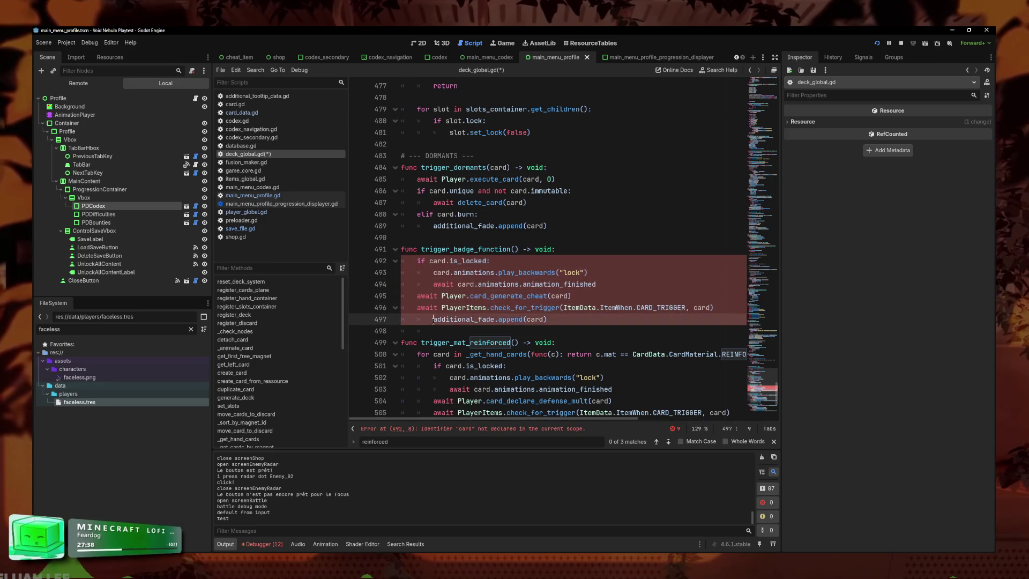
- Wrap trigger_dormants' body in an 'if card.dormant:' check
{"action": "left_click", "coordinate": [571, 170]}
{"action": "key", "text": "Return"}
{"action": "type", "text": "if car"}
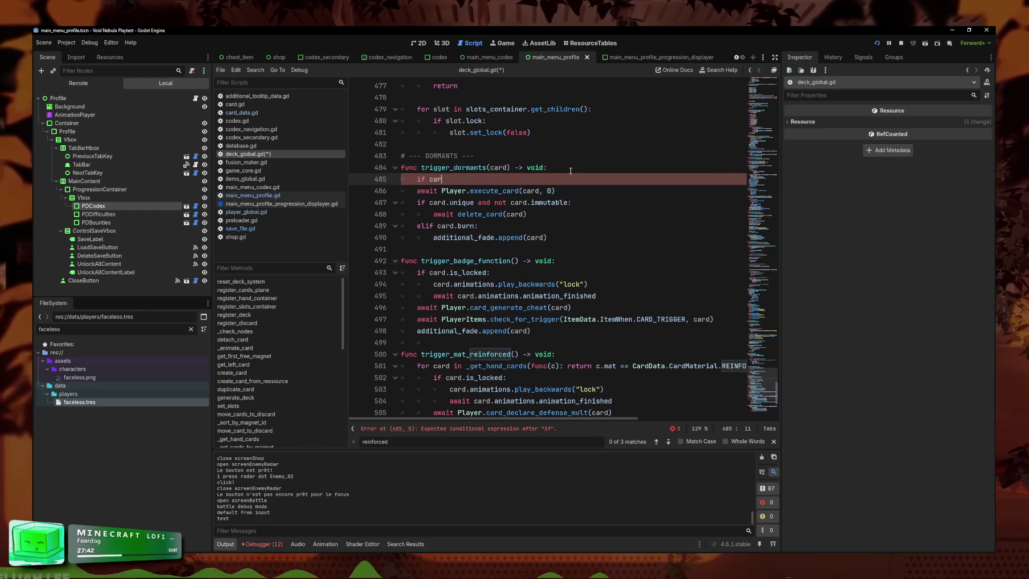
{"action": "type", "text": "d.dormant:"}
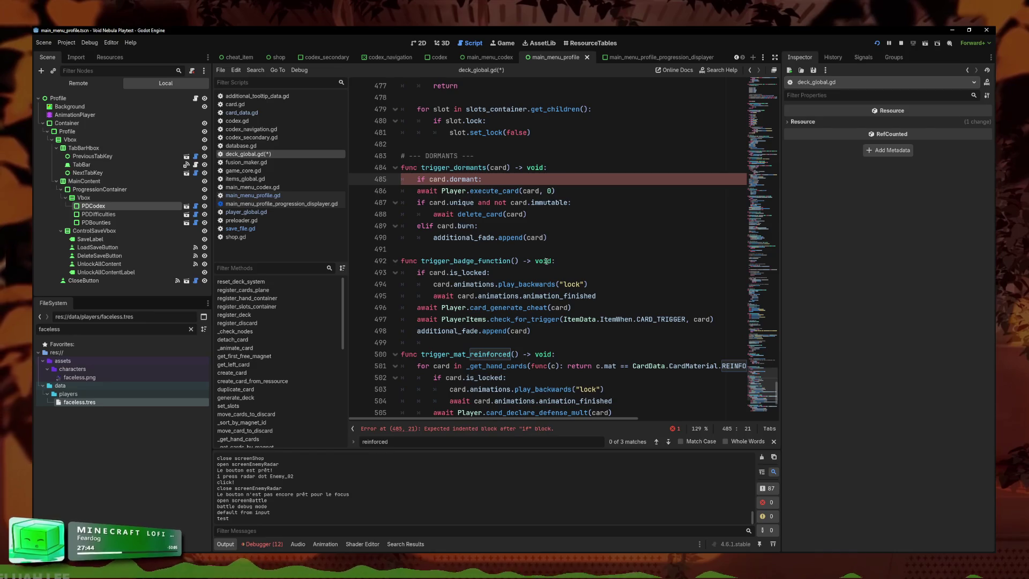
{"action": "left_click_drag", "start_coordinate": [402, 190], "coordinate": [547, 239]}
{"action": "key", "text": "Tab"}
- Wrap trigger_badge_function's body in 'if card.badge == CardData.CardBadge.FUNCTION:'
{"action": "left_click", "coordinate": [601, 260]}
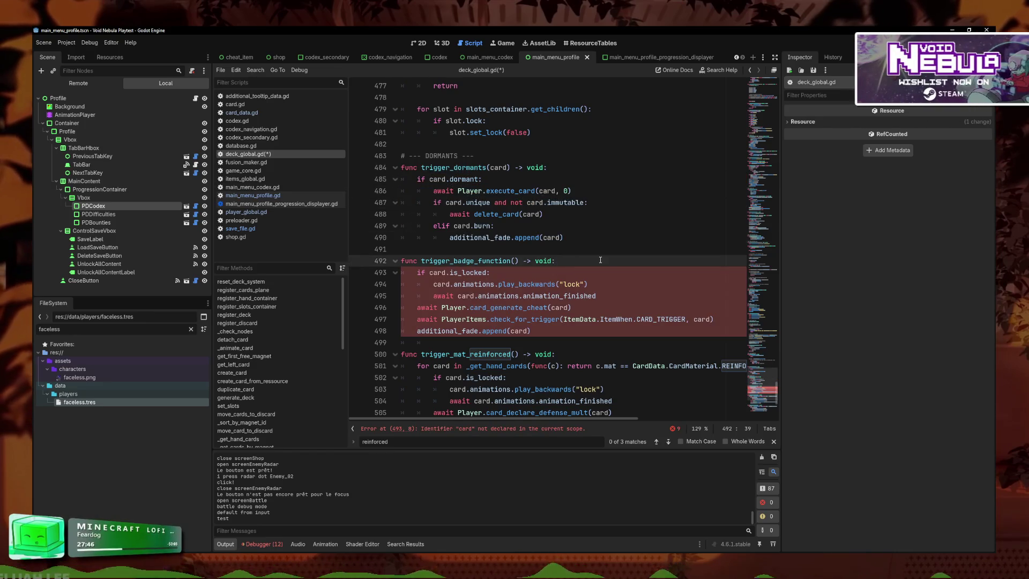
{"action": "key", "text": "Return"}
{"action": "type", "text": "if card"}
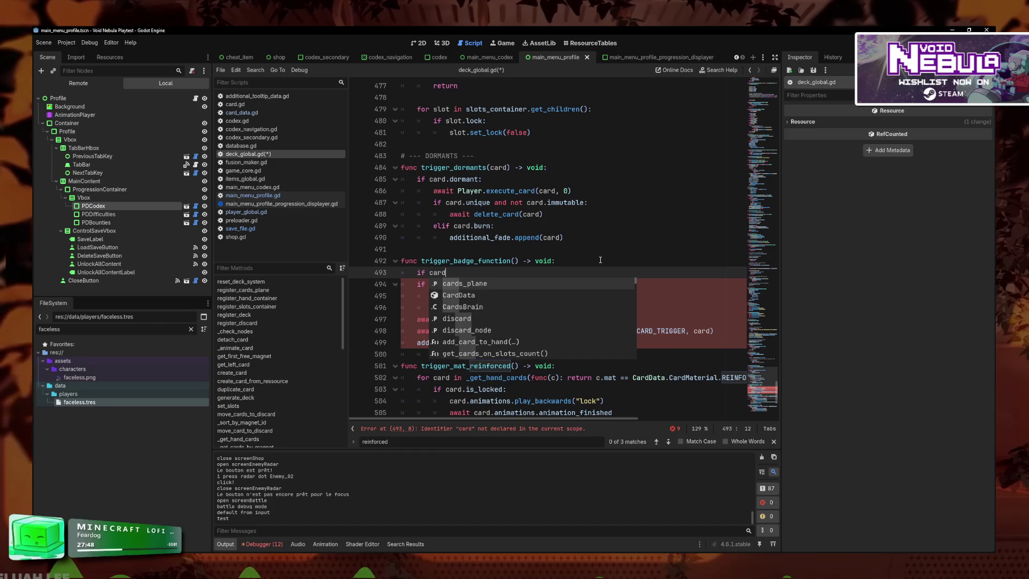
{"action": "type", "text": ".badge == "}
{"action": "type", "text": "CardData."}
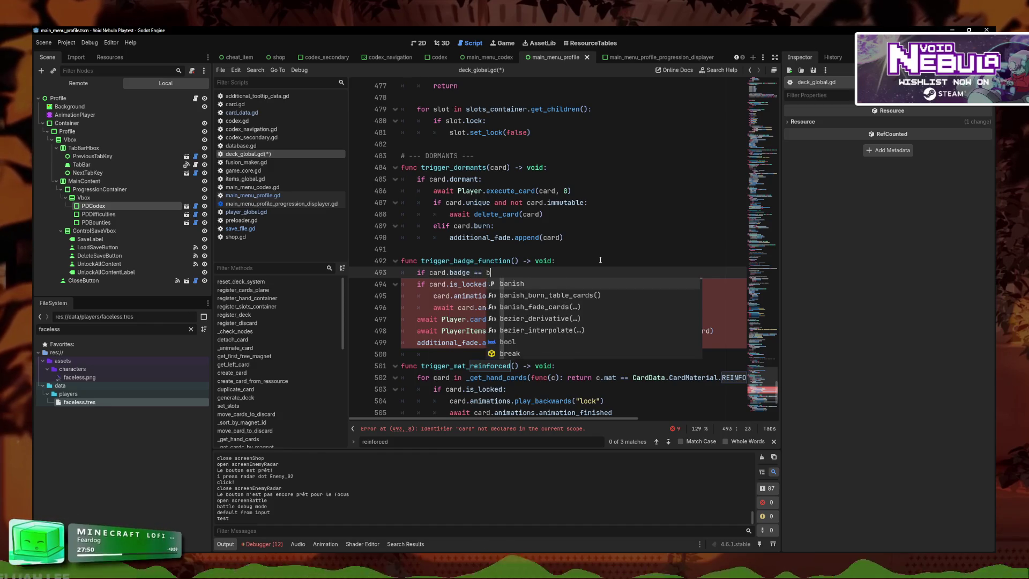
{"action": "type", "text": "CardBadge.FUNCTION:"}
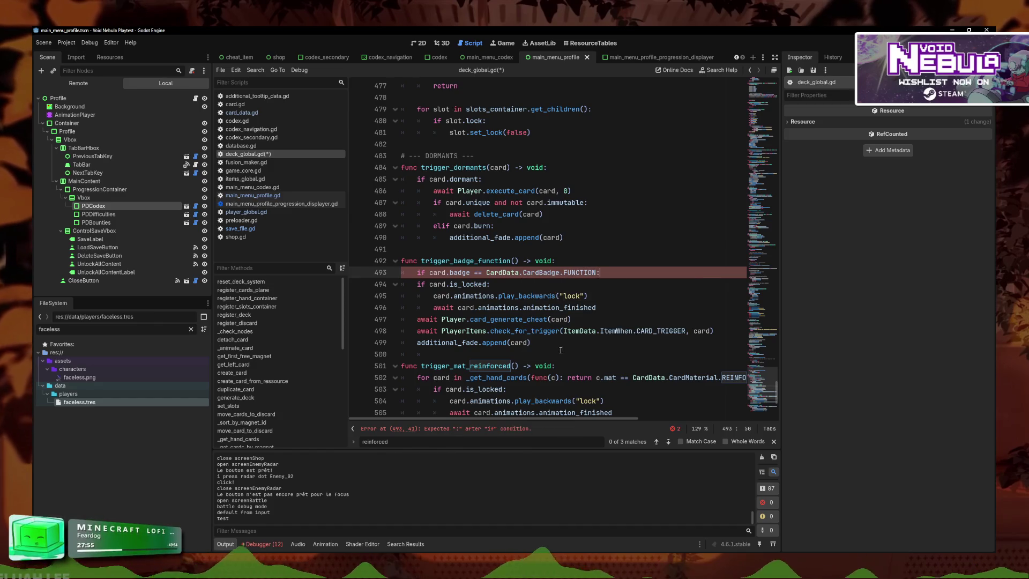
{"action": "left_click_drag", "start_coordinate": [561, 350], "coordinate": [401, 284]}
{"action": "key", "text": "Tab"}
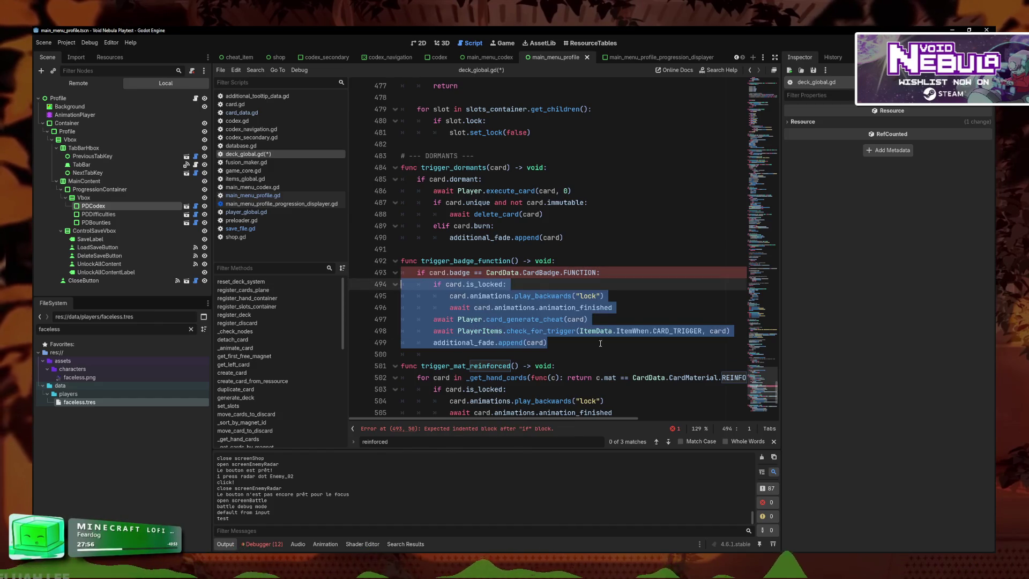
{"action": "scroll", "coordinate": [535, 369], "scroll_direction": "down", "scroll_amount": 1}
{"action": "triple_click", "coordinate": [586, 234]}
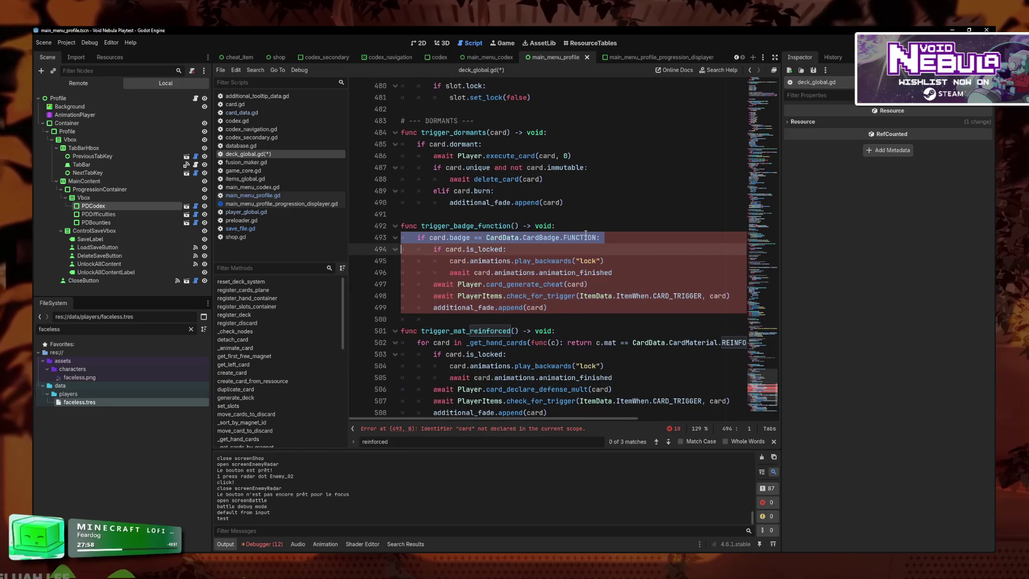
{"action": "left_click", "coordinate": [569, 332]}
- Add 'if card.mat == CardData.CardMaterial.REINFORCED:' under the trigger_mat_reinforced header
{"action": "key", "text": "Return"}
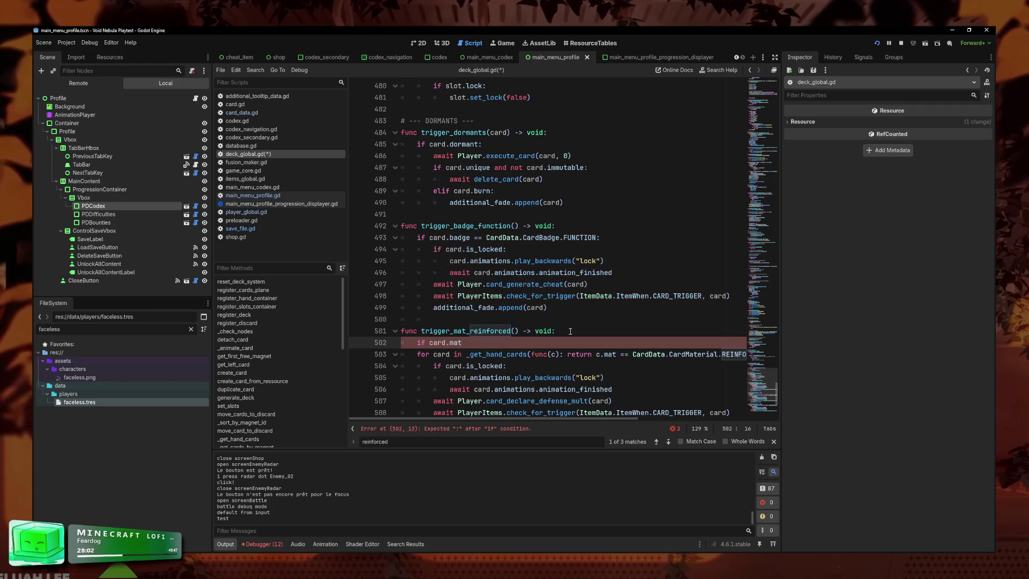
{"action": "type", "text": " == card"}
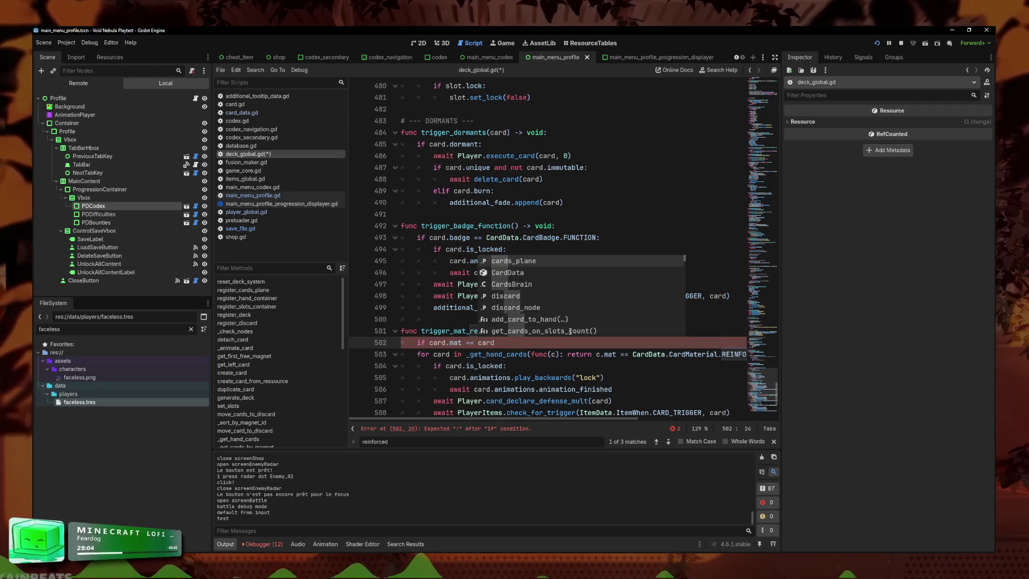
{"action": "key", "text": "Down"}
{"action": "key", "text": "Return"}
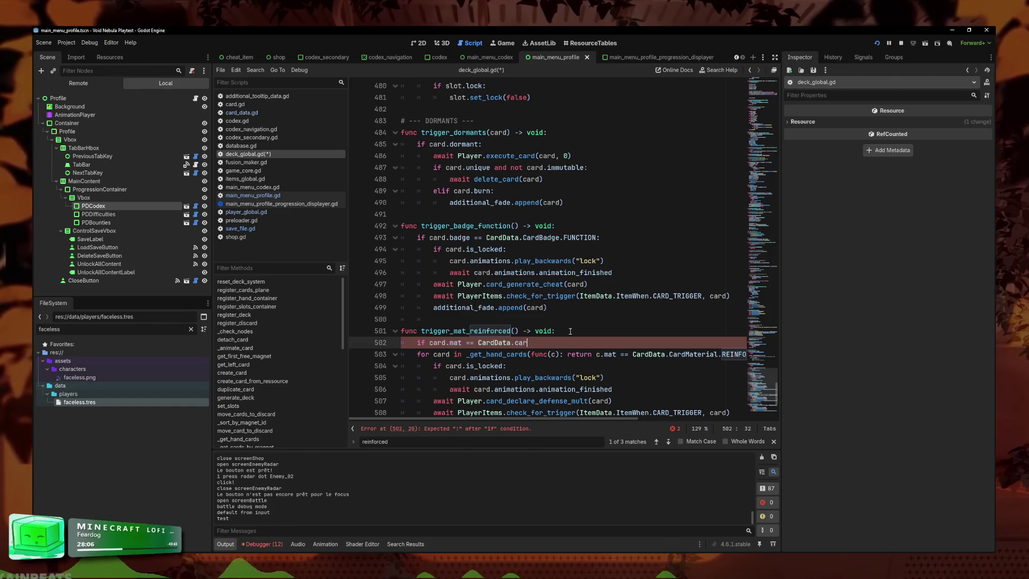
{"action": "key", "text": "Down"}
{"action": "key", "text": "Down"}
{"action": "key", "text": "Down"}
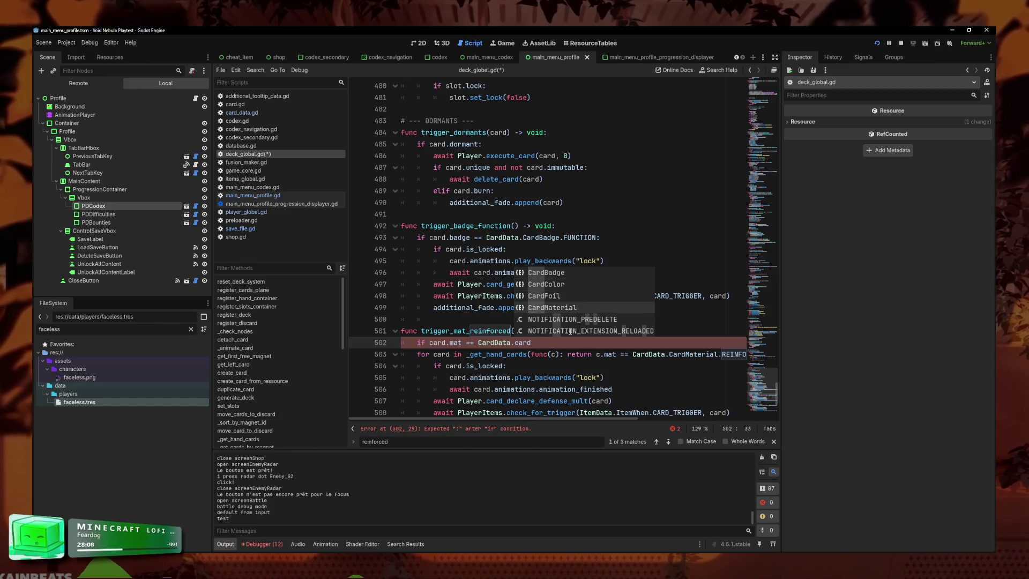
{"action": "key", "text": "Return"}
{"action": "type", "text": "."}
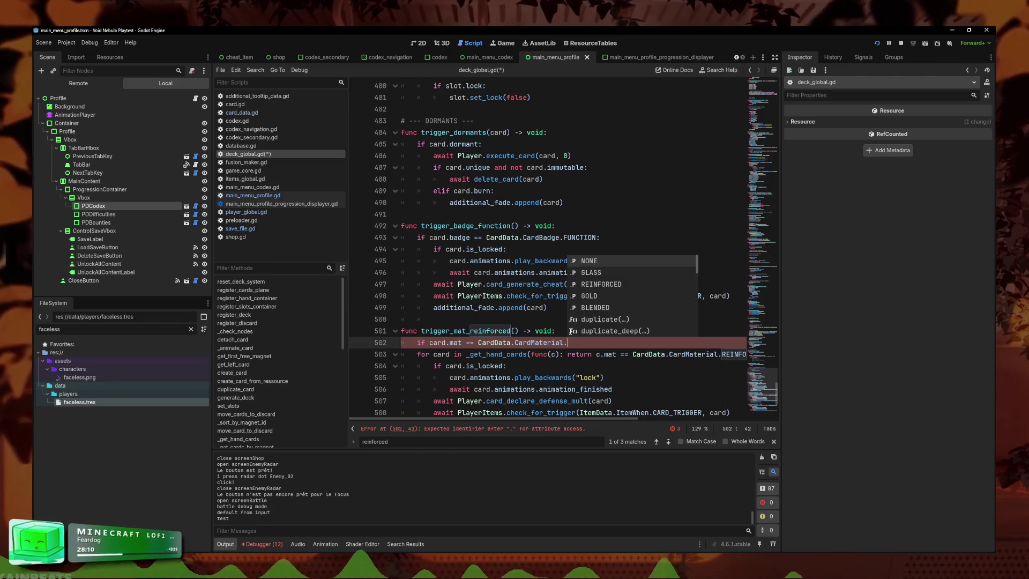
{"action": "key", "text": "Down"}
{"action": "key", "text": "Down"}
{"action": "key", "text": "Return"}
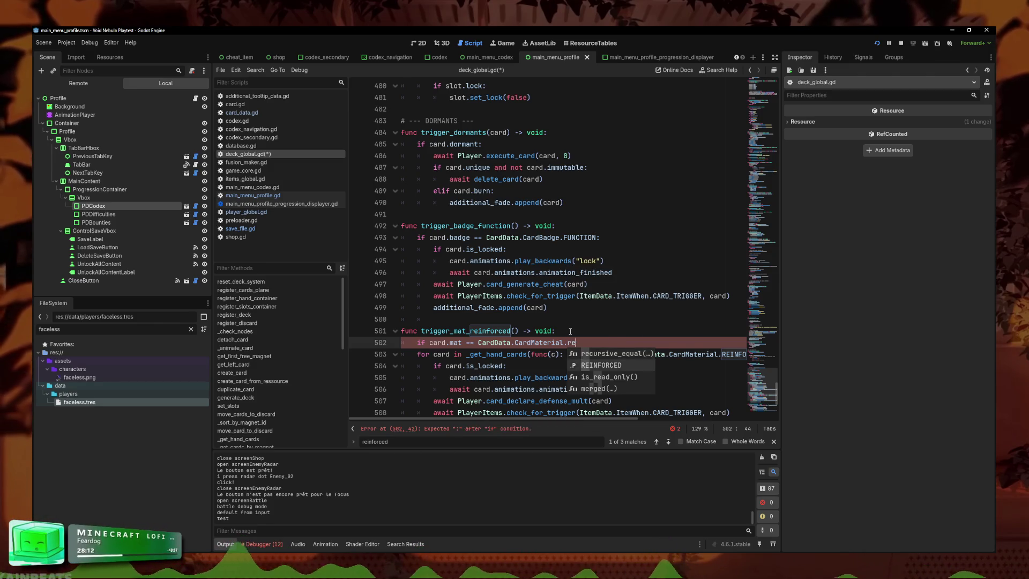
{"action": "type", "text": ":"}
- Indent the body under the REINFORCED check, delete the leftover hand-card loop and fix indentation
{"action": "scroll", "coordinate": [570, 331], "scroll_direction": "down", "scroll_amount": 2}
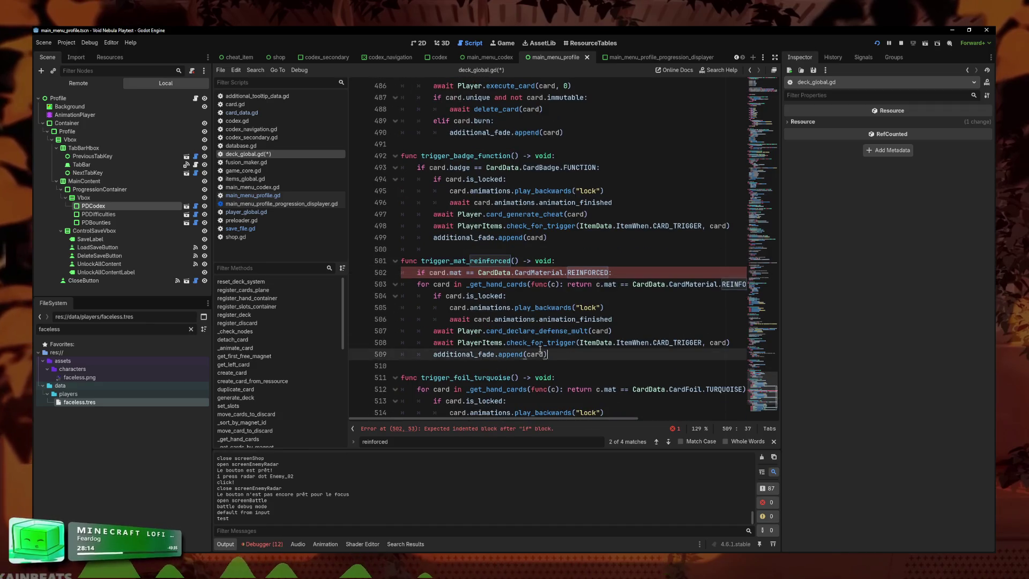
{"action": "left_click_drag", "start_coordinate": [558, 355], "coordinate": [402, 284]}
{"action": "key", "text": "Tab"}
{"action": "left_click", "coordinate": [449, 284]}
{"action": "key", "text": "ctrl+shift+k"}
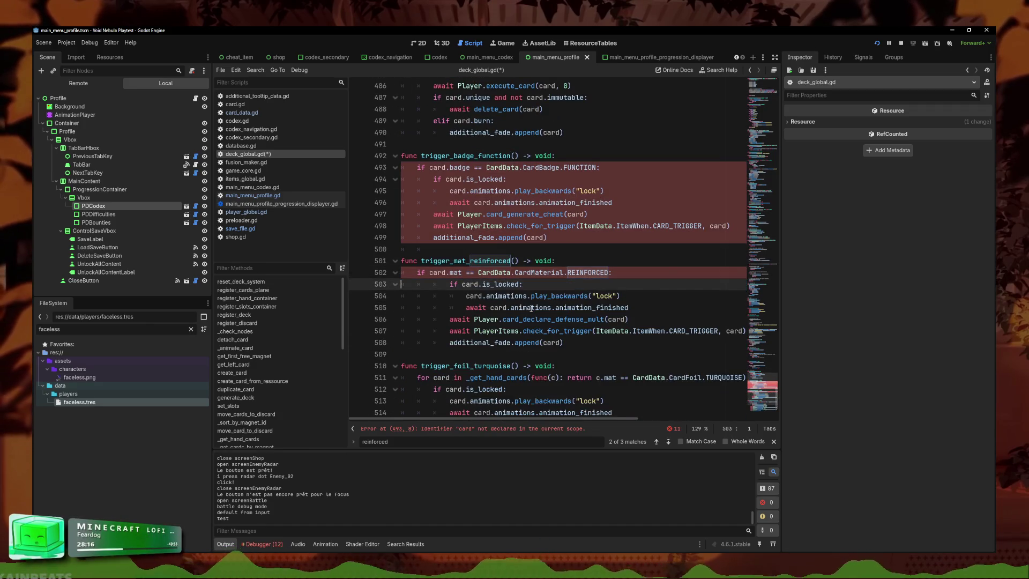
{"action": "left_click", "coordinate": [466, 296]}
{"action": "key", "text": "BackSpace"}
{"action": "key", "text": "Down"}
{"action": "key", "text": "BackSpace"}
{"action": "key", "text": "Down"}
{"action": "key", "text": "BackSpace"}
{"action": "key", "text": "Down"}
{"action": "key", "text": "BackSpace"}
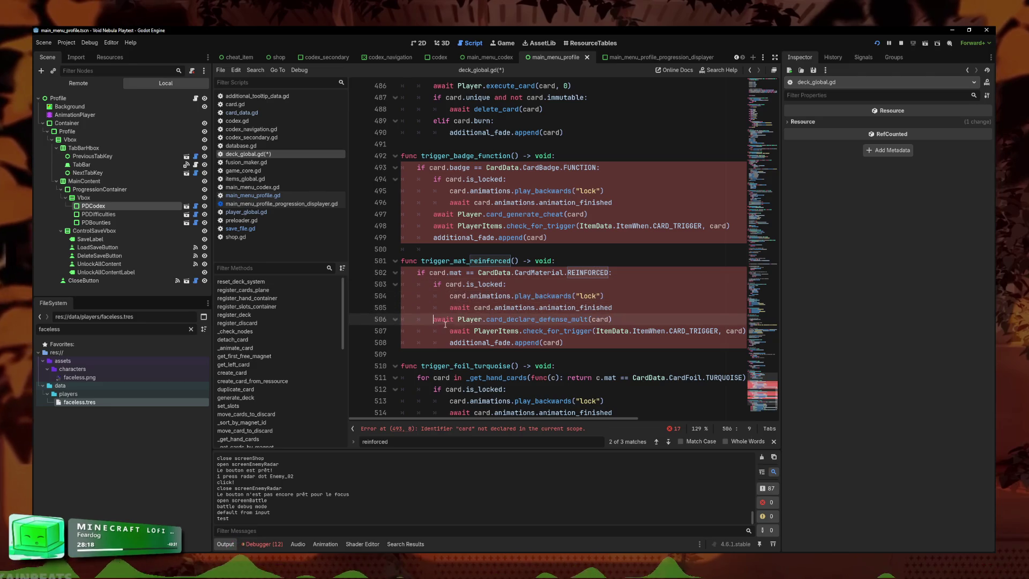
{"action": "left_click", "coordinate": [449, 343]}
{"action": "left_click", "coordinate": [547, 331]}
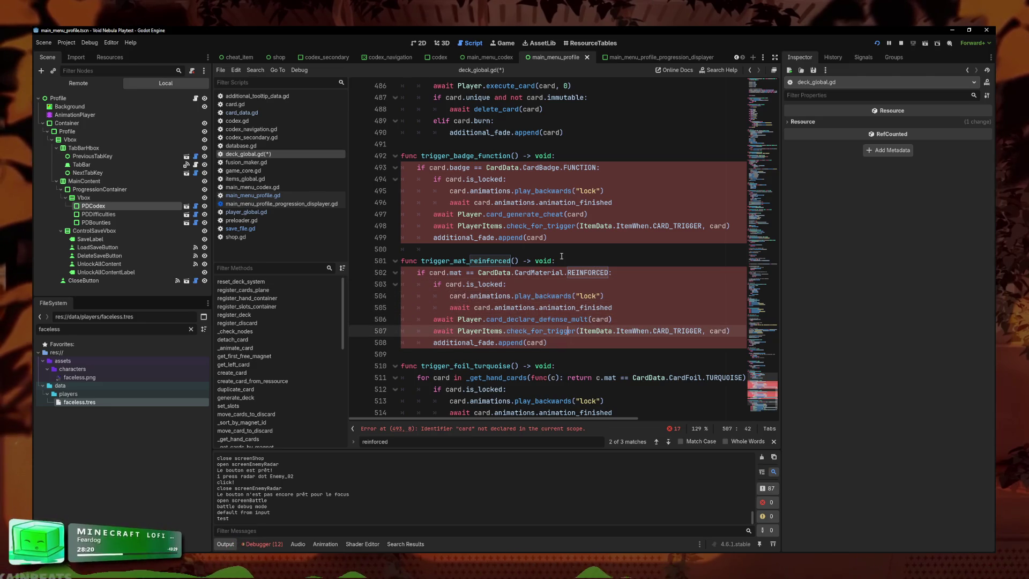
{"action": "key", "text": "Up"}
{"action": "key", "text": "Up"}
{"action": "key", "text": "Up"}
- Add a card parameter to trigger_mat_reinforced
{"action": "left_click", "coordinate": [515, 261]}
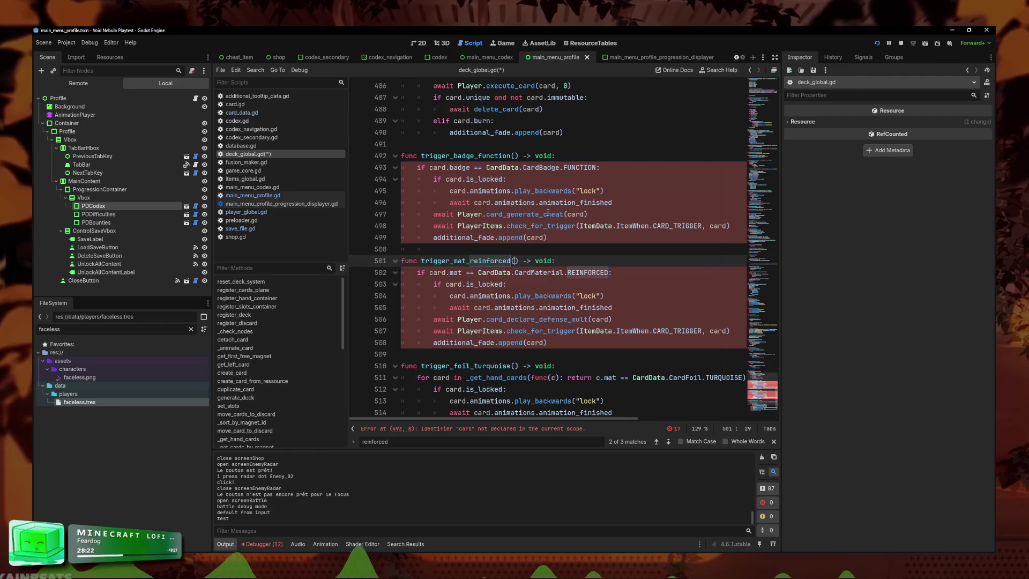
{"action": "type", "text": "d"}
{"action": "left_click", "coordinate": [515, 156]}
{"action": "type", "text": "card"}
{"action": "key", "text": "Down"}
{"action": "key", "text": "Down"}
{"action": "scroll", "coordinate": [513, 308], "scroll_direction": "down", "scroll_amount": 3}
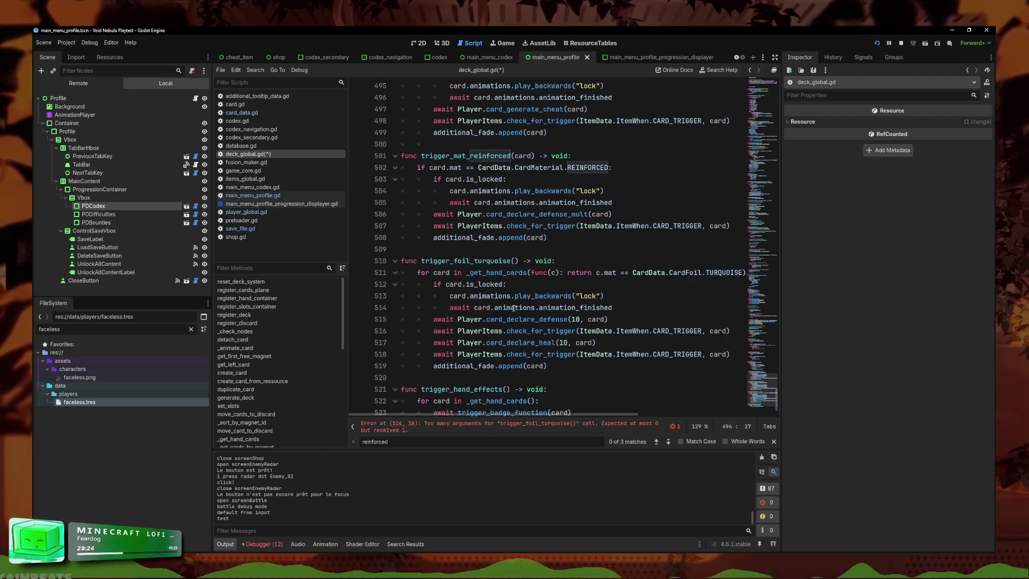
- Replace the hand-card loop line with 'if card.foil == CardData.CardFoil.TURQUOISE:'
{"action": "left_click", "coordinate": [516, 261]}
{"action": "triple_click", "coordinate": [548, 274]}
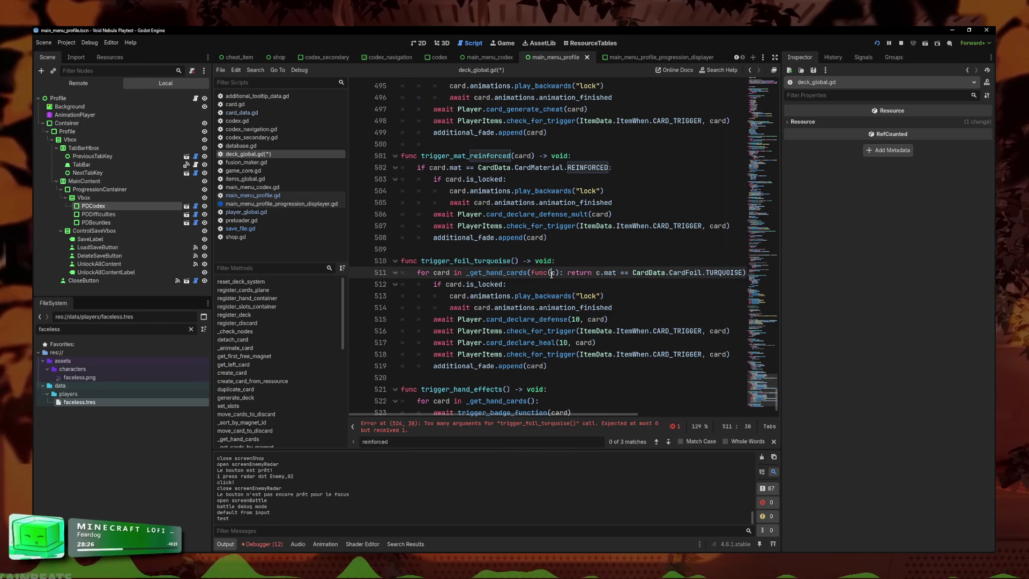
{"action": "key", "text": "BackSpace"}
{"action": "type", "text": "if car"}
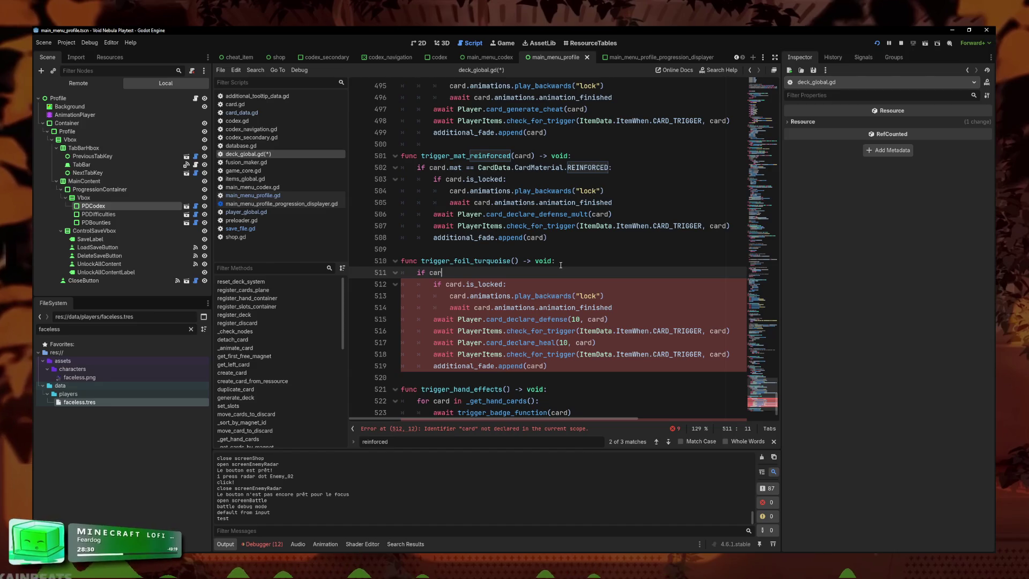
{"action": "type", "text": "d."}
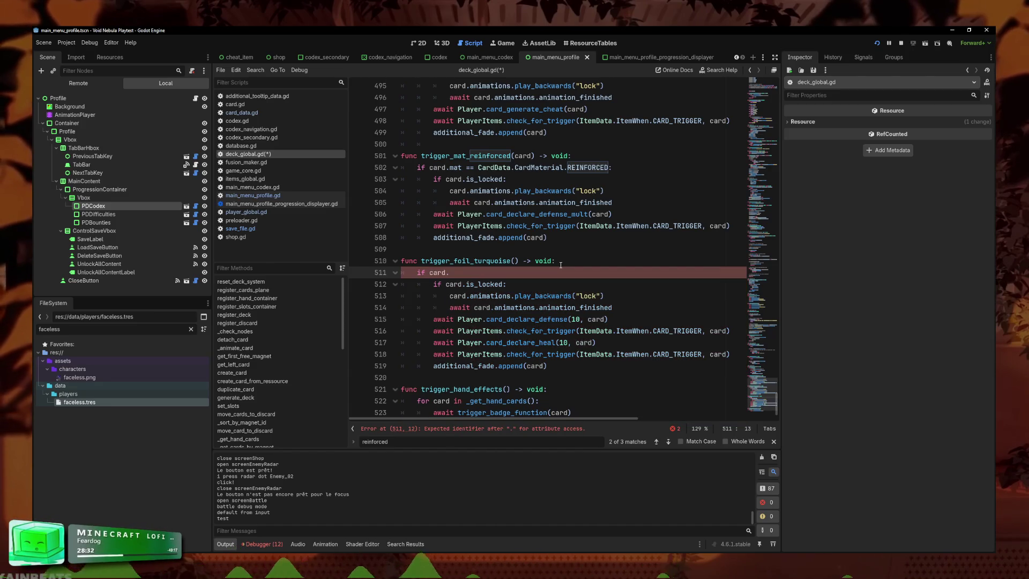
{"action": "type", "text": "foil == Car"}
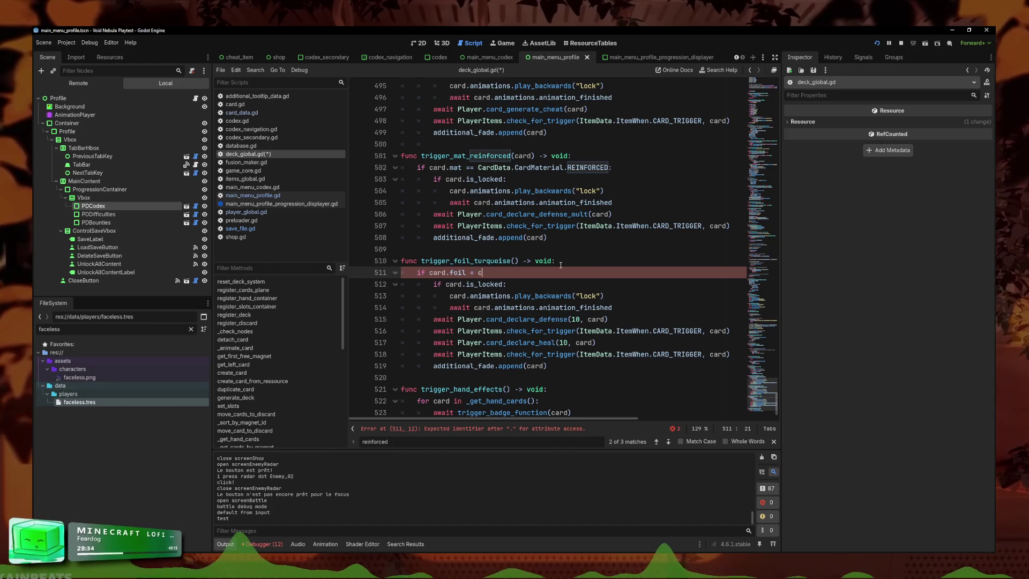
{"action": "key", "text": "Return"}
{"action": "type", "text": ".CardF"}
{"action": "key", "text": "Return"}
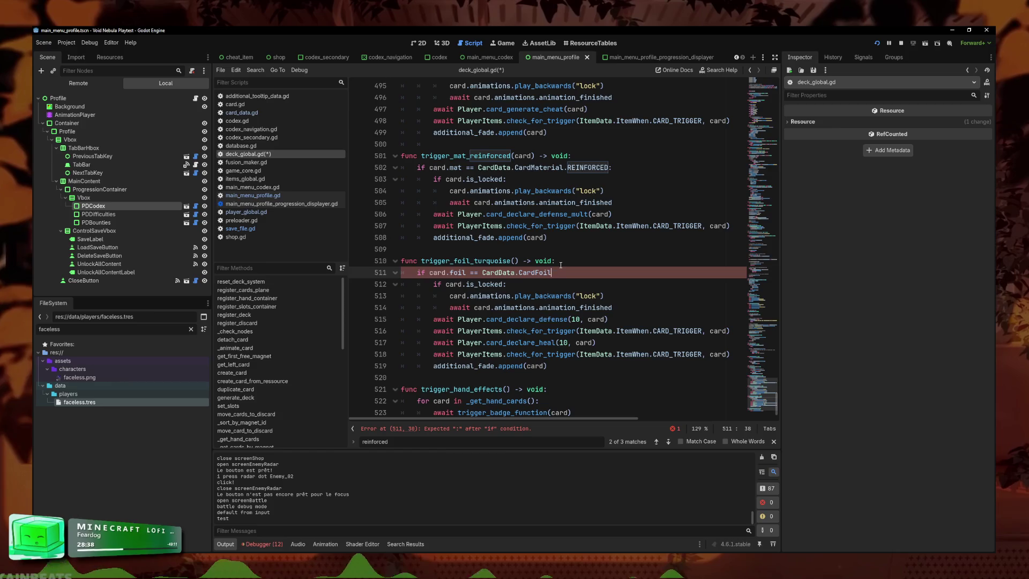
{"action": "type", "text": "."}
{"action": "type", "text": "tu"}
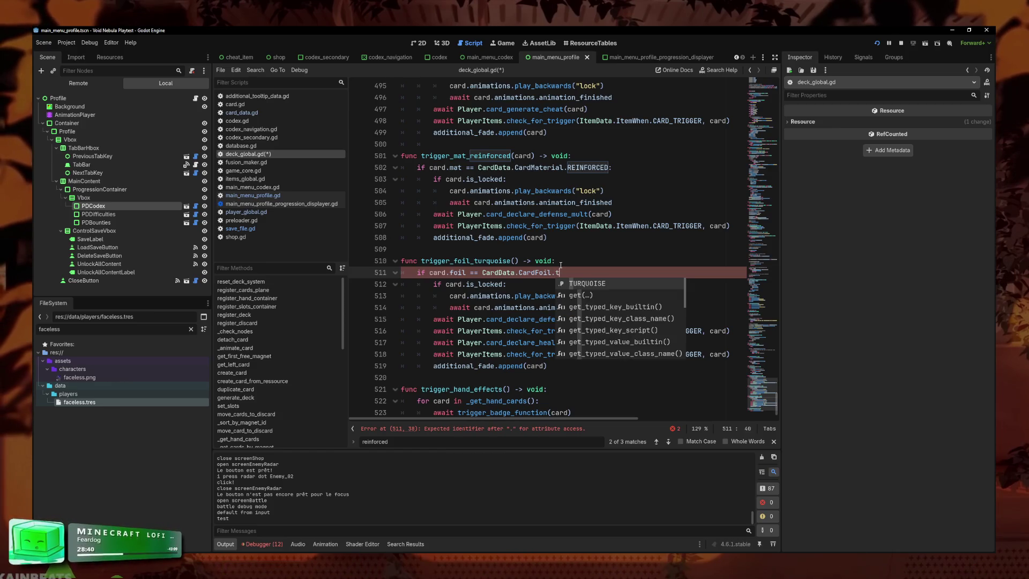
{"action": "key", "text": "Return"}
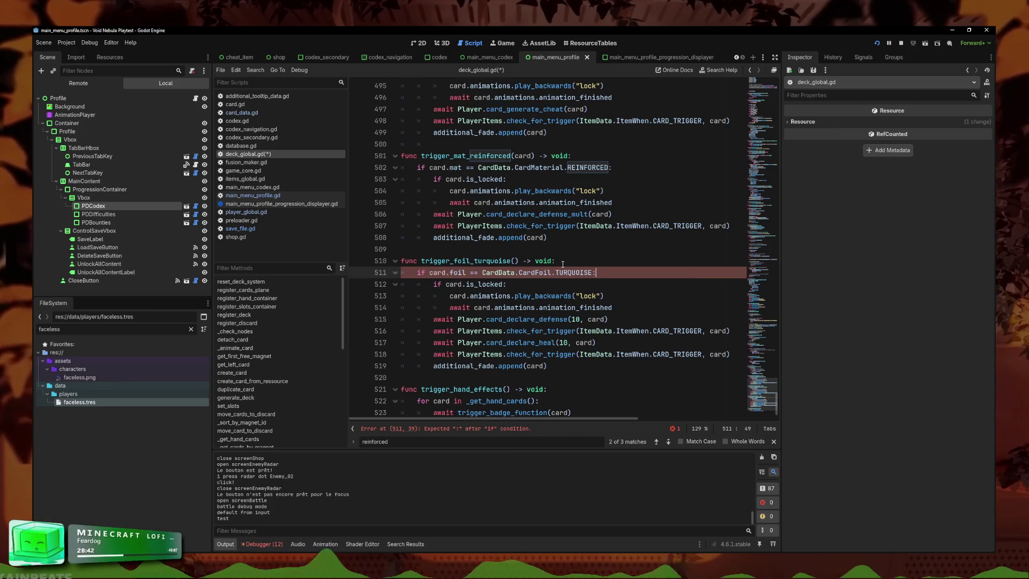
- Add a 'card' parameter to trigger_foil_turquoise and save deck_global.gd
{"action": "left_click", "coordinate": [518, 261]}
{"action": "type", "text": "card"}
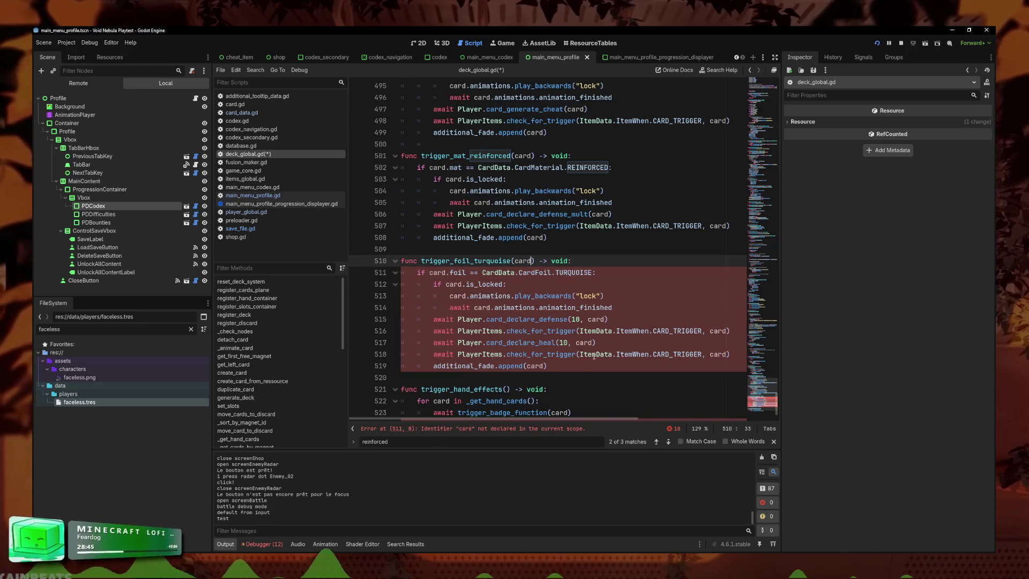
{"action": "left_click", "coordinate": [595, 366]}
{"action": "key", "text": "ctrl+s"}
- Move the trigger_dormants call to the top of the loop with Alt+Up, save, and run the game
{"action": "scroll", "coordinate": [613, 268], "scroll_direction": "down", "scroll_amount": 2}
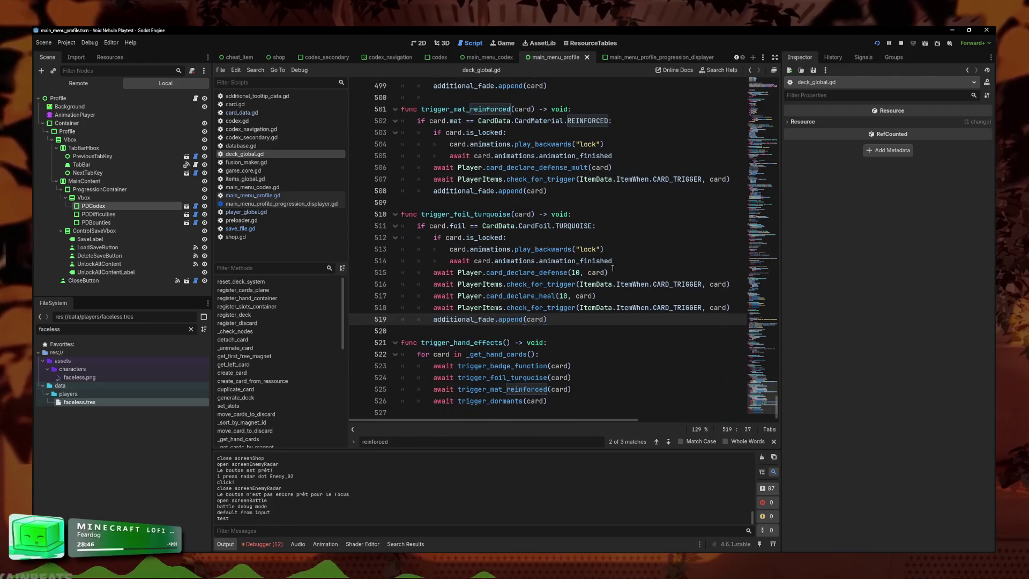
{"action": "left_click", "coordinate": [584, 375]}
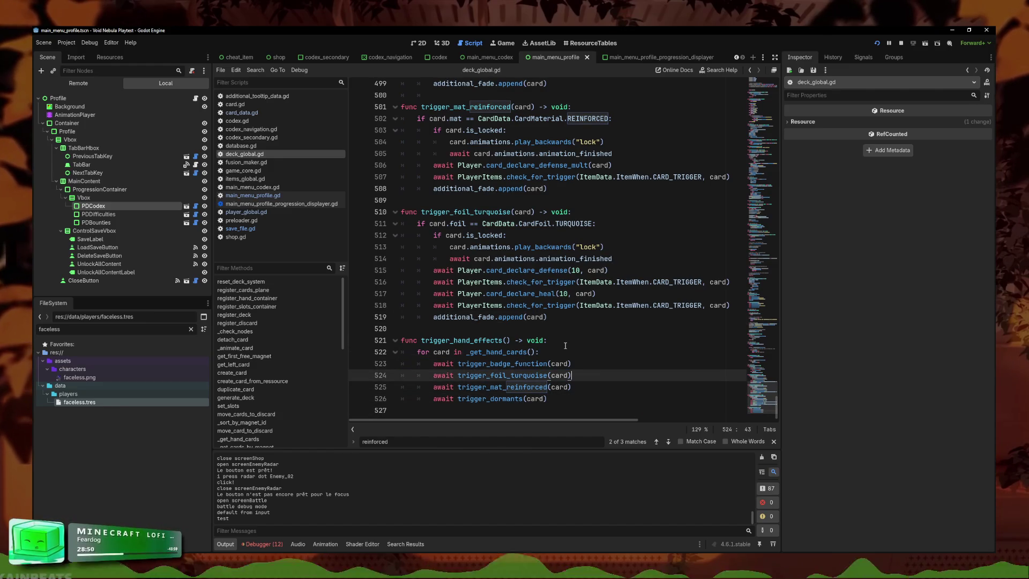
{"action": "left_click", "coordinate": [598, 363]}
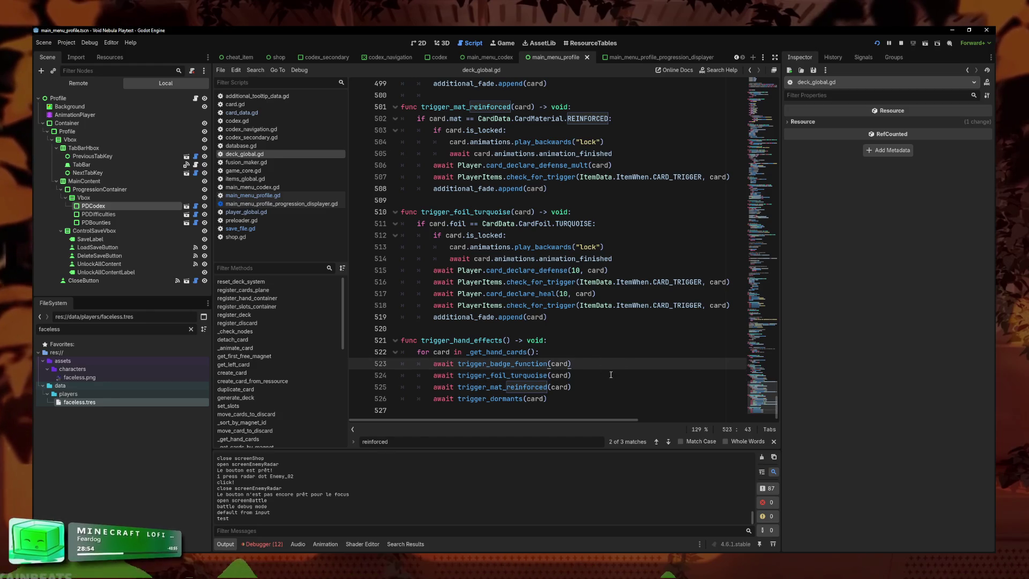
{"action": "key", "text": "Up"}
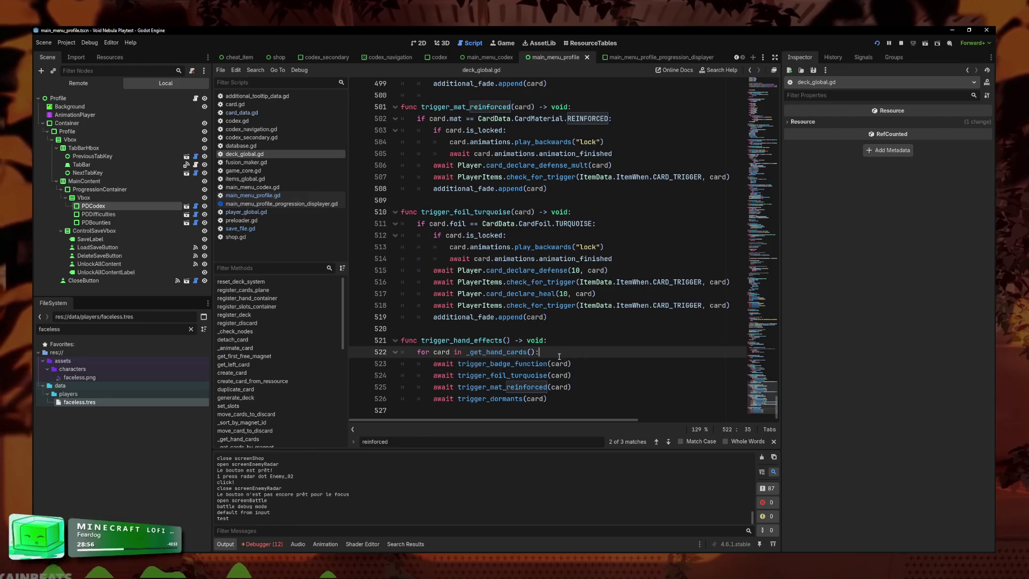
{"action": "key", "text": "Down"}
{"action": "key", "text": "Down"}
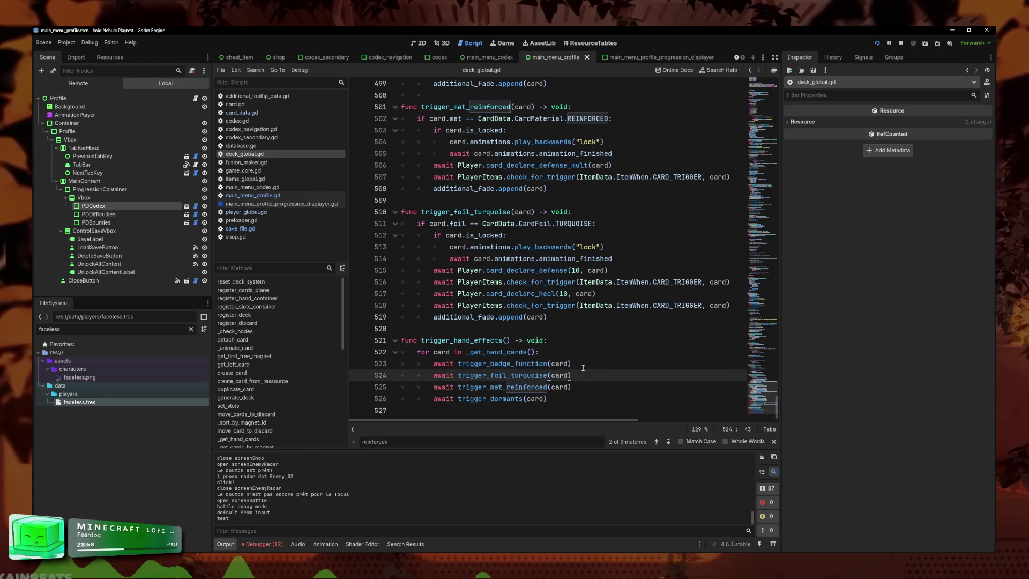
{"action": "key", "text": "Up"}
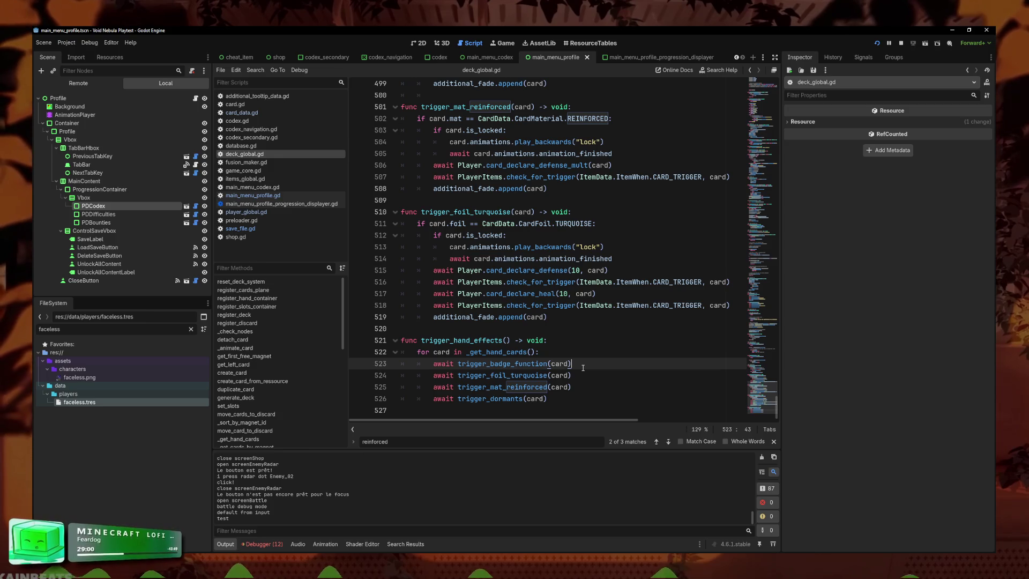
{"action": "key", "text": "Down"}
{"action": "key", "text": "Down"}
{"action": "key", "text": "Down"}
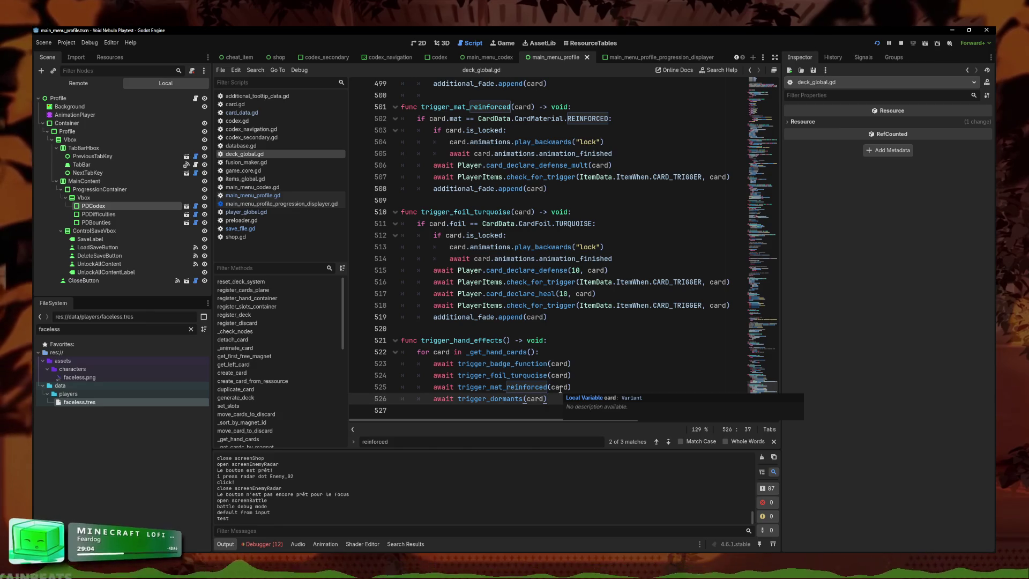
{"action": "key", "text": "alt+Up"}
{"action": "key", "text": "alt+Up"}
{"action": "key", "text": "alt+Up"}
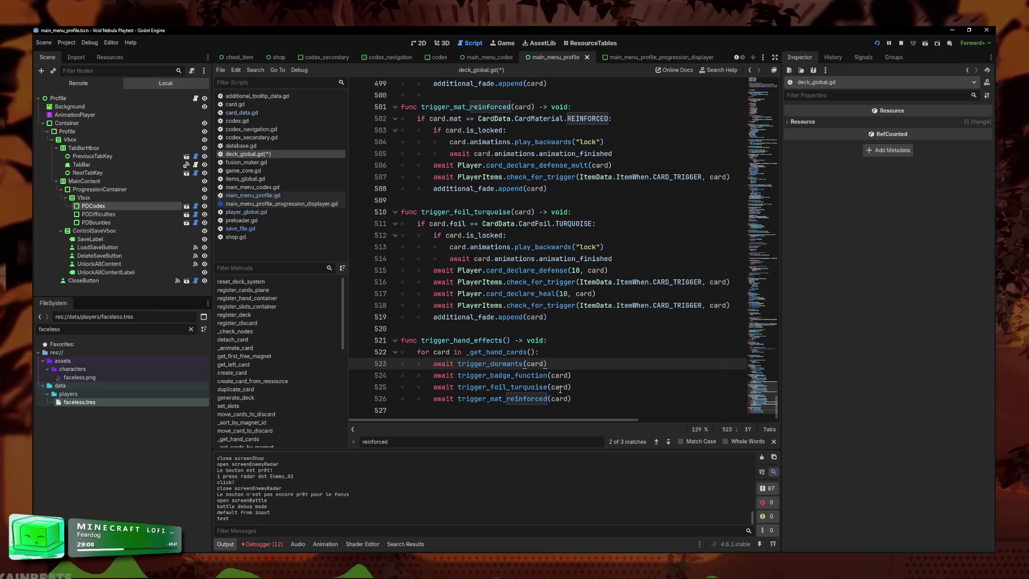
{"action": "key", "text": "Down"}
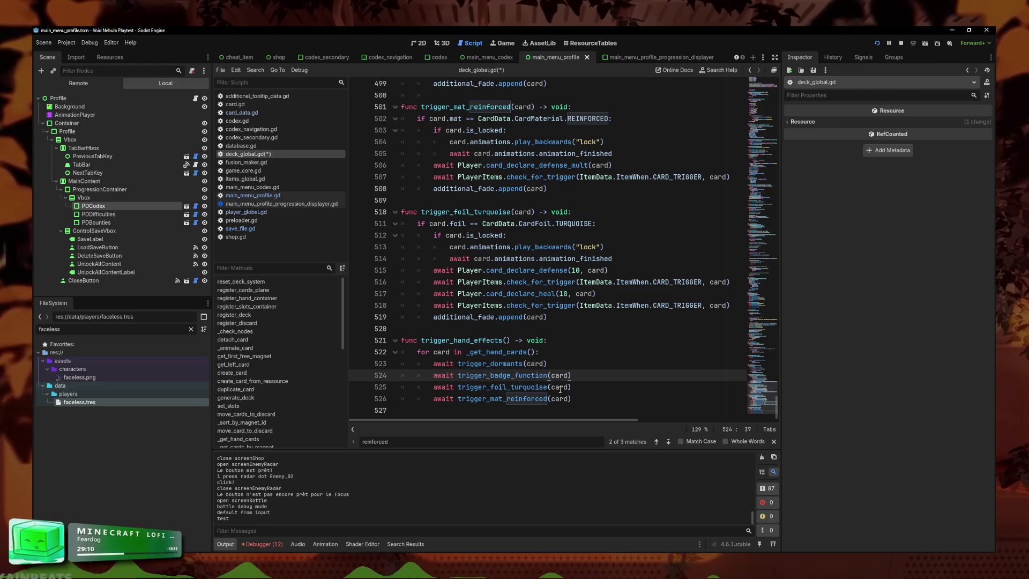
{"action": "key", "text": "Down"}
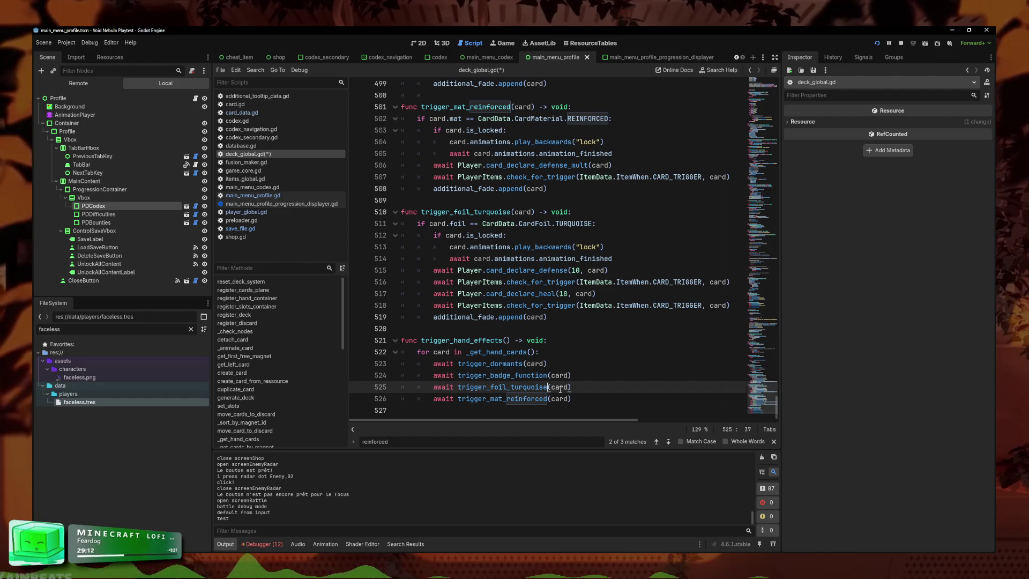
{"action": "key", "text": "Down"}
{"action": "key", "text": "ctrl+s"}
{"action": "key", "text": "F5"}
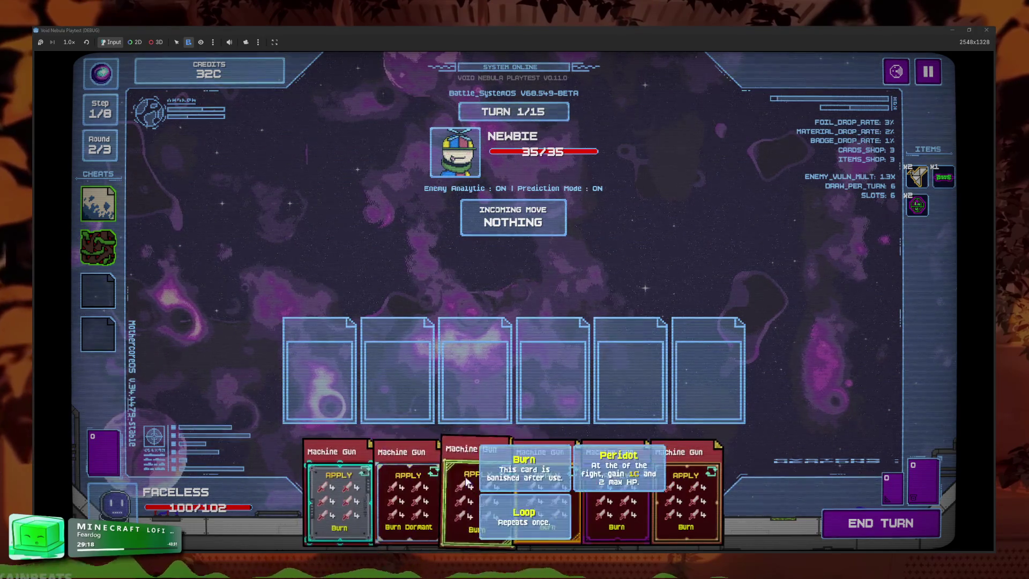
- Pause the running game and return to the main menu
{"action": "key", "text": "Escape"}
{"action": "left_click", "coordinate": [575, 343]}
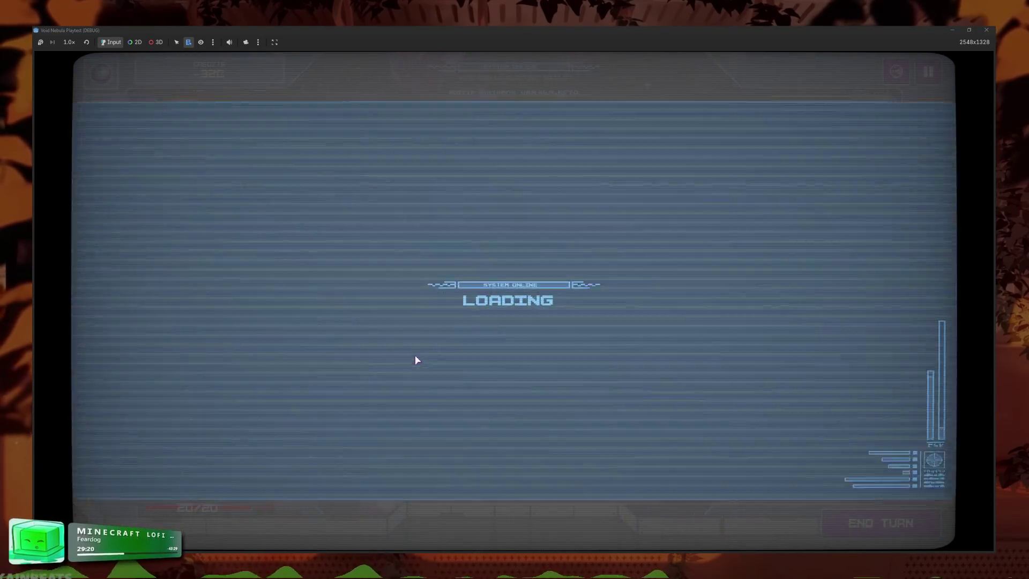
{"action": "left_click", "coordinate": [880, 42]}
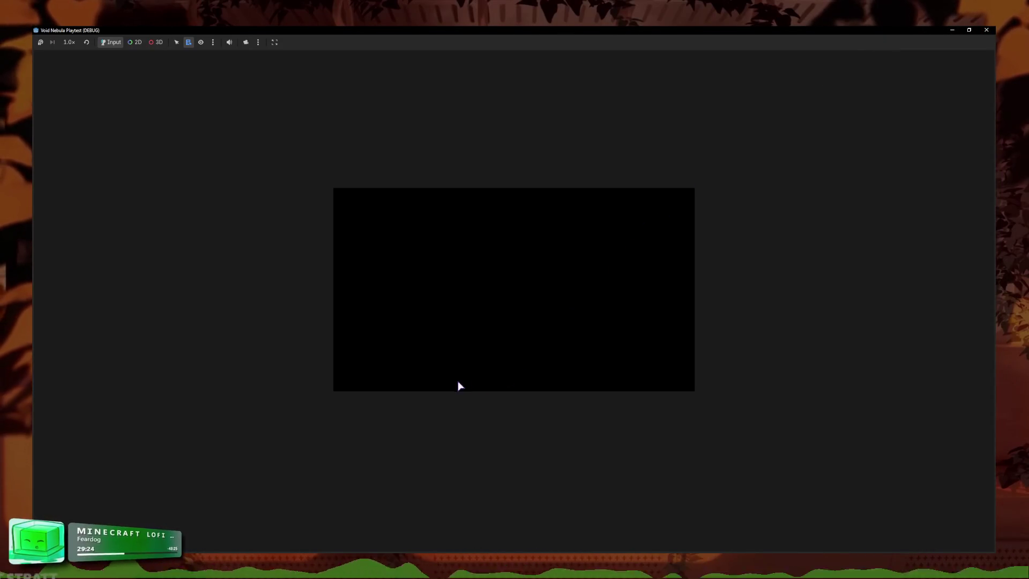
- Start a run on the first difficulty level and cash out the first fight's credits
{"action": "mouse_move", "coordinate": [318, 531]}
{"action": "left_click", "coordinate": [308, 338]}
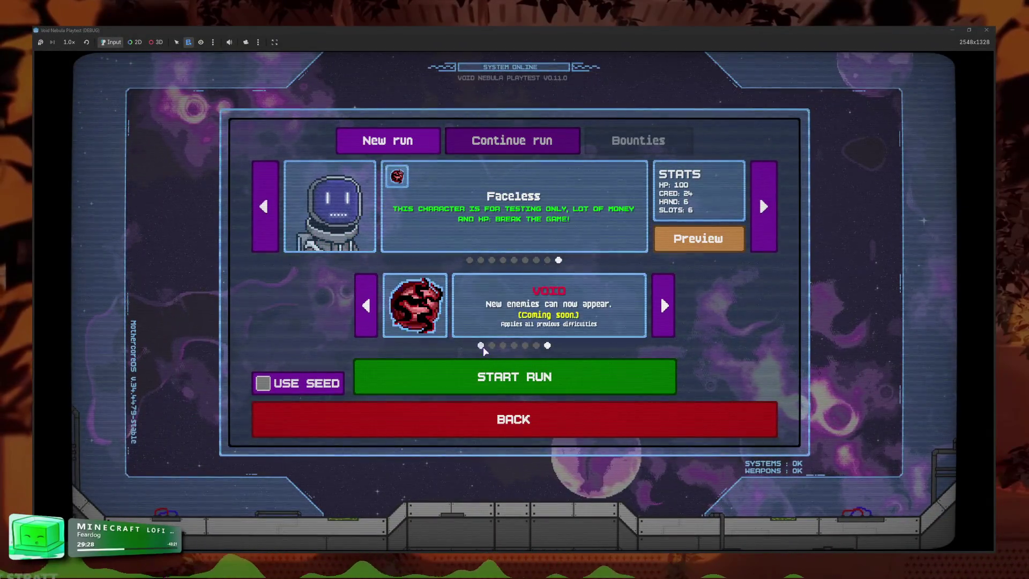
{"action": "left_click", "coordinate": [480, 346]}
{"action": "left_click", "coordinate": [494, 369]}
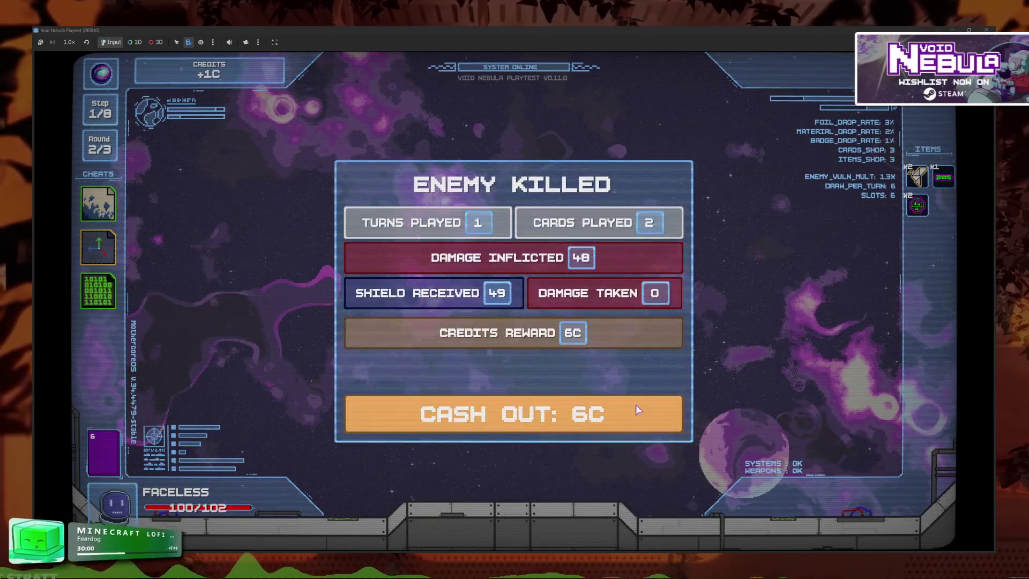
{"action": "left_click", "coordinate": [636, 411]}
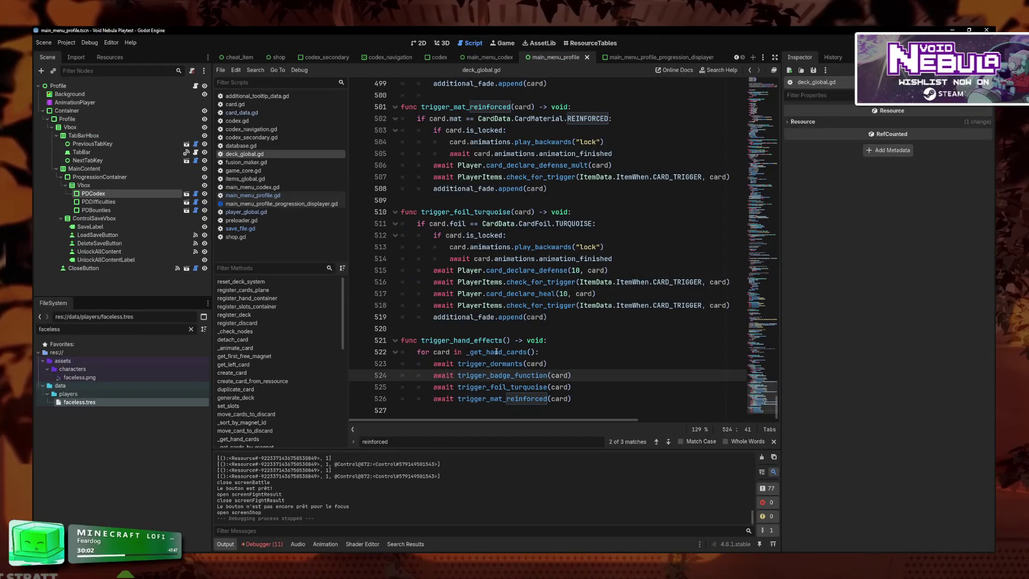
- Inspect the _get_hand_cards function, including its filter checks and assigned_magnet uses
{"action": "left_click", "coordinate": [499, 352], "text": "ctrl"}
{"action": "left_click", "coordinate": [597, 276]}
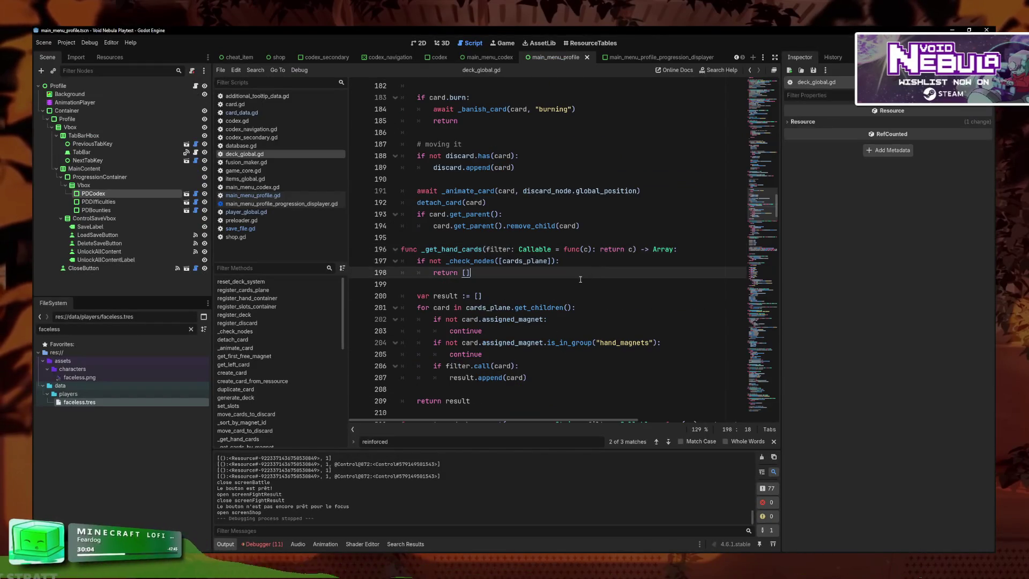
{"action": "key", "text": "Down"}
{"action": "left_click", "coordinate": [619, 366]}
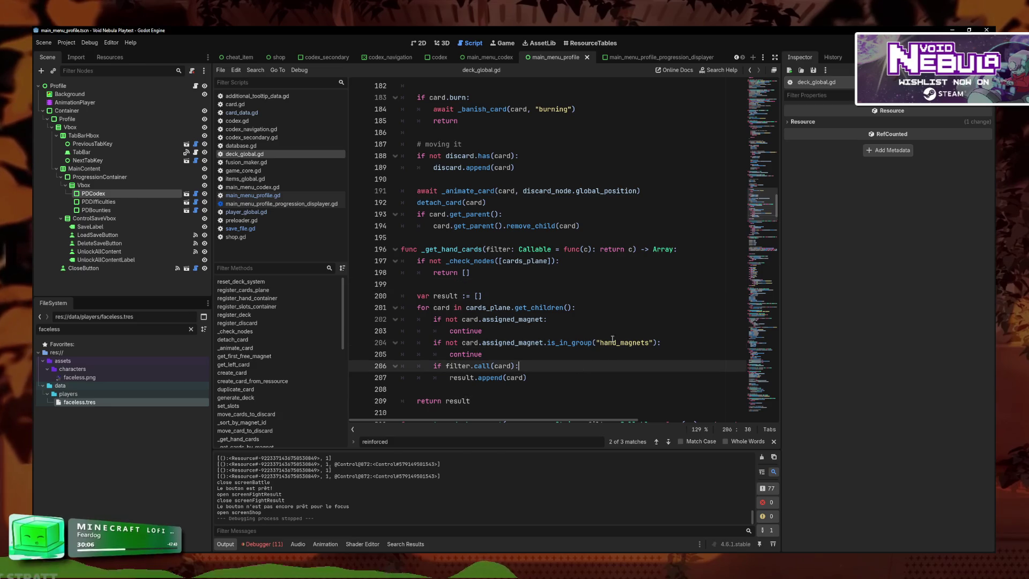
{"action": "left_click", "coordinate": [577, 380]}
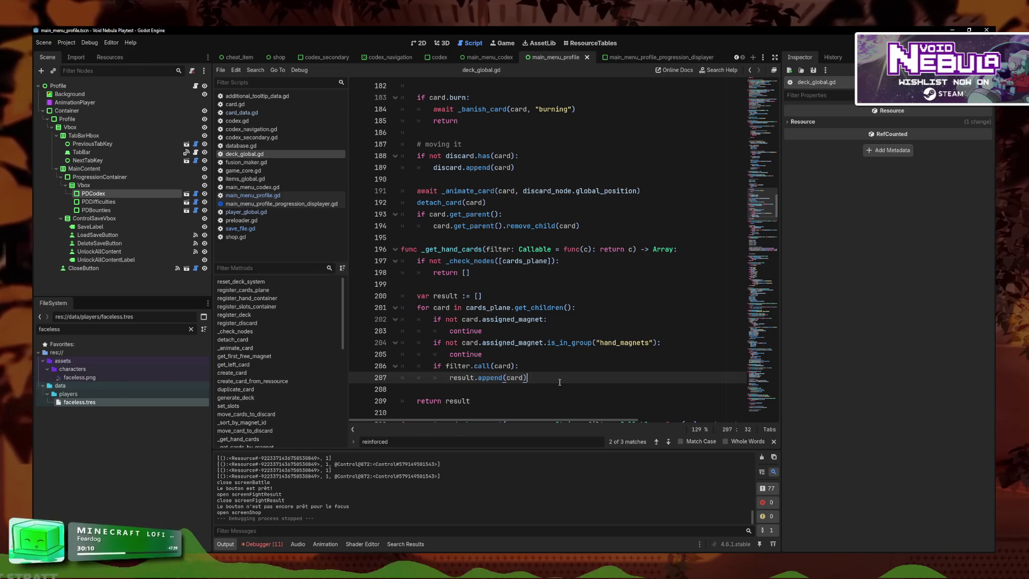
{"action": "left_click", "coordinate": [531, 359]}
{"action": "left_click", "coordinate": [542, 343]}
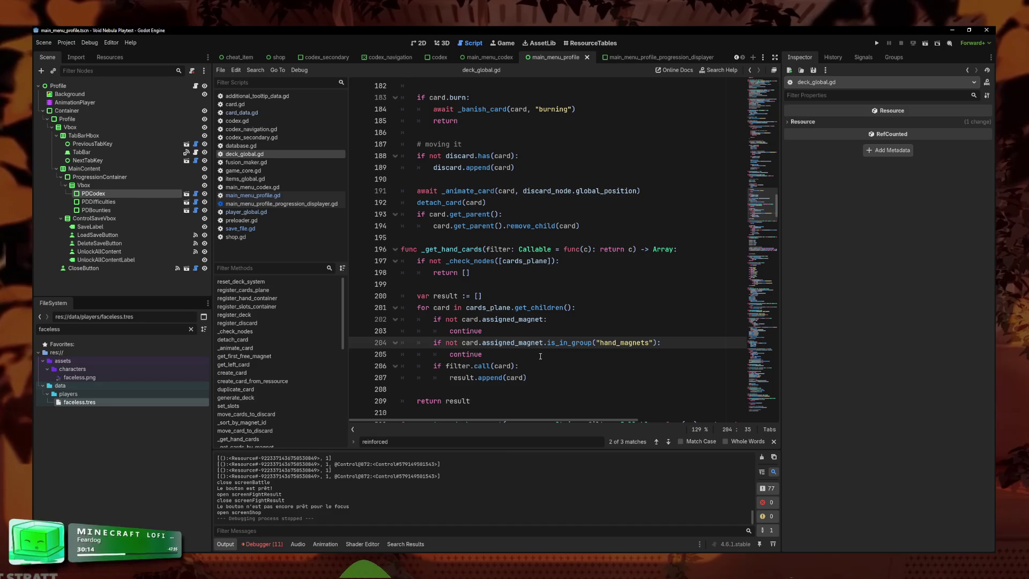
{"action": "left_click", "coordinate": [538, 365]}
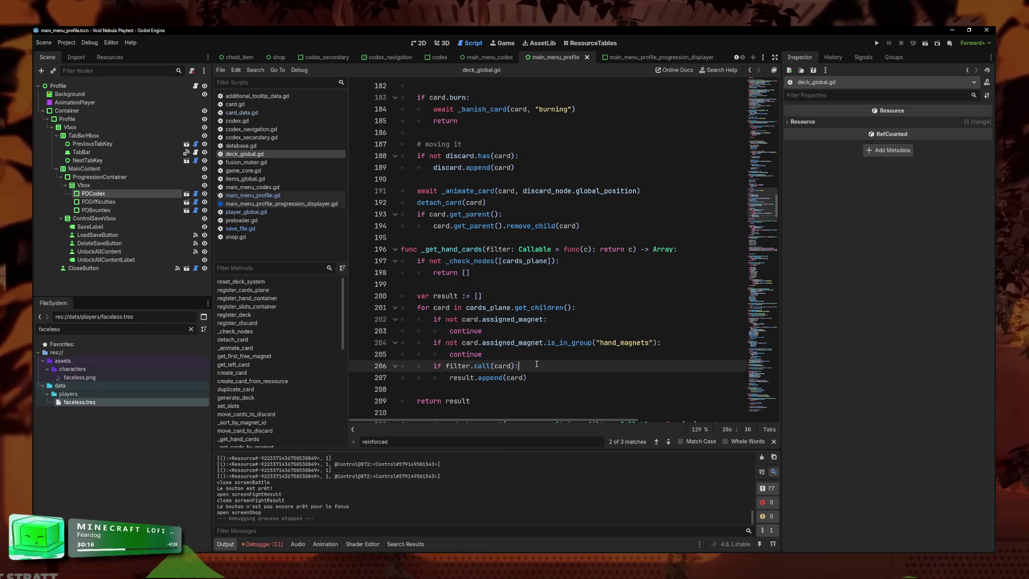
{"action": "left_click_drag", "start_coordinate": [563, 402], "coordinate": [541, 364]}
{"action": "left_click", "coordinate": [538, 355]}
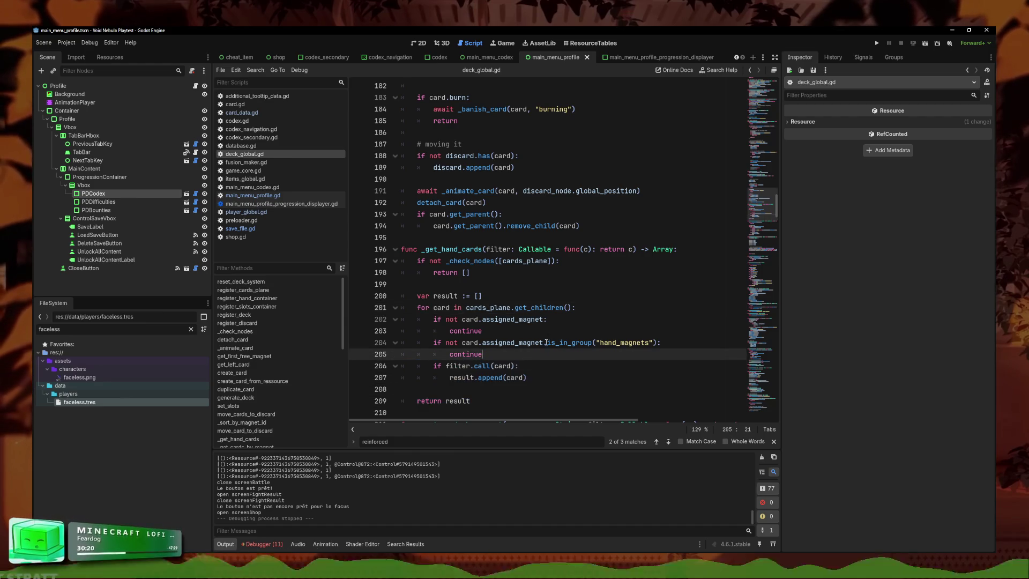
{"action": "double_click", "coordinate": [542, 343]}
{"action": "left_click", "coordinate": [494, 355]}
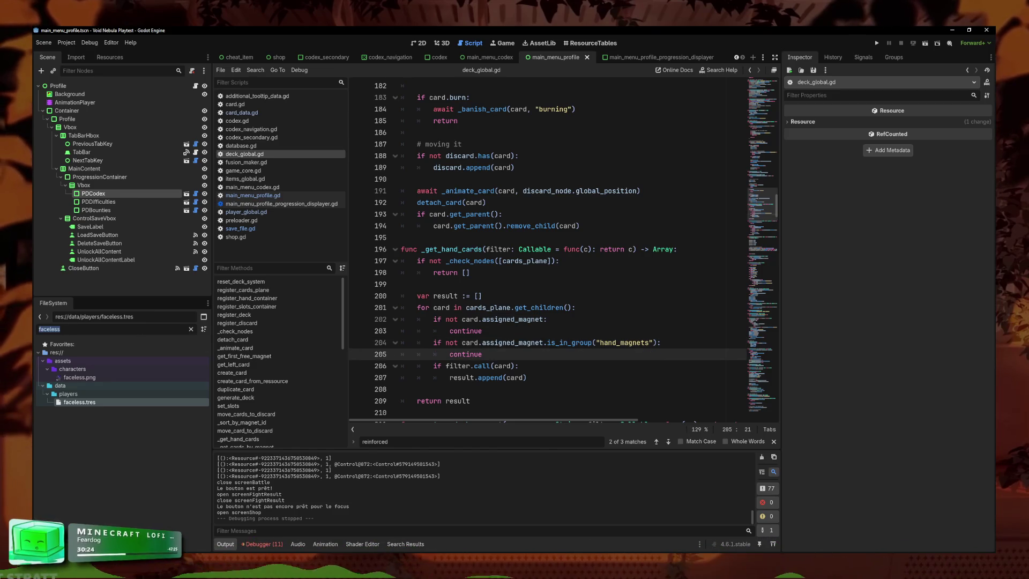
- Filter FileSystem by 'magnet' to check card_magnet.gd's id, then select _get_hand_cards in deck_global.gd
{"action": "double_click", "coordinate": [63, 331]}
{"action": "type", "text": "magnet"}
{"action": "double_click", "coordinate": [84, 377]}
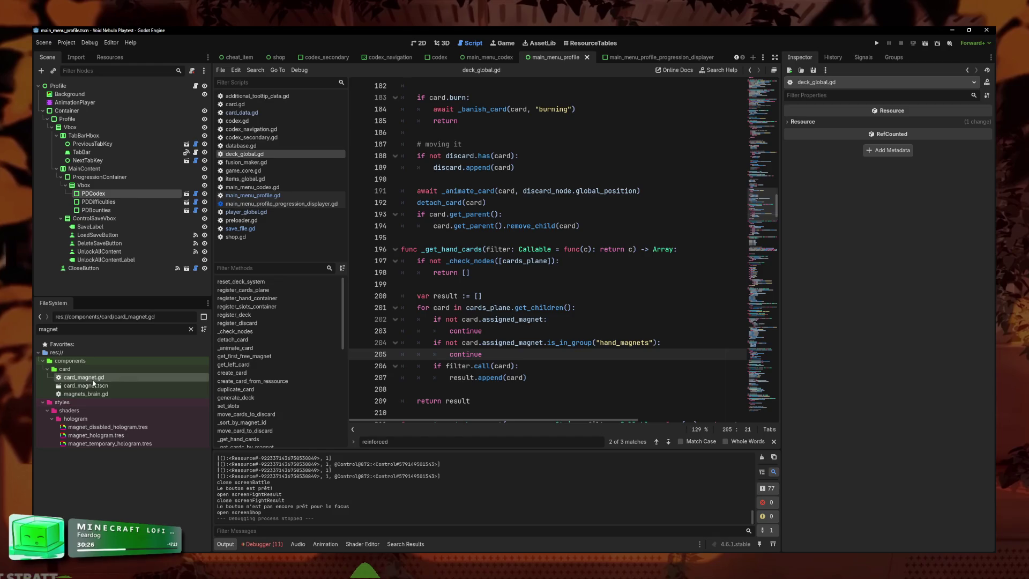
{"action": "scroll", "coordinate": [548, 175], "scroll_direction": "up", "scroll_amount": 5}
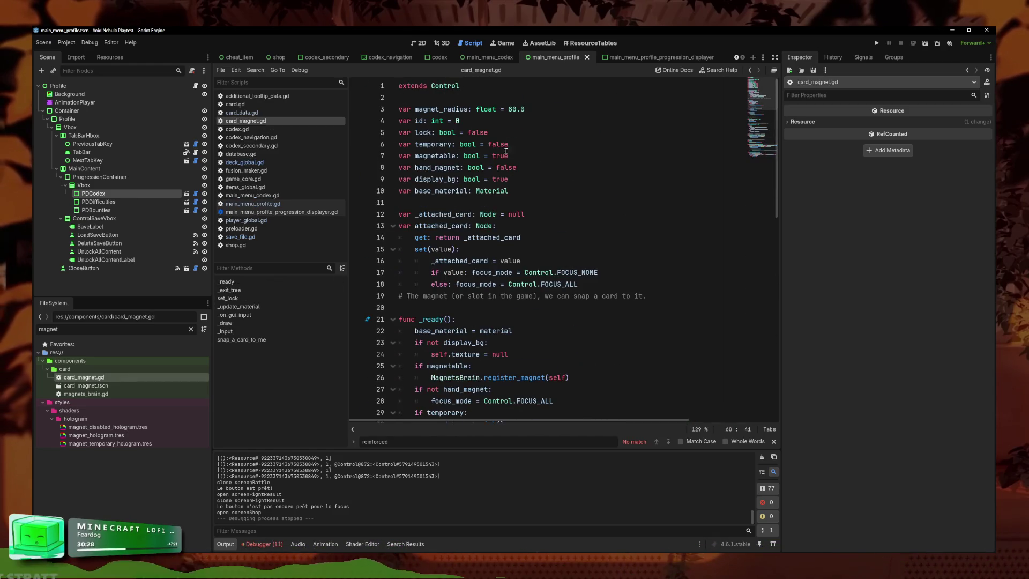
{"action": "left_click", "coordinate": [422, 121]}
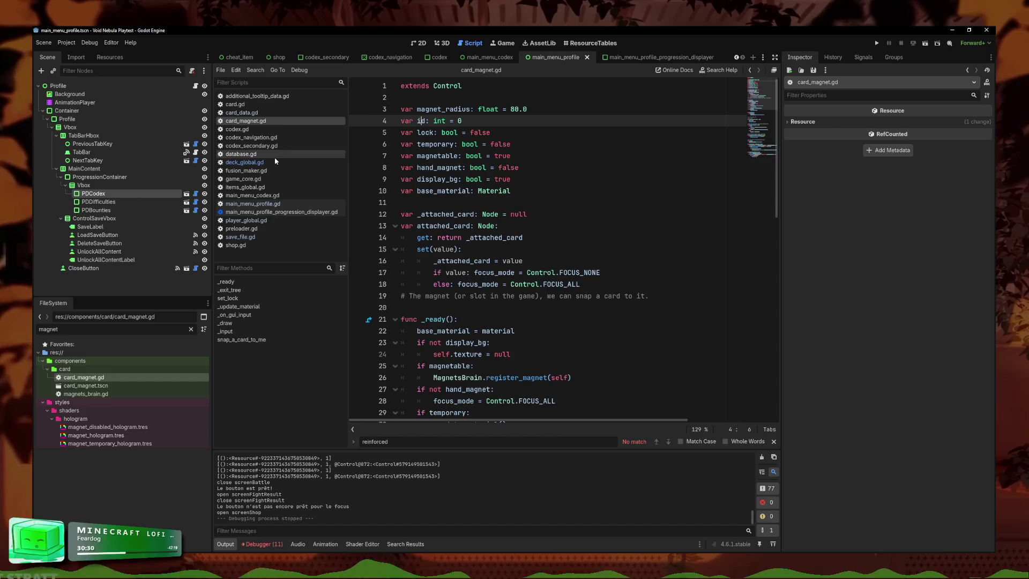
{"action": "left_click", "coordinate": [249, 163]}
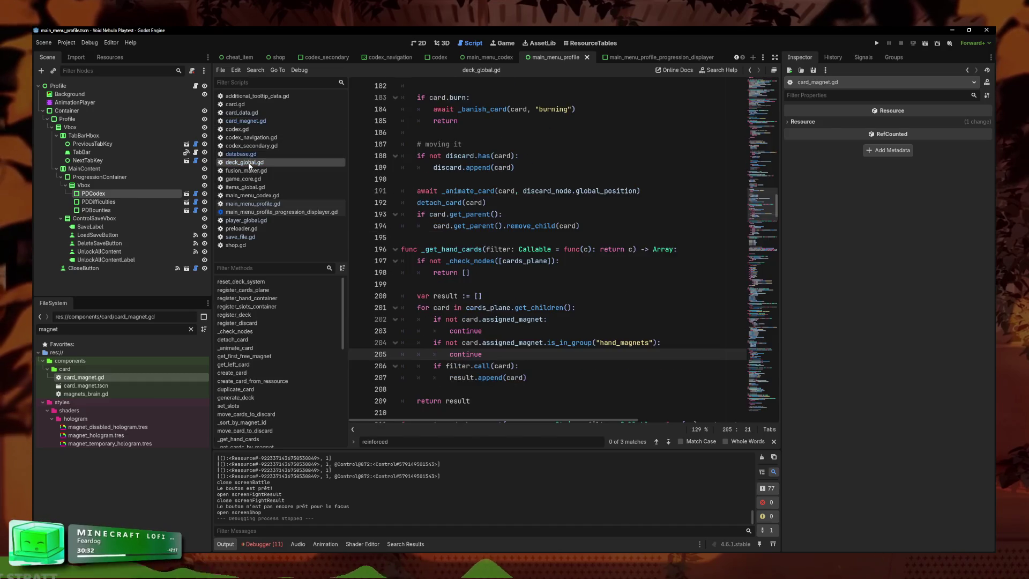
{"action": "left_click_drag", "start_coordinate": [503, 402], "coordinate": [402, 250]}
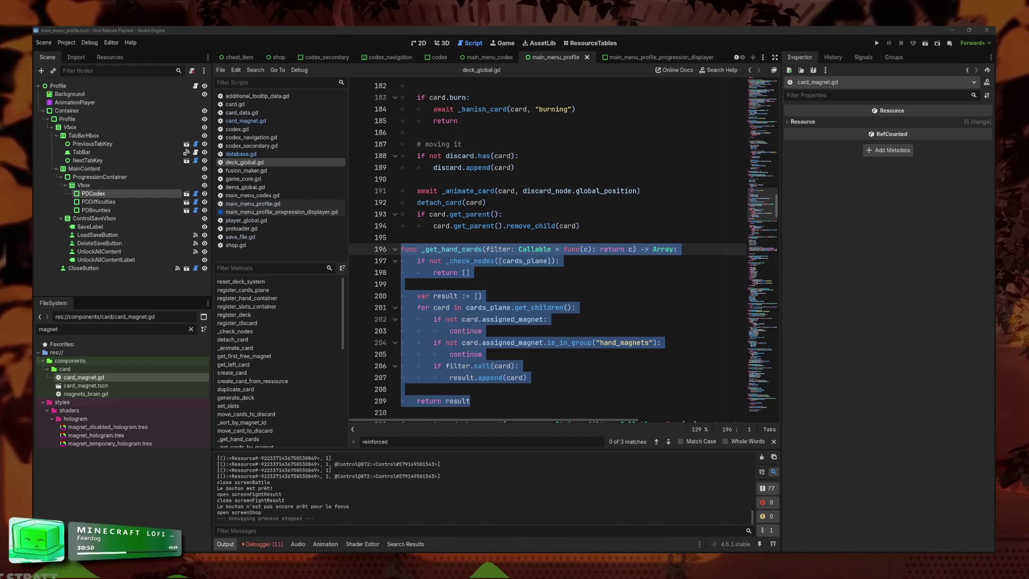
- Paste a _get_hand_cards version with result.sort_custom by assigned_magnet.id, then run the project
{"action": "key", "text": "ctrl+v"}
{"action": "key", "text": "ctrl+z"}
{"action": "key", "text": "ctrl+v"}
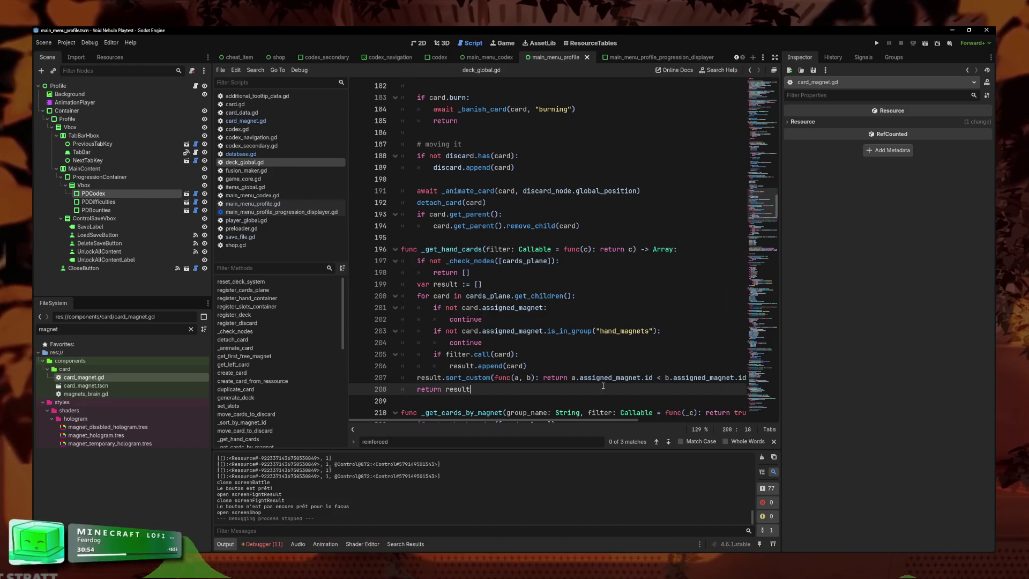
{"action": "double_click", "coordinate": [708, 377]}
{"action": "key", "text": "Right"}
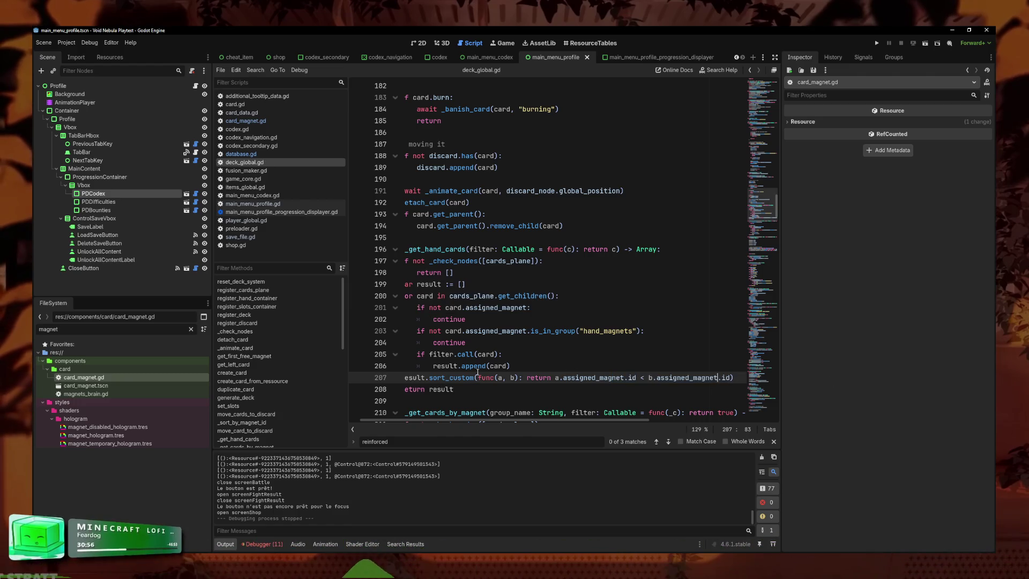
{"action": "left_click", "coordinate": [876, 45]}
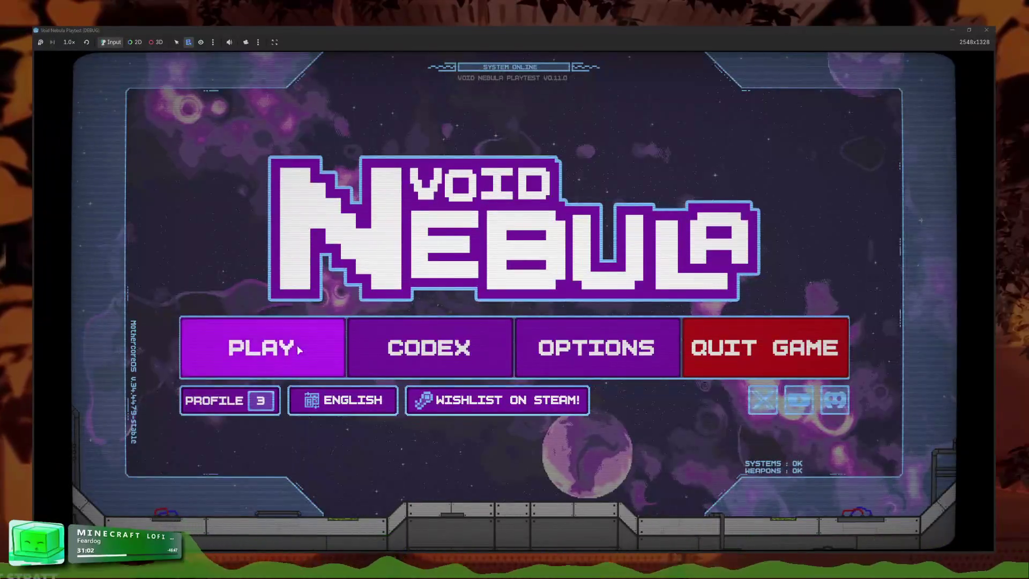
- Start a new Faceless run on Normal difficulty
{"action": "left_click", "coordinate": [303, 345]}
{"action": "left_click", "coordinate": [402, 150]}
{"action": "left_click", "coordinate": [559, 260]}
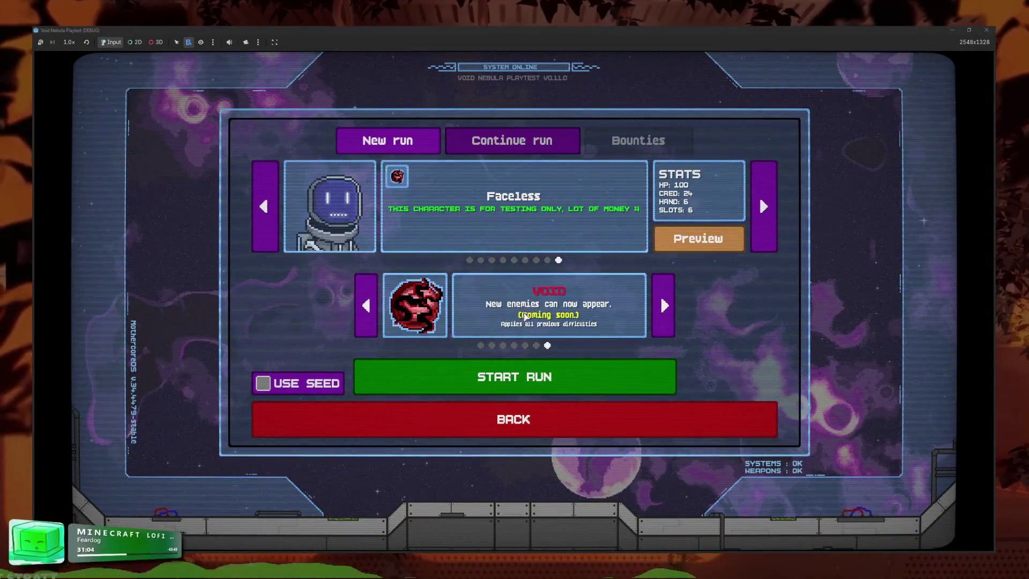
{"action": "left_click", "coordinate": [481, 346]}
{"action": "left_click", "coordinate": [488, 376]}
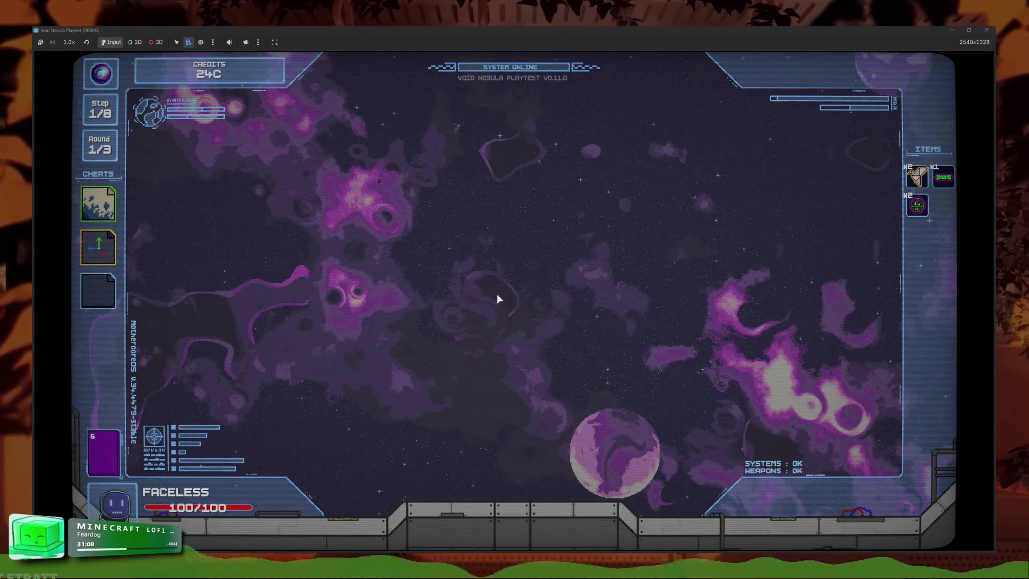
- Win the first battle against ALLOY, collect the credits, and leave the shop
{"action": "left_click", "coordinate": [488, 247]}
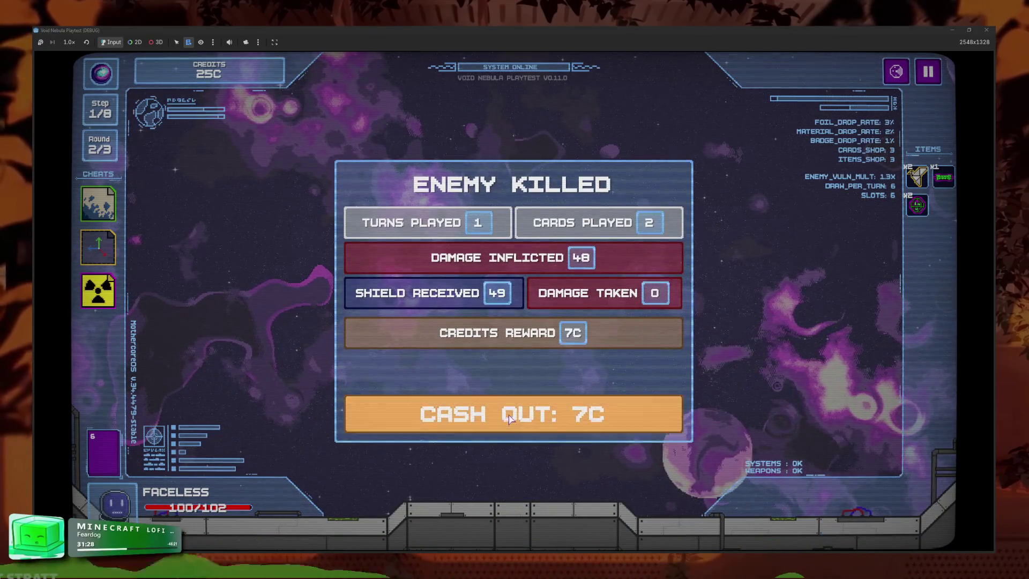
{"action": "left_click", "coordinate": [510, 418]}
{"action": "left_click", "coordinate": [742, 423]}
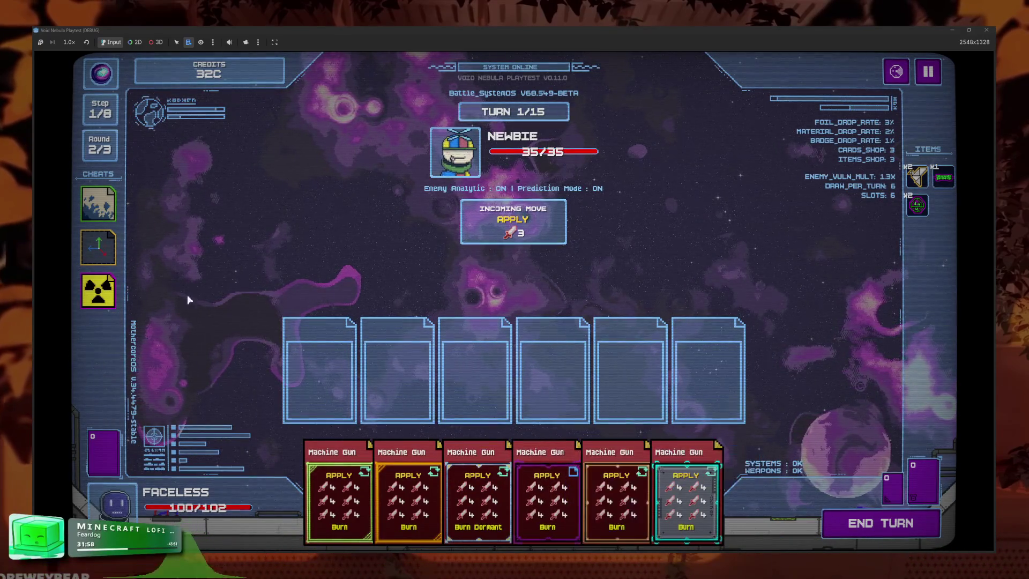
- Use the Space Upgrade cheat for a fourth slot, end the turn to kill Newbie, and collect 5C
{"action": "left_click", "coordinate": [106, 258]}
{"action": "left_click", "coordinate": [156, 233]}
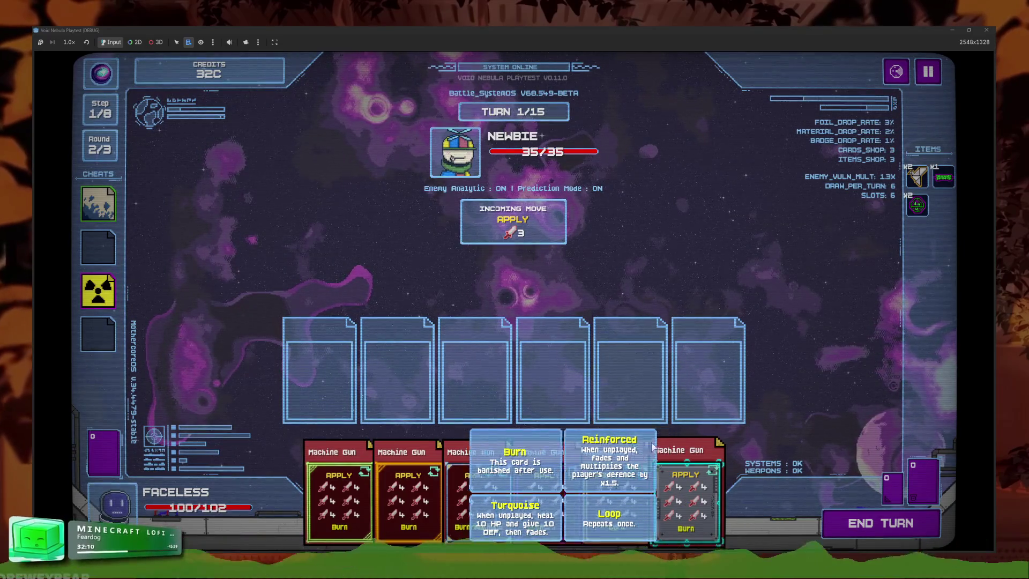
{"action": "left_click", "coordinate": [876, 528]}
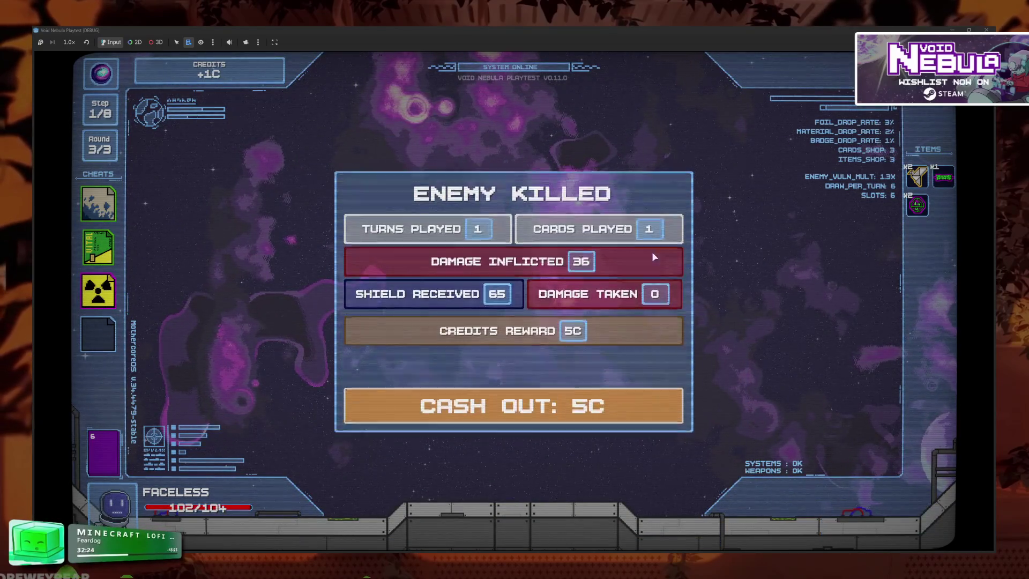
{"action": "left_click", "coordinate": [552, 418]}
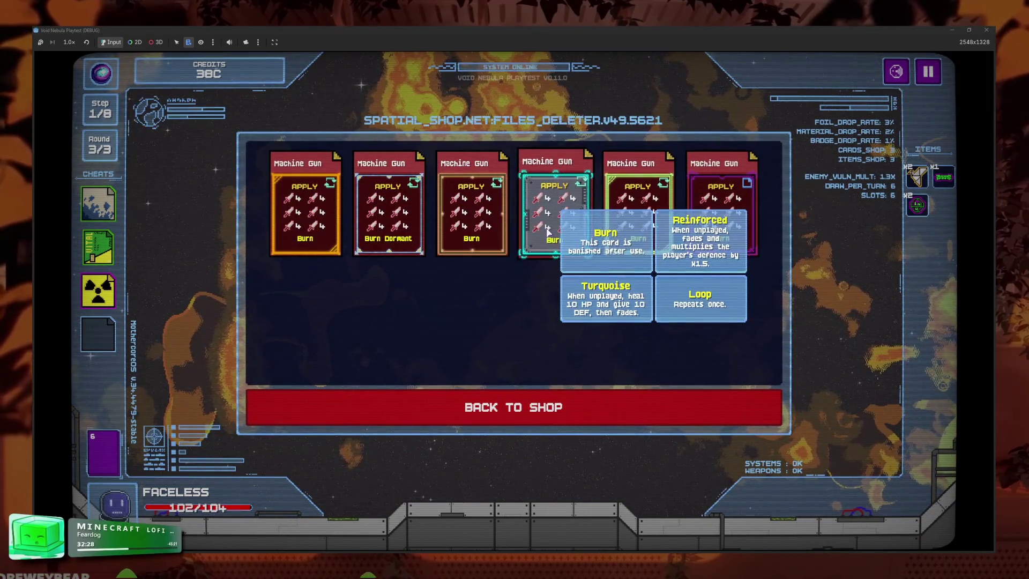
- Delete a Machine Gun card in the Files Deleter, then continue to the round 3 battle against Claw
{"action": "left_click", "coordinate": [389, 220]}
{"action": "left_click", "coordinate": [594, 386]}
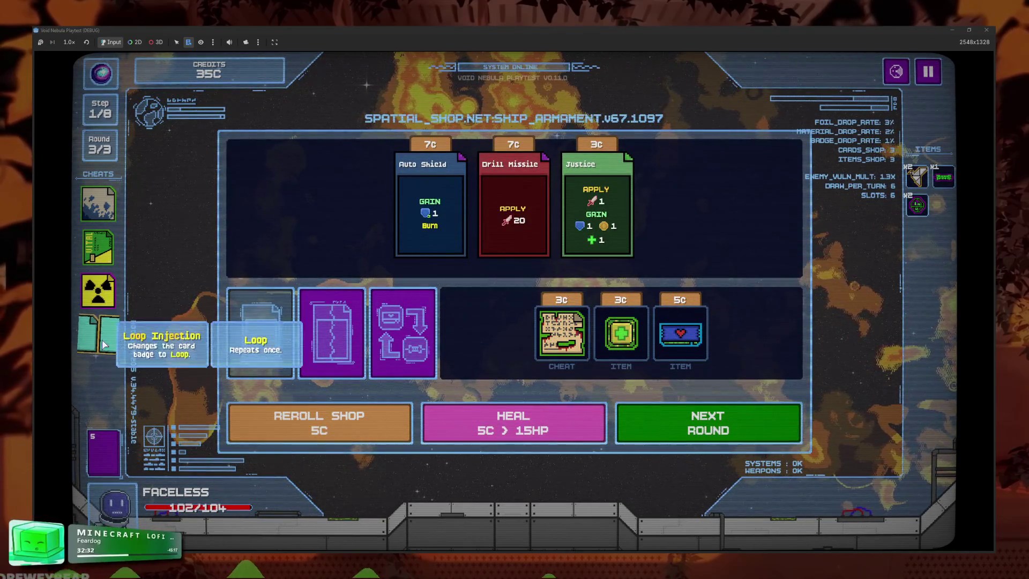
{"action": "left_click", "coordinate": [98, 334]}
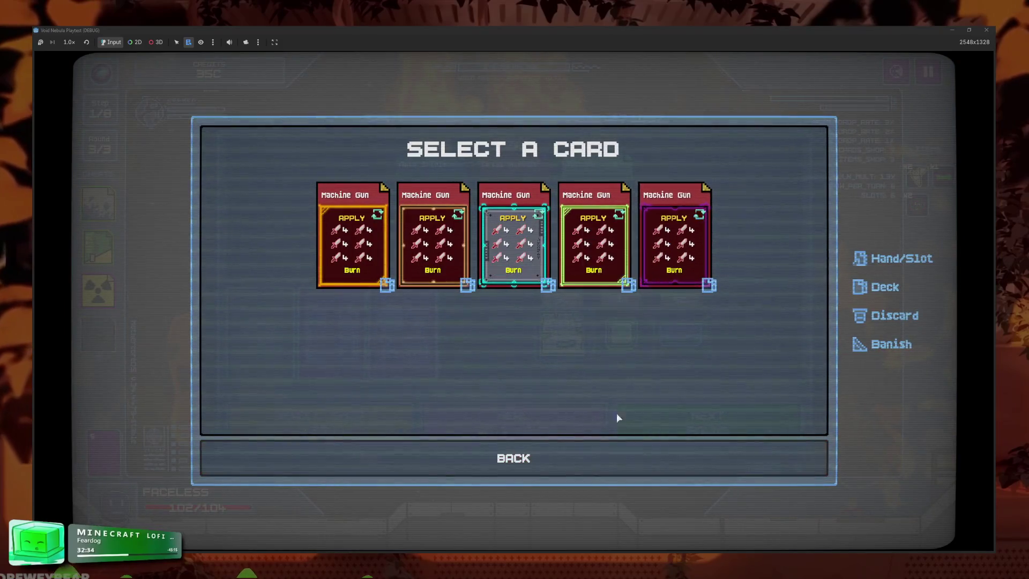
{"action": "left_click", "coordinate": [614, 443]}
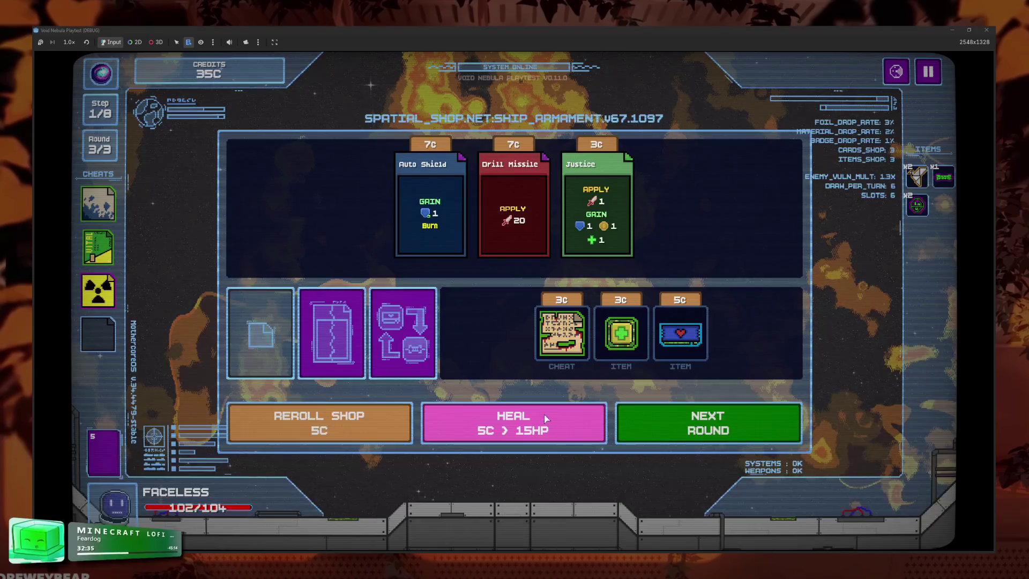
{"action": "left_click", "coordinate": [101, 283]}
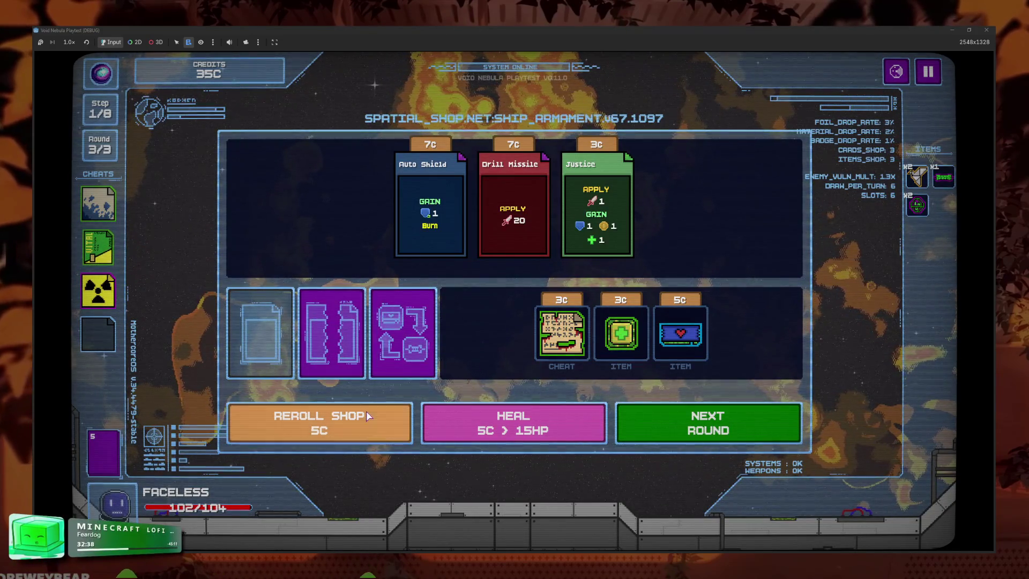
{"action": "left_click", "coordinate": [675, 425]}
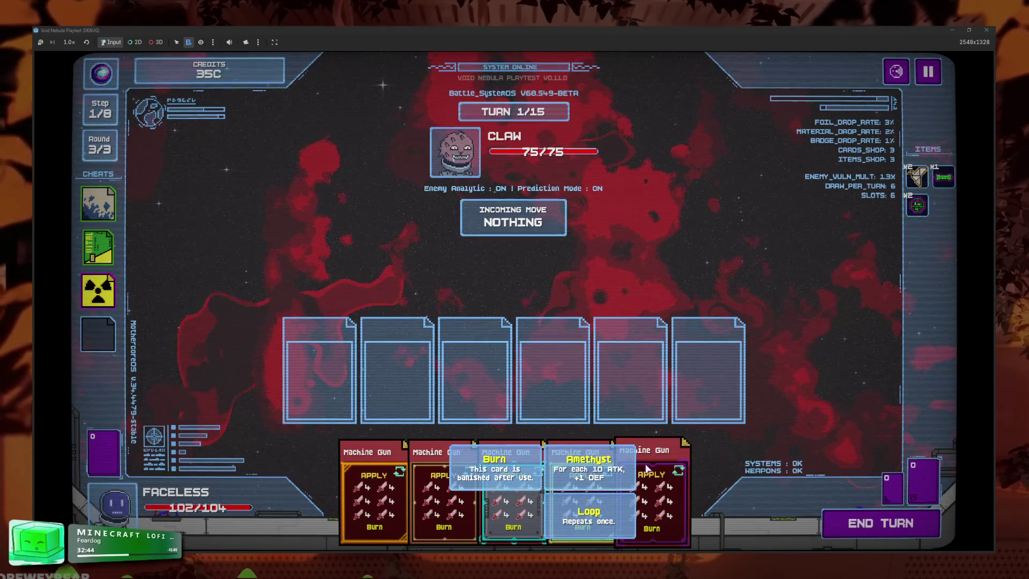
- Play three Machine Gun cards into slots plus the shield card to kill Claw
{"action": "left_click", "coordinate": [650, 485]}
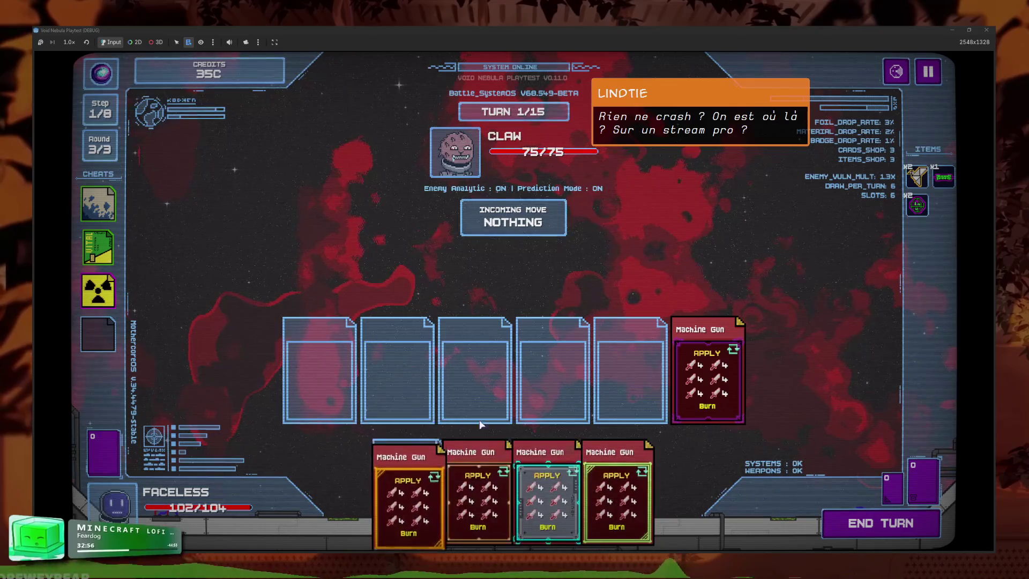
{"action": "left_click_drag", "start_coordinate": [408, 486], "coordinate": [380, 358]}
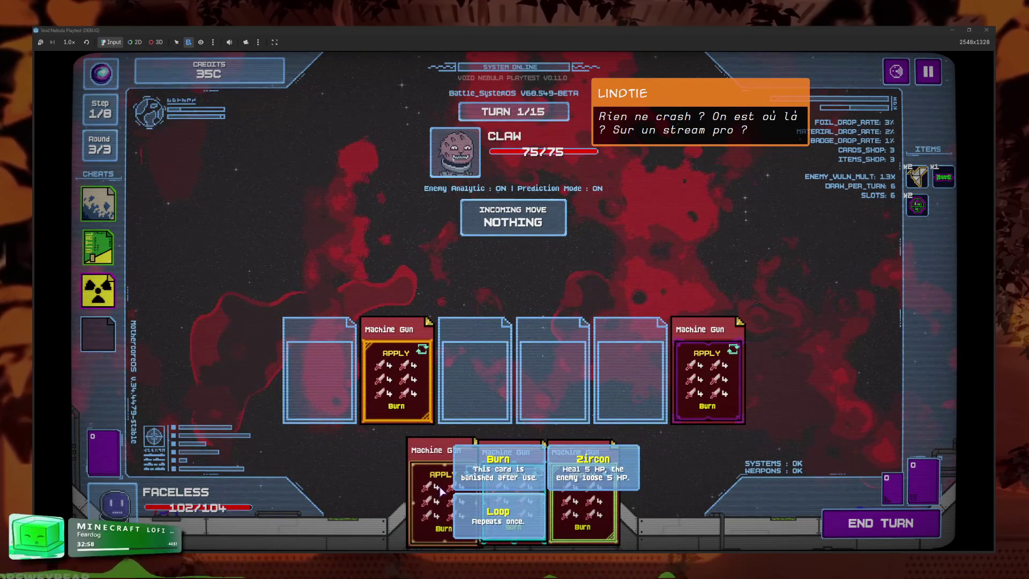
{"action": "mouse_move", "coordinate": [447, 507]}
{"action": "left_mouse_down"}
{"action": "mouse_move", "coordinate": [531, 364]}
{"action": "mouse_move", "coordinate": [475, 370]}
{"action": "left_mouse_up"}
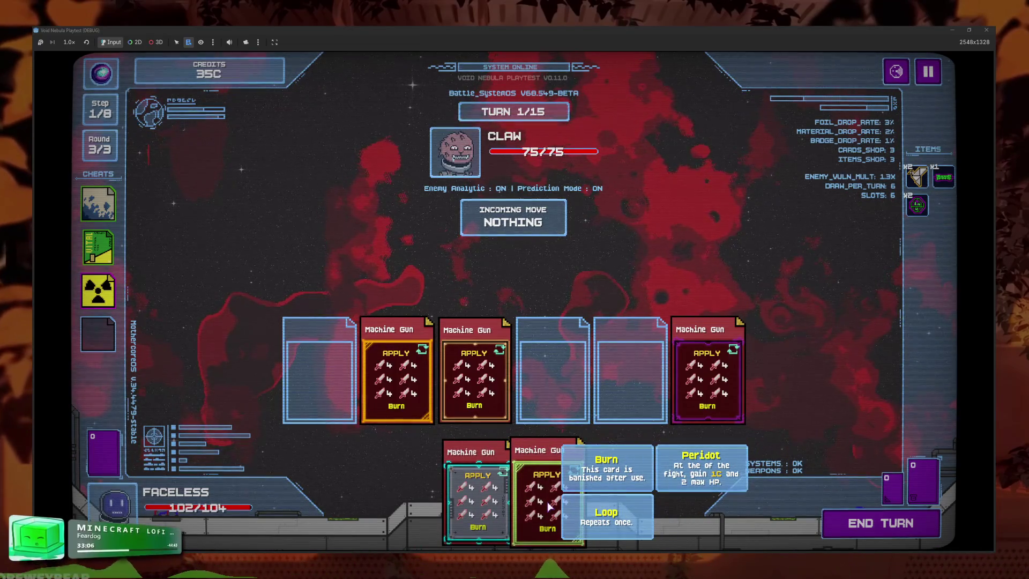
{"action": "left_click", "coordinate": [562, 518]}
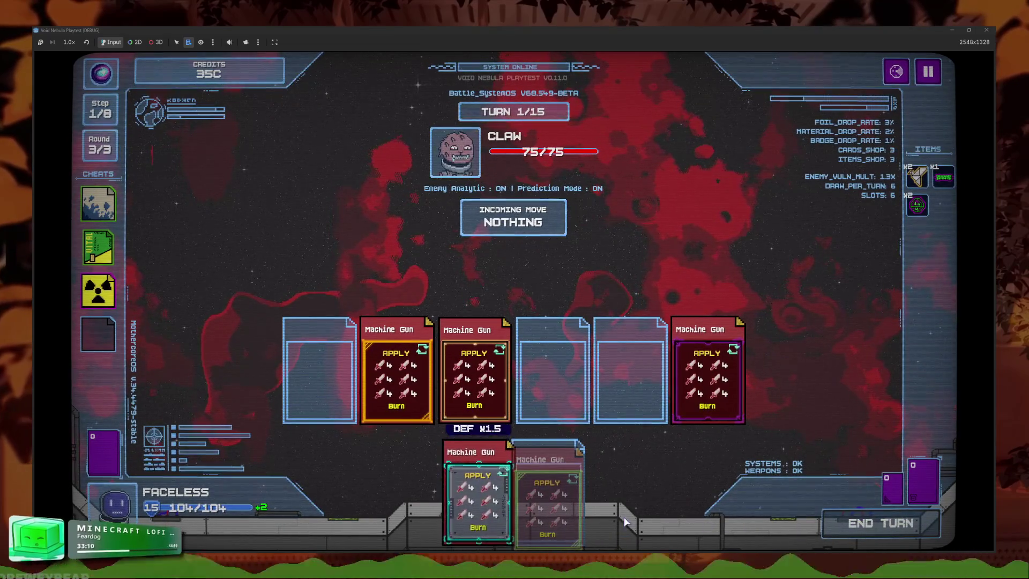
{"action": "left_click", "coordinate": [496, 500]}
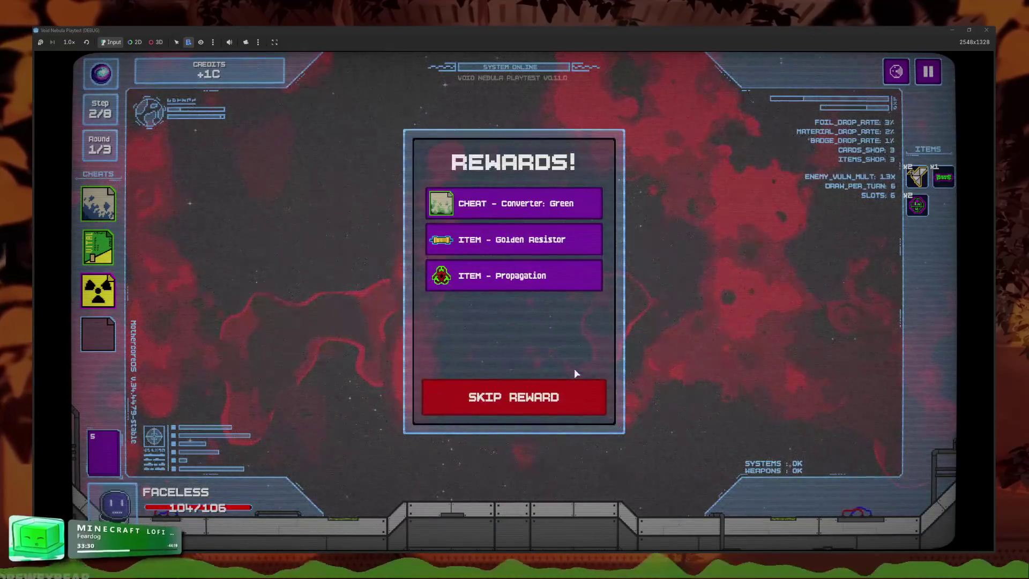
- Claim the Converter: Green reward, cash out, and review the deck pile
{"action": "left_click", "coordinate": [536, 236]}
{"action": "left_click", "coordinate": [530, 214]}
{"action": "left_click", "coordinate": [391, 416]}
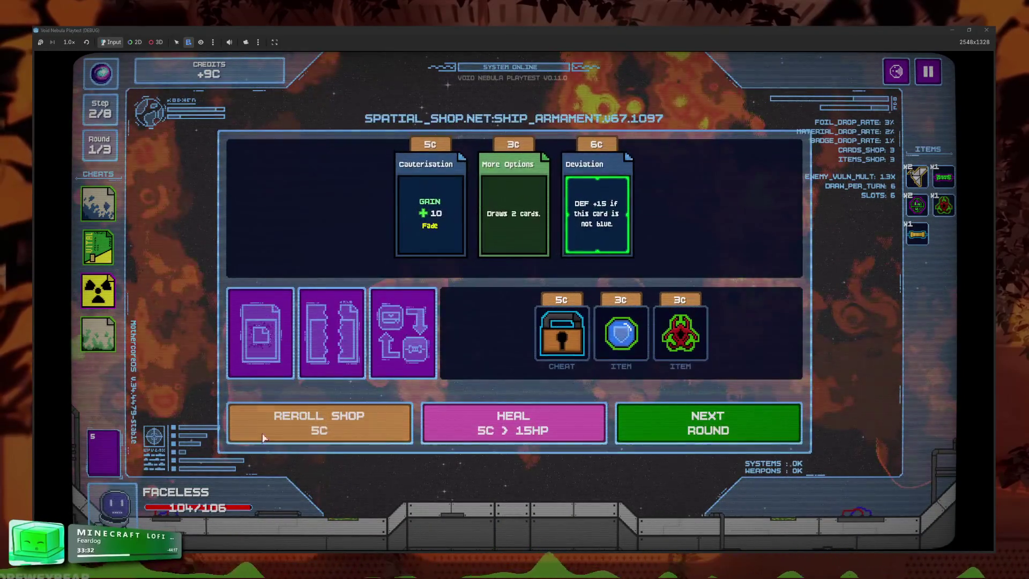
{"action": "left_click", "coordinate": [127, 464]}
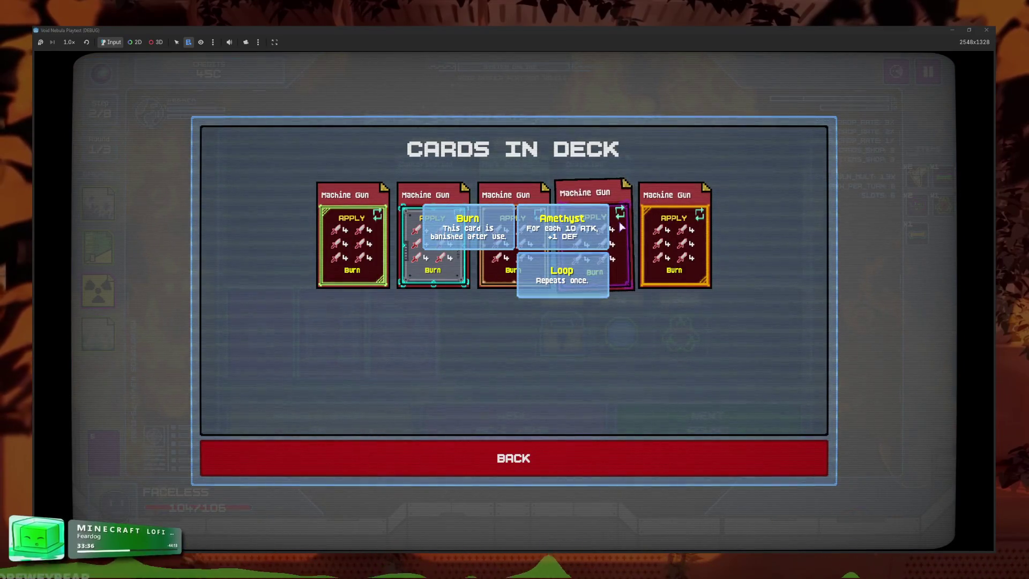
{"action": "left_click", "coordinate": [621, 449]}
- Advance to the next round, choose Scythe as the enemy, and end the turn
{"action": "left_click", "coordinate": [646, 423]}
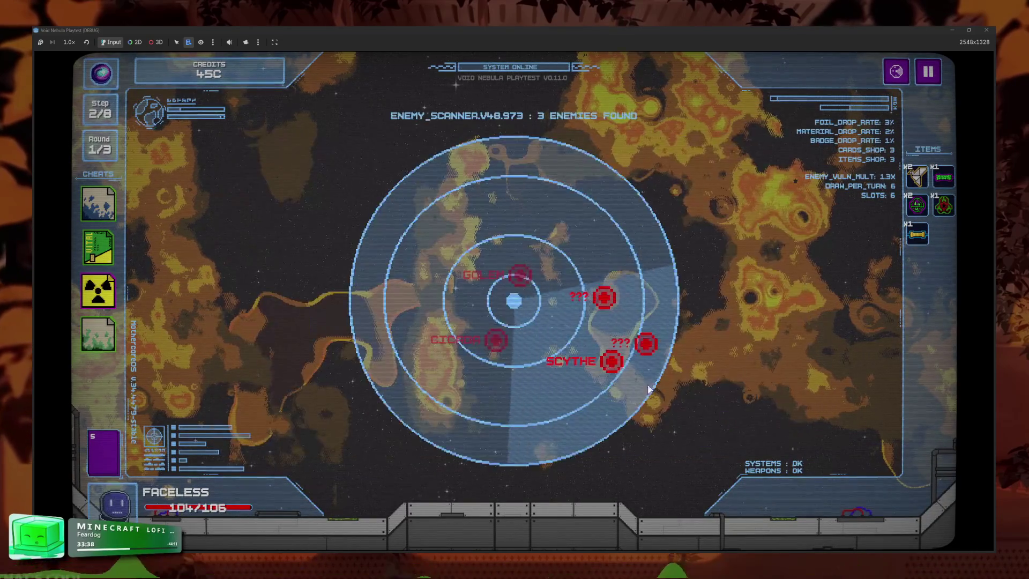
{"action": "left_click", "coordinate": [595, 482]}
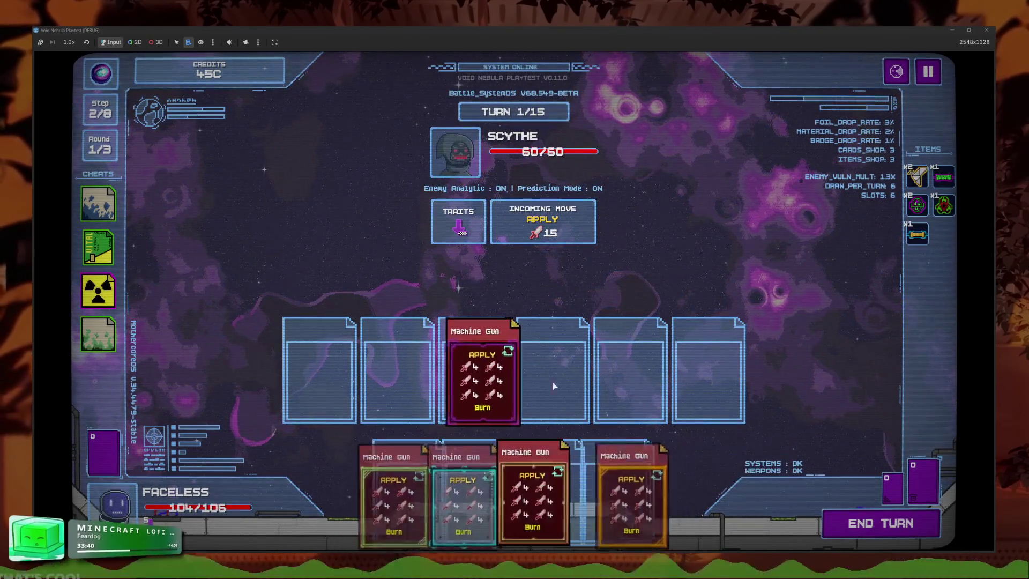
{"action": "key", "text": "space"}
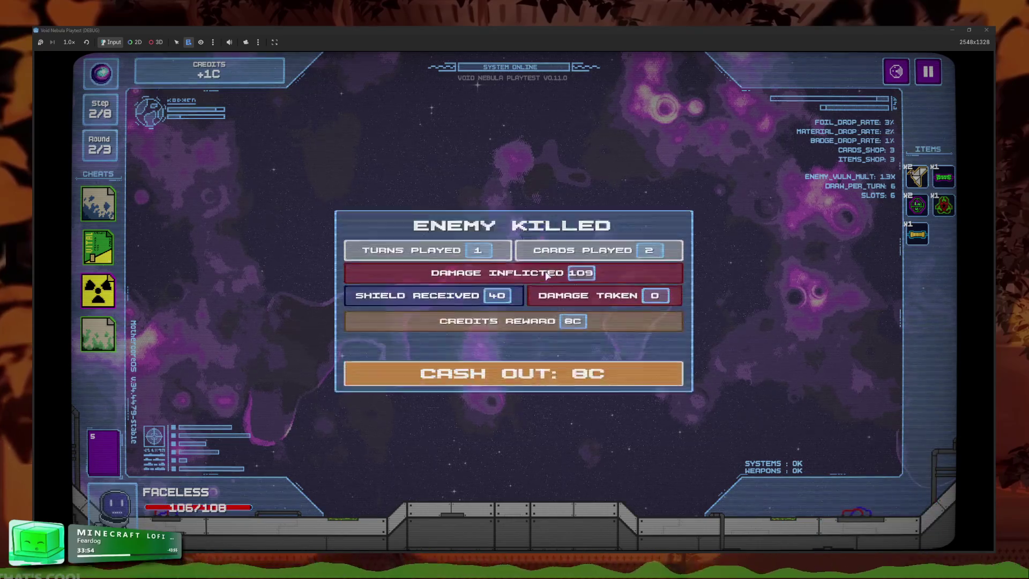
- Cash out the 8C reward and reroll the shop offerings five times
{"action": "left_click", "coordinate": [535, 373]}
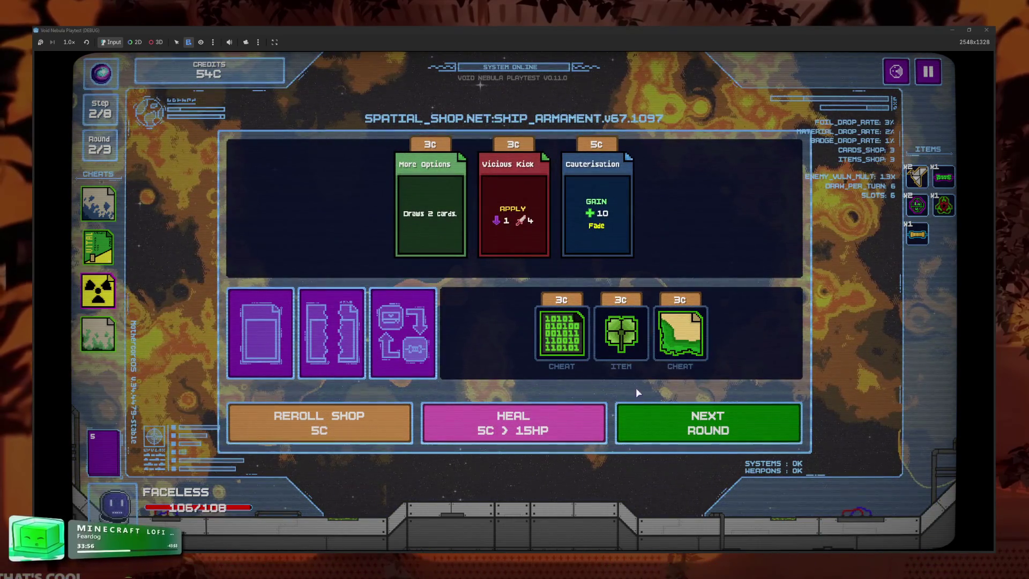
{"action": "left_click", "coordinate": [338, 361]}
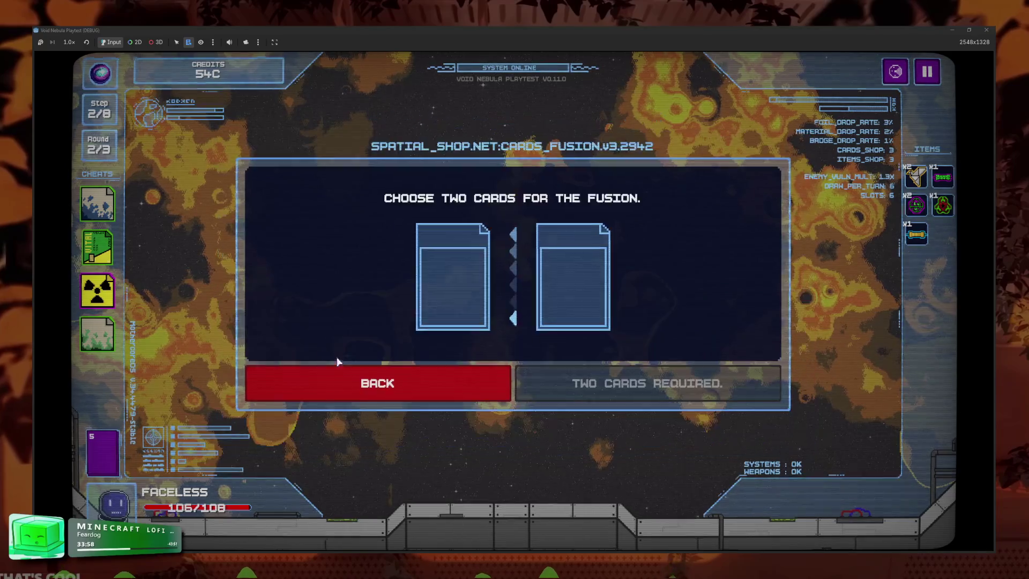
{"action": "left_click", "coordinate": [344, 378]}
{"action": "left_click", "coordinate": [343, 416]}
{"action": "left_click", "coordinate": [333, 412]}
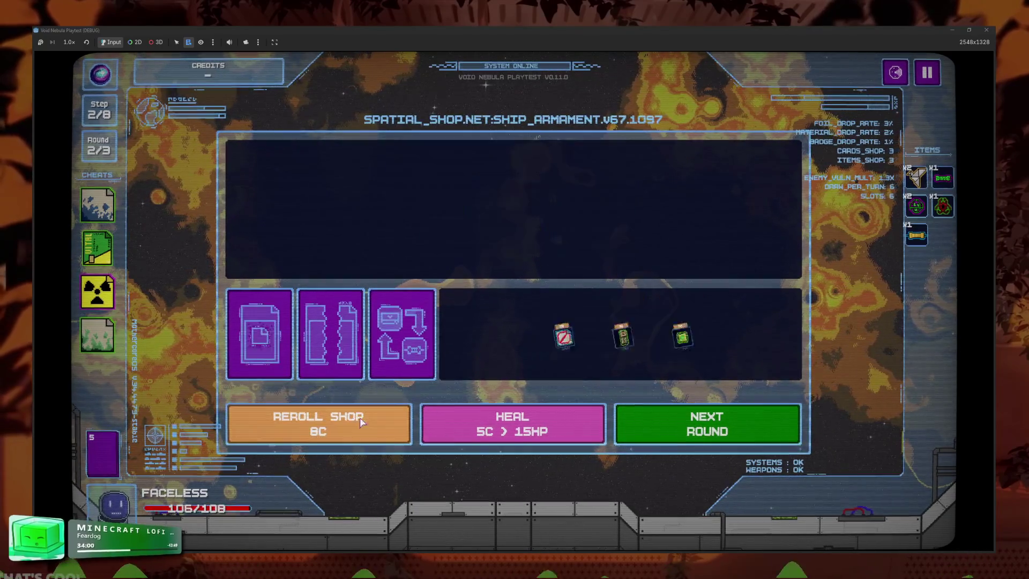
{"action": "left_click", "coordinate": [360, 421]}
{"action": "left_click", "coordinate": [360, 425]}
{"action": "left_click", "coordinate": [359, 425]}
- Check the card fusion screen once more, then stop the running game
{"action": "left_click", "coordinate": [332, 333]}
{"action": "left_click", "coordinate": [379, 382]}
{"action": "left_click", "coordinate": [986, 30]}
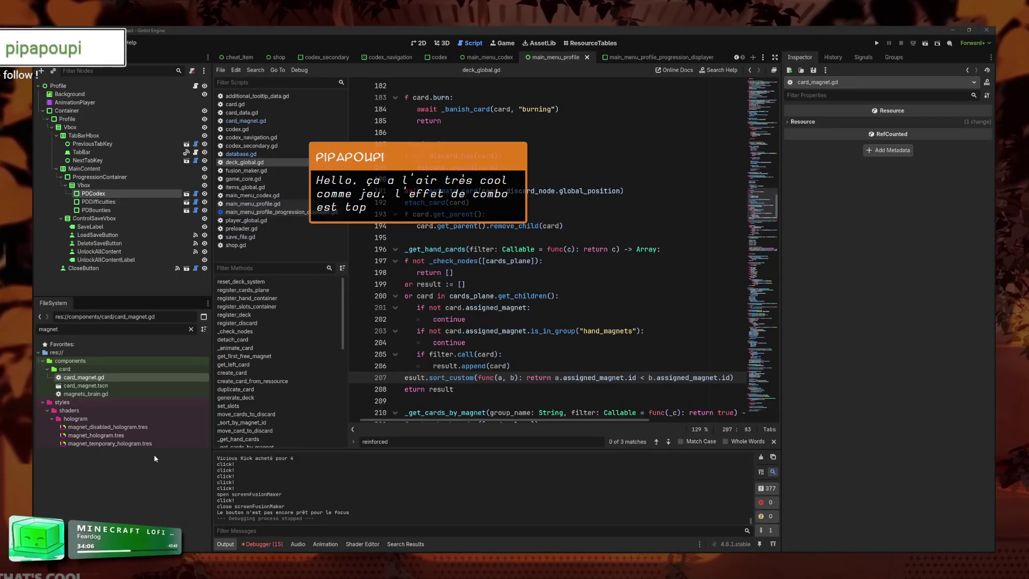
- Filter for faceless.tres, set its Base Money to 10000, and run the game with F5
{"action": "double_click", "coordinate": [146, 332]}
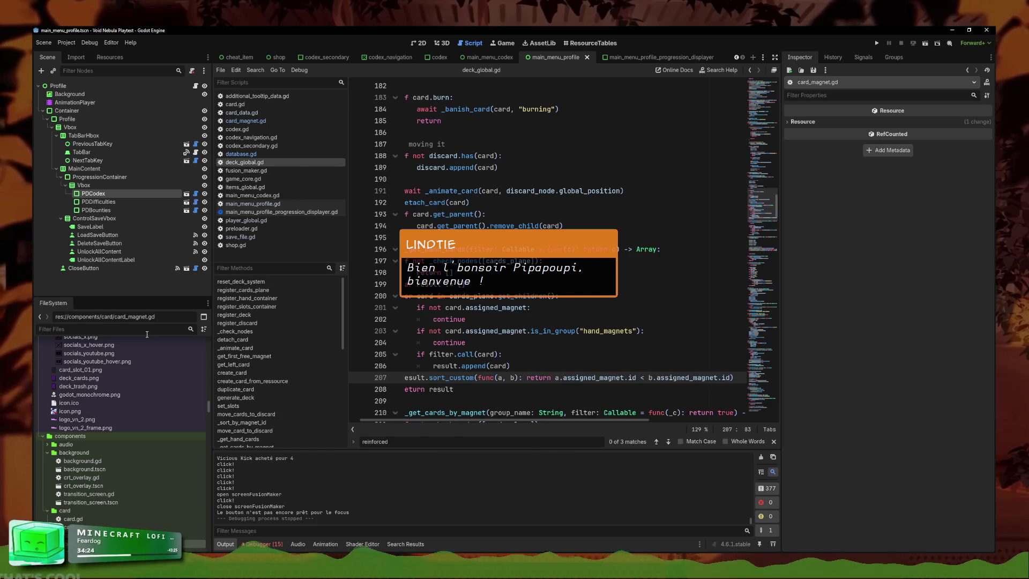
{"action": "type", "text": "faceless"}
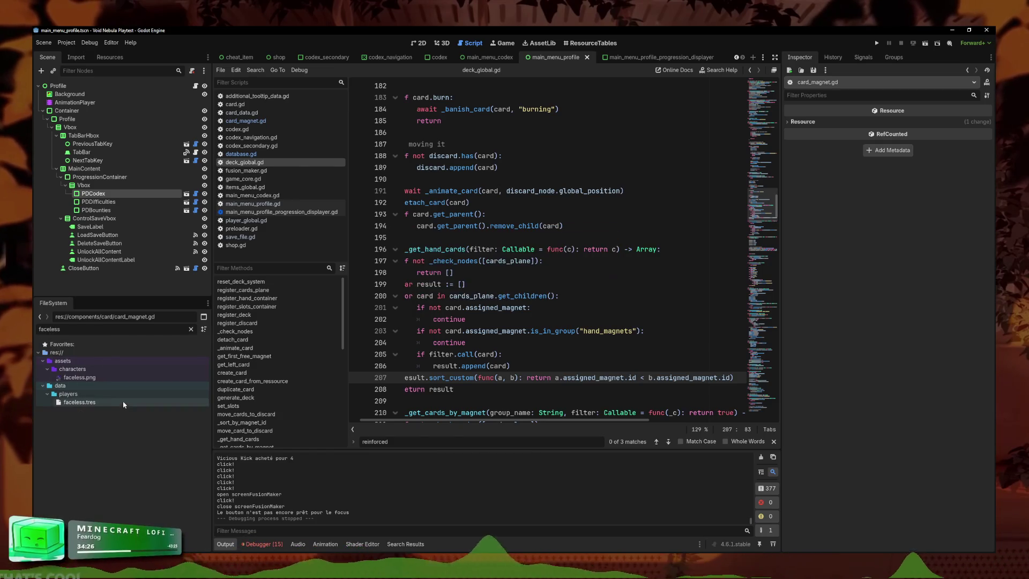
{"action": "left_click", "coordinate": [80, 402]}
{"action": "left_click", "coordinate": [920, 226]}
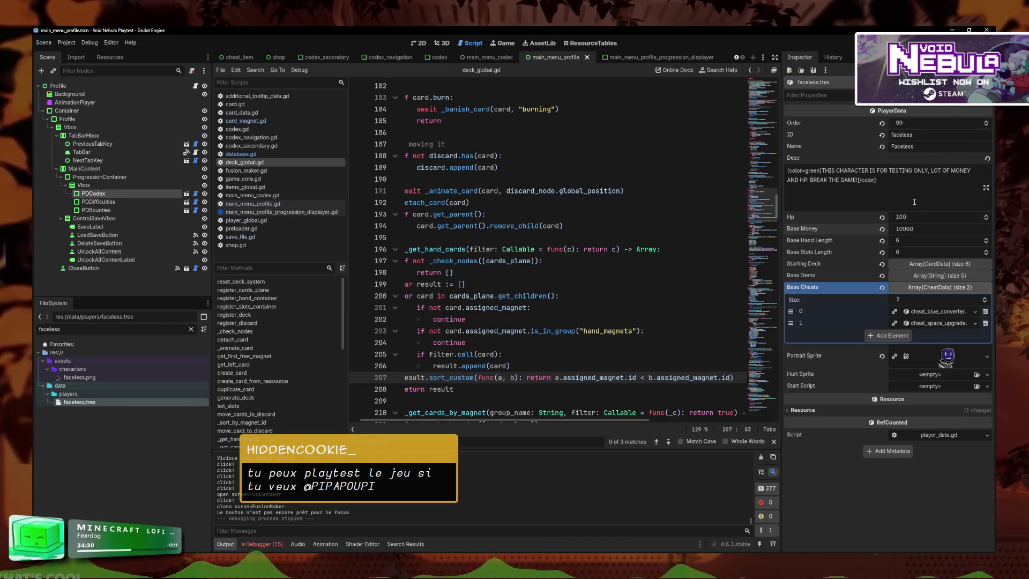
{"action": "left_click", "coordinate": [914, 201]}
{"action": "key", "text": "F5"}
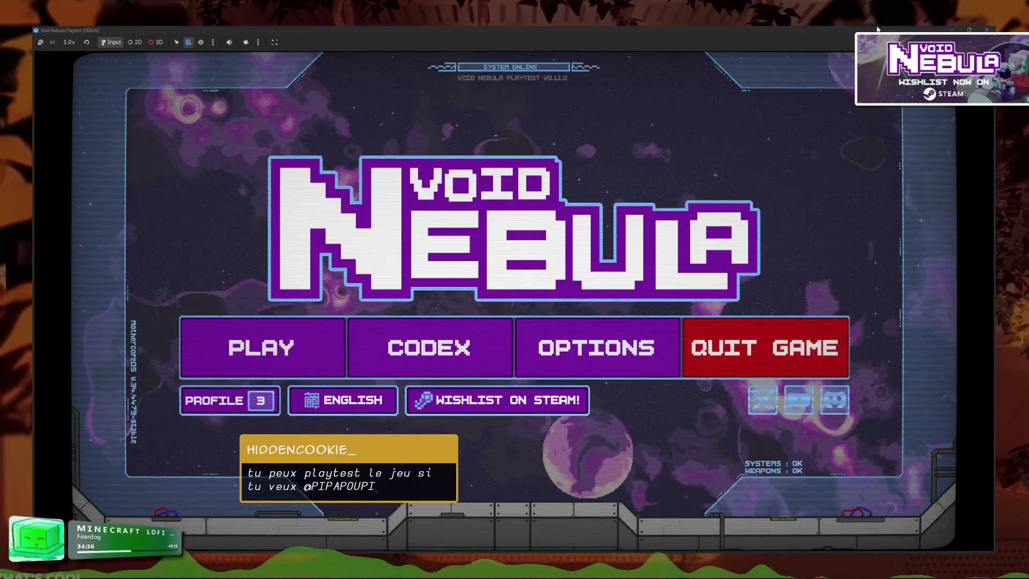
- Resume the saved Faceless run, then pause and quit back to the main menu
{"action": "left_click", "coordinate": [278, 357]}
{"action": "left_click", "coordinate": [389, 141]}
{"action": "left_click", "coordinate": [488, 145]}
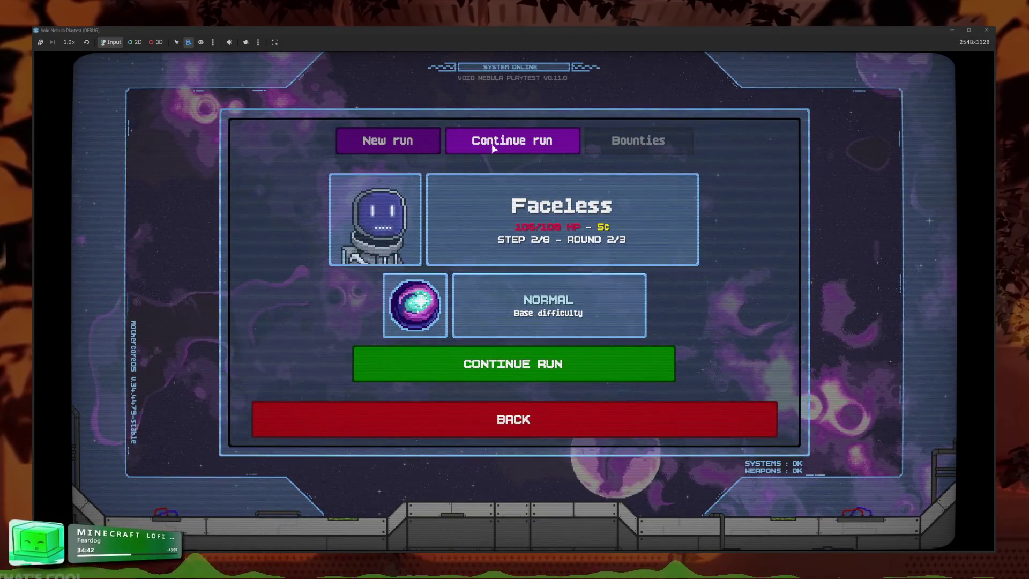
{"action": "left_click", "coordinate": [536, 357]}
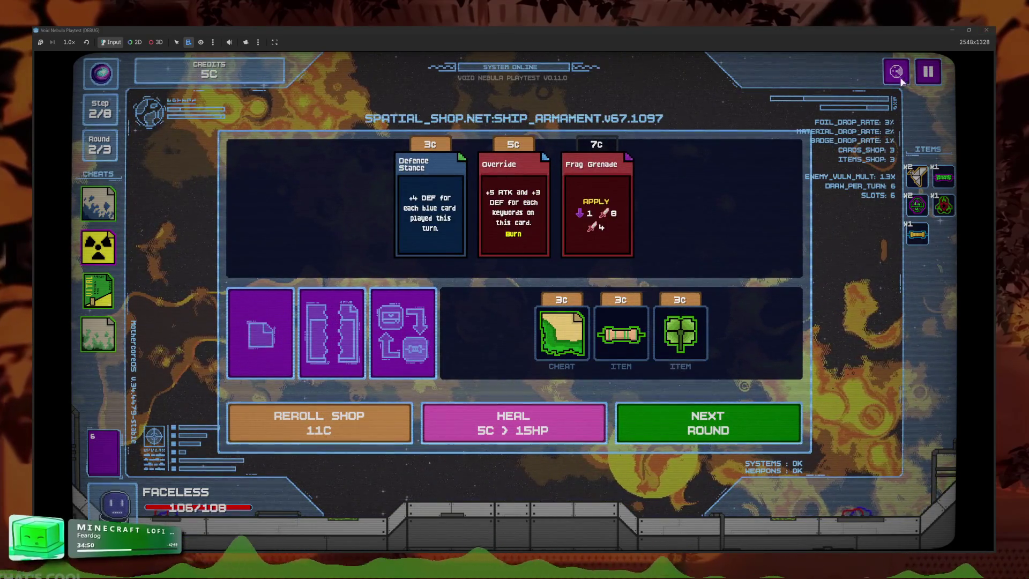
{"action": "key", "text": "Escape"}
{"action": "left_click", "coordinate": [429, 339]}
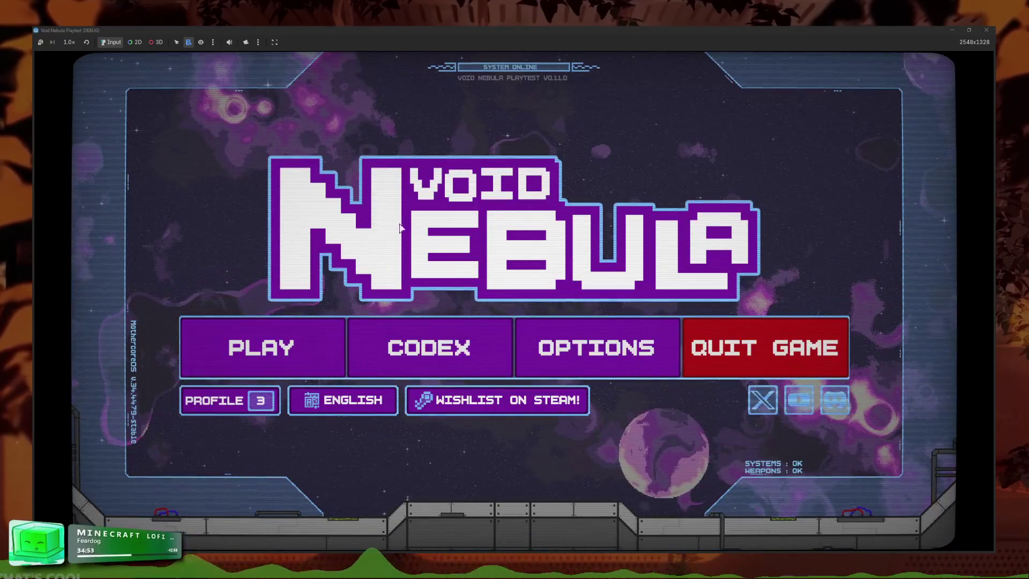
- Set up a new run with the Faceless character on Normal difficulty and start it
{"action": "left_click", "coordinate": [310, 325]}
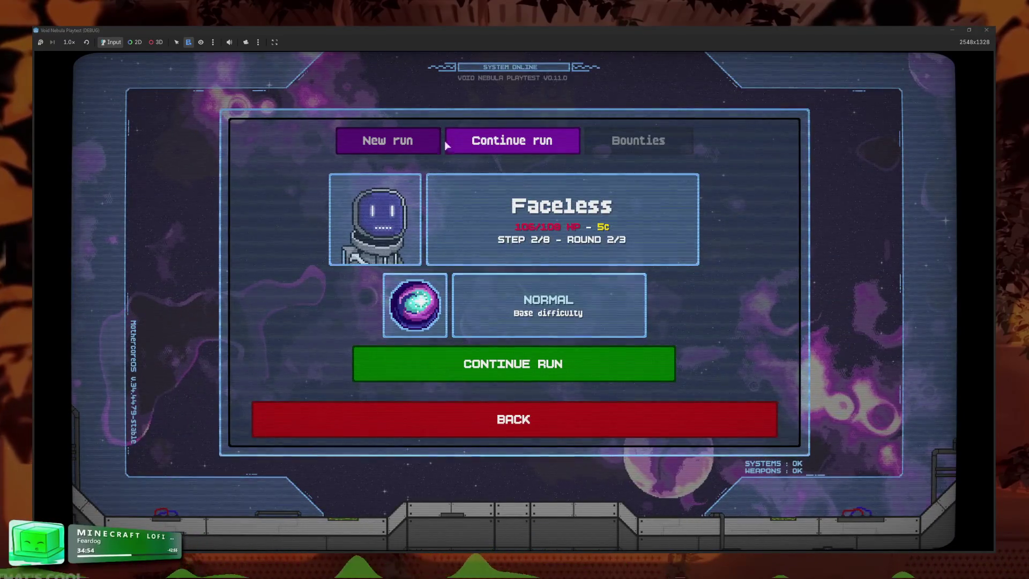
{"action": "left_click", "coordinate": [438, 141]}
{"action": "left_click", "coordinate": [558, 260]}
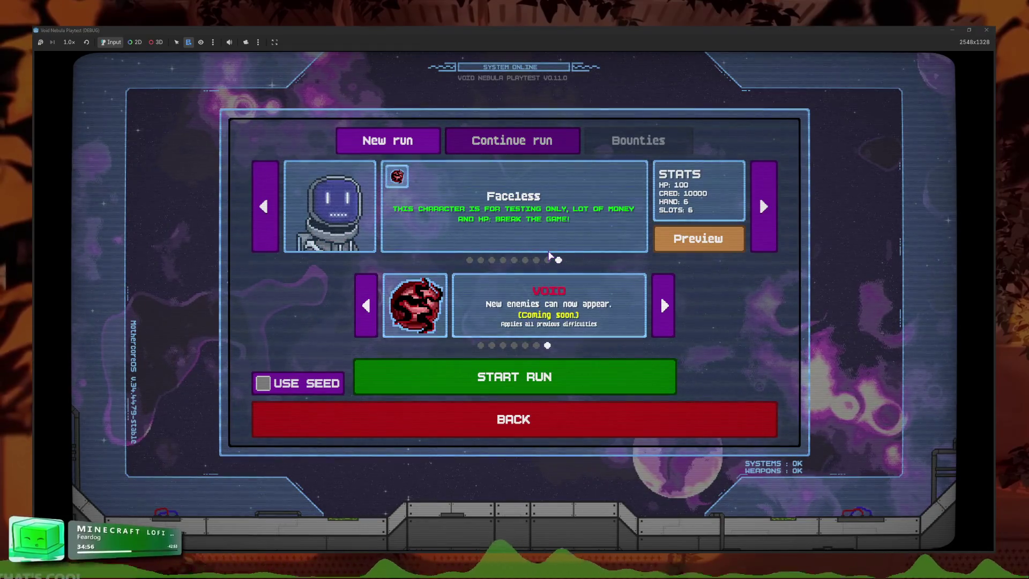
{"action": "left_click", "coordinate": [481, 345]}
{"action": "left_click", "coordinate": [549, 384]}
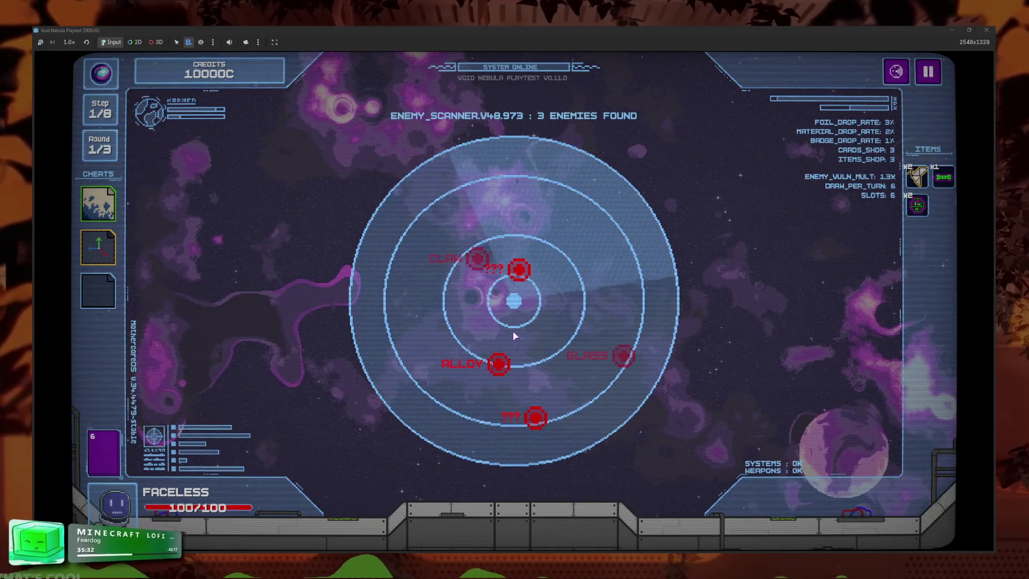
- Fight Alloy from the scanner and cash out the kill reward into the shop
{"action": "left_click", "coordinate": [499, 364]}
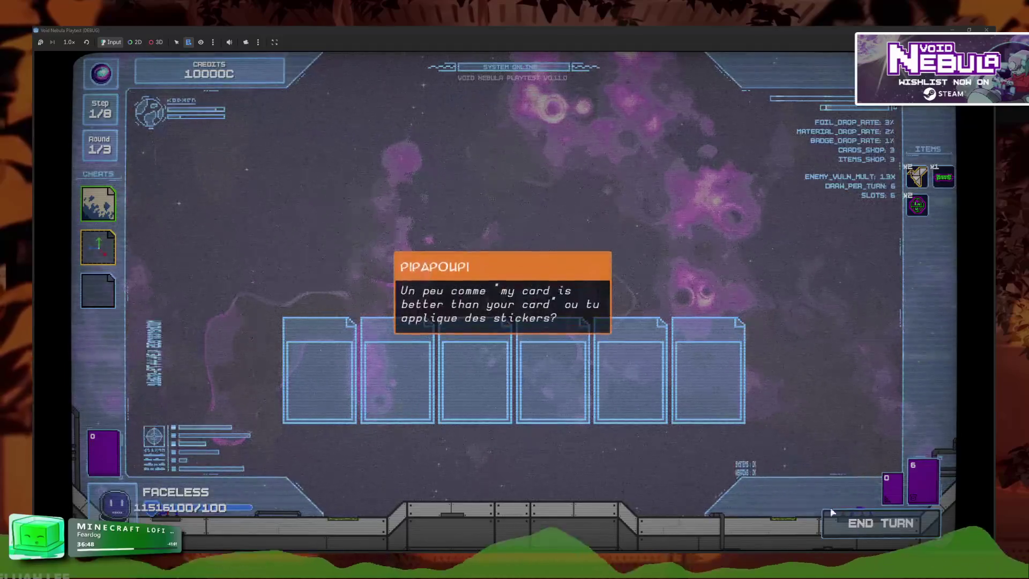
{"action": "left_click", "coordinate": [452, 411]}
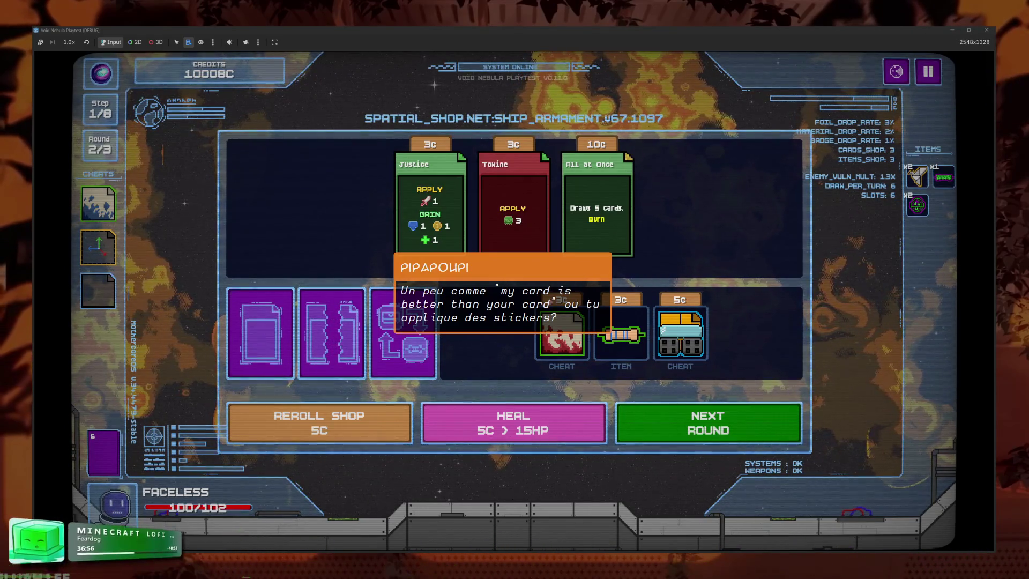
- Buy the Justice card for 3C and review the deck
{"action": "left_click", "coordinate": [430, 214]}
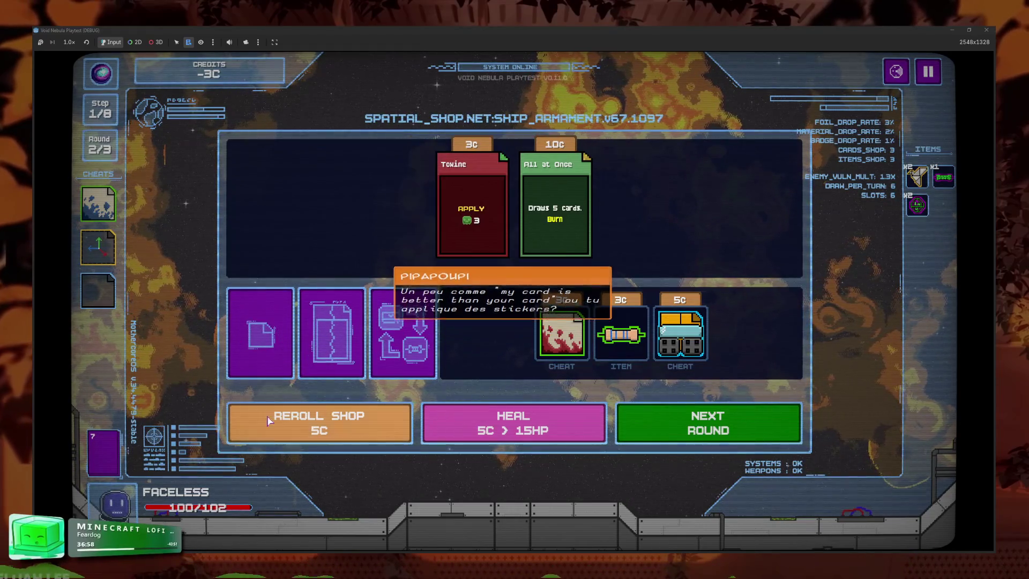
{"action": "left_click", "coordinate": [113, 455]}
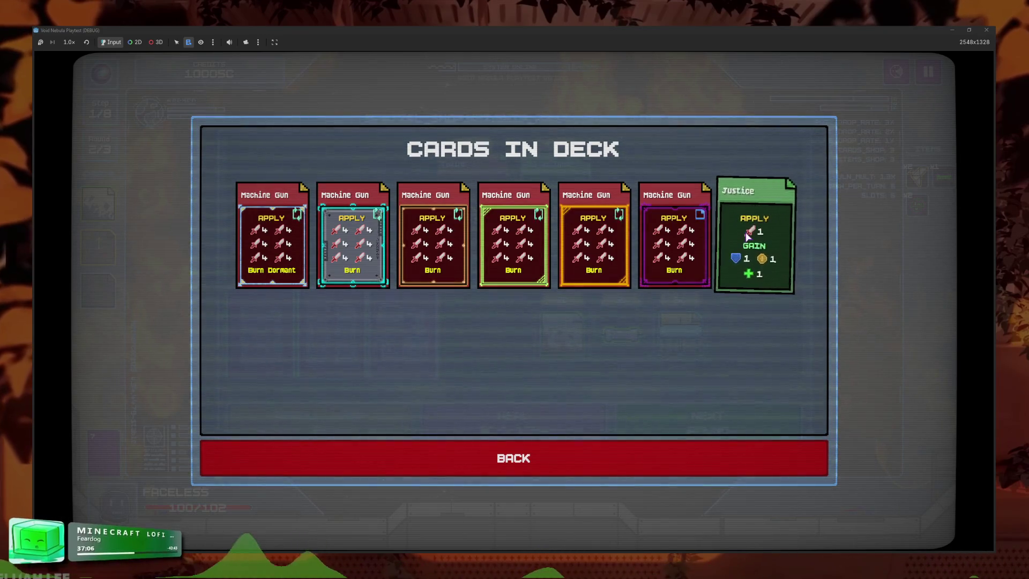
{"action": "left_click", "coordinate": [697, 458]}
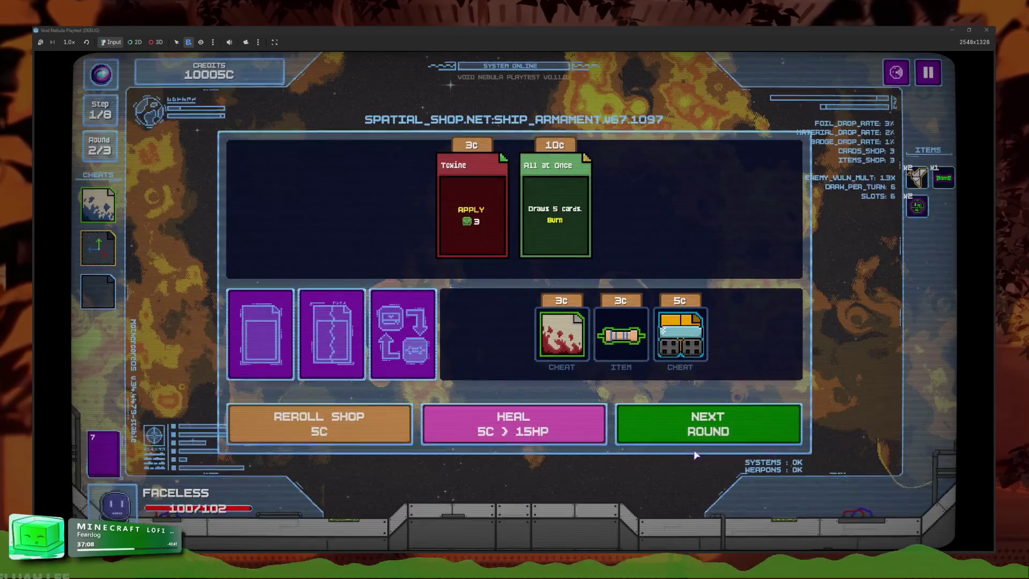
{"action": "left_click", "coordinate": [103, 453]}
{"action": "left_click", "coordinate": [442, 456]}
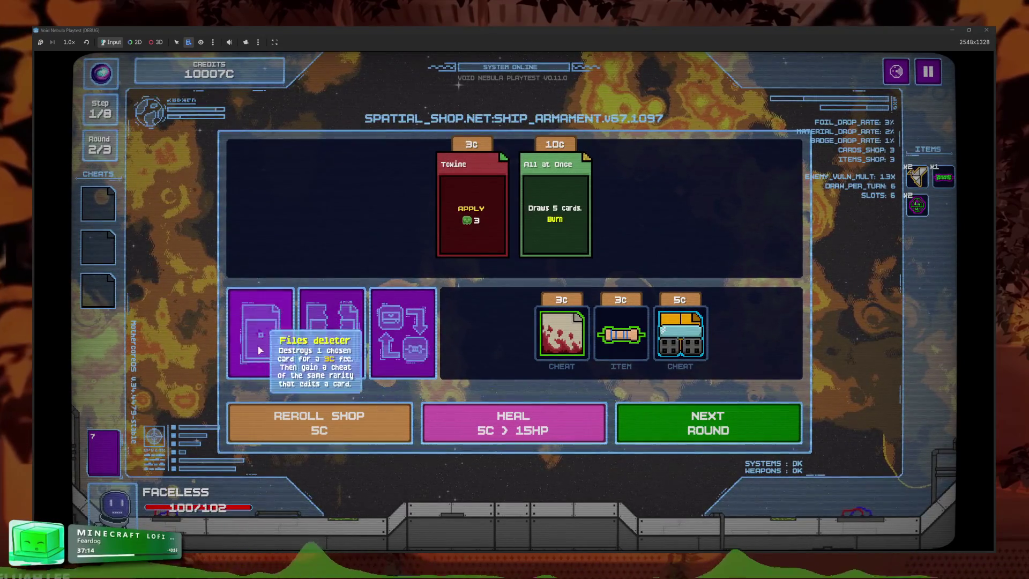
- Buy the 3C red cheat without applying it, then reroll the shop twice
{"action": "left_click", "coordinate": [321, 343]}
{"action": "left_click", "coordinate": [560, 209]}
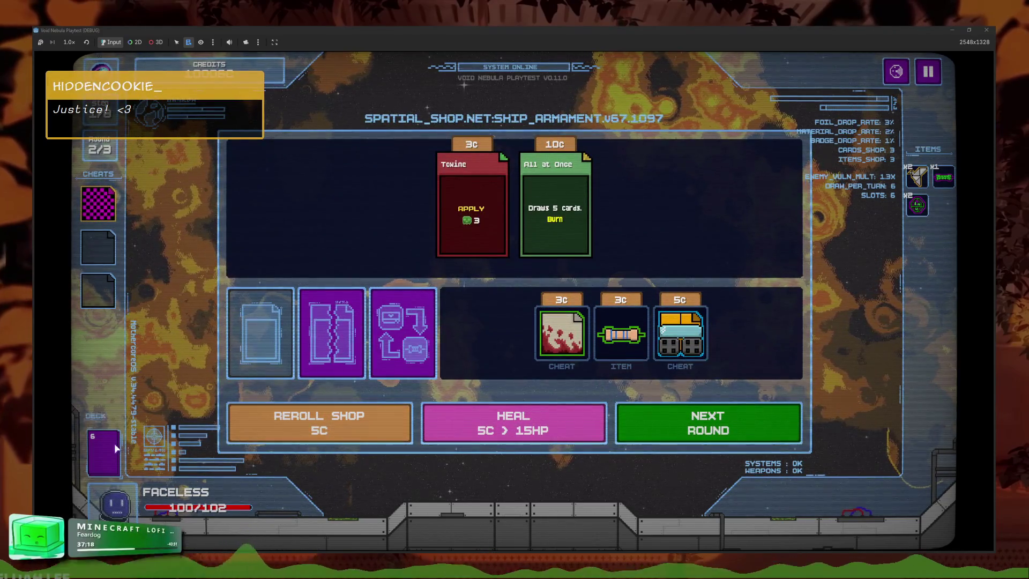
{"action": "left_click", "coordinate": [561, 335]}
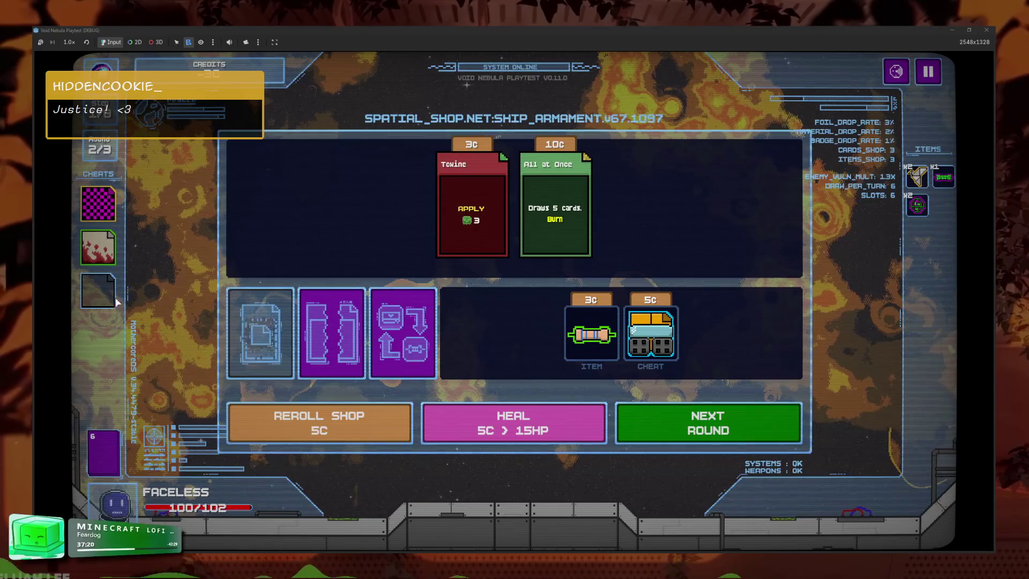
{"action": "left_click", "coordinate": [98, 247]}
{"action": "left_click", "coordinate": [161, 234]}
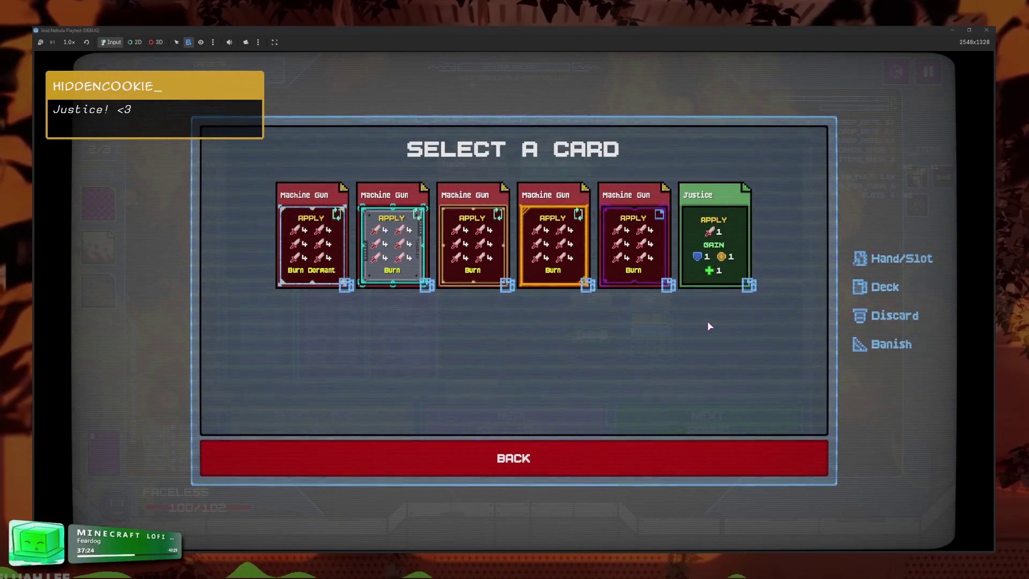
{"action": "left_click", "coordinate": [673, 453]}
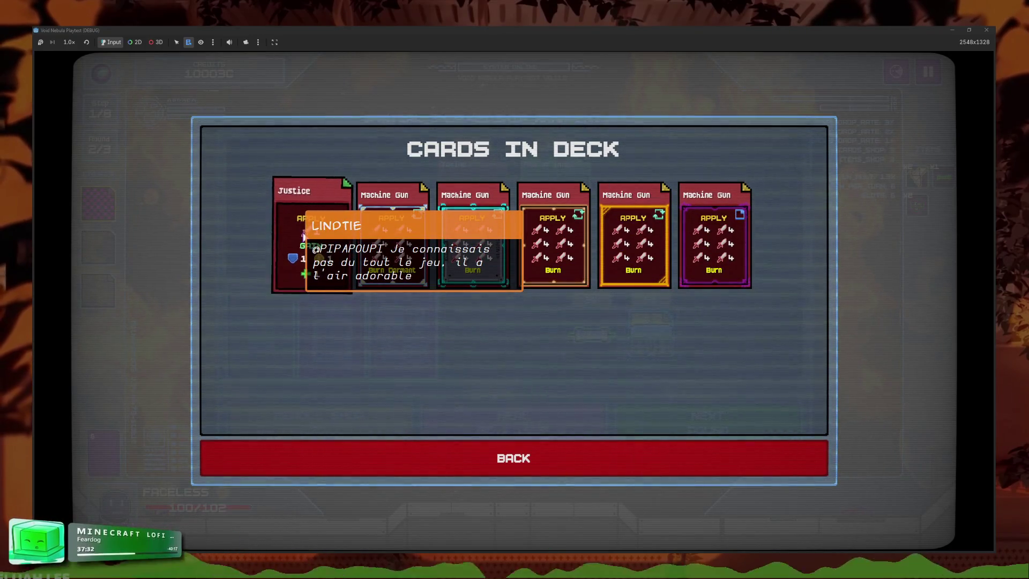
{"action": "left_click", "coordinate": [300, 457]}
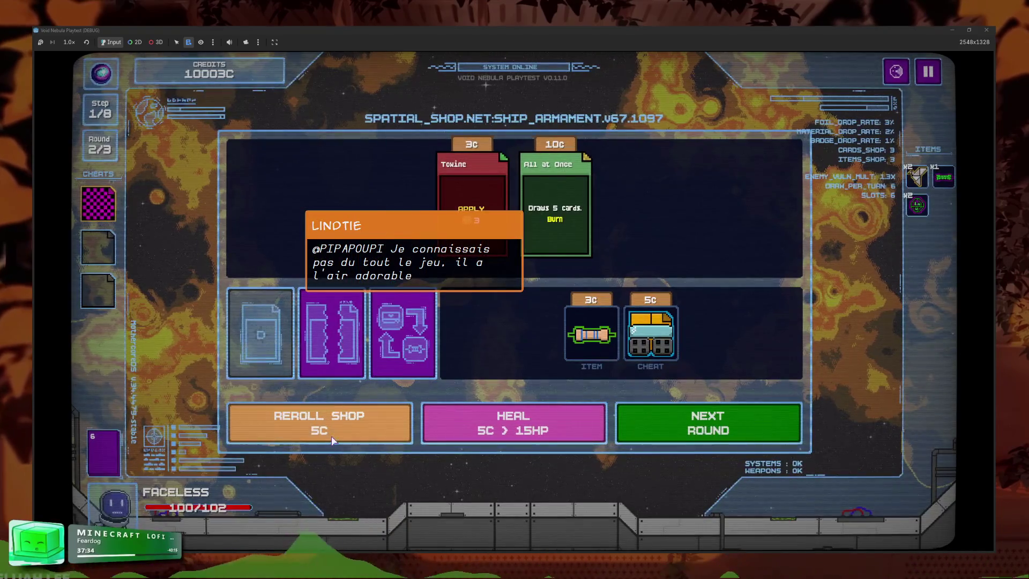
{"action": "left_click", "coordinate": [335, 429]}
{"action": "left_click", "coordinate": [375, 445]}
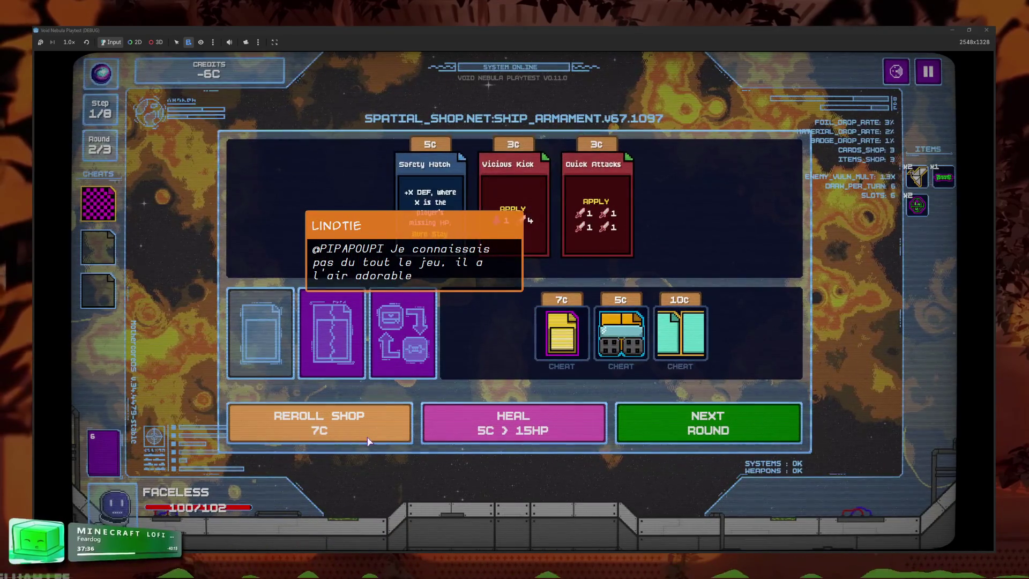
- Buy the 10C Loop Injection cheat and give the Justice card the Loop badge
{"action": "left_click", "coordinate": [679, 372]}
{"action": "left_click", "coordinate": [98, 246]}
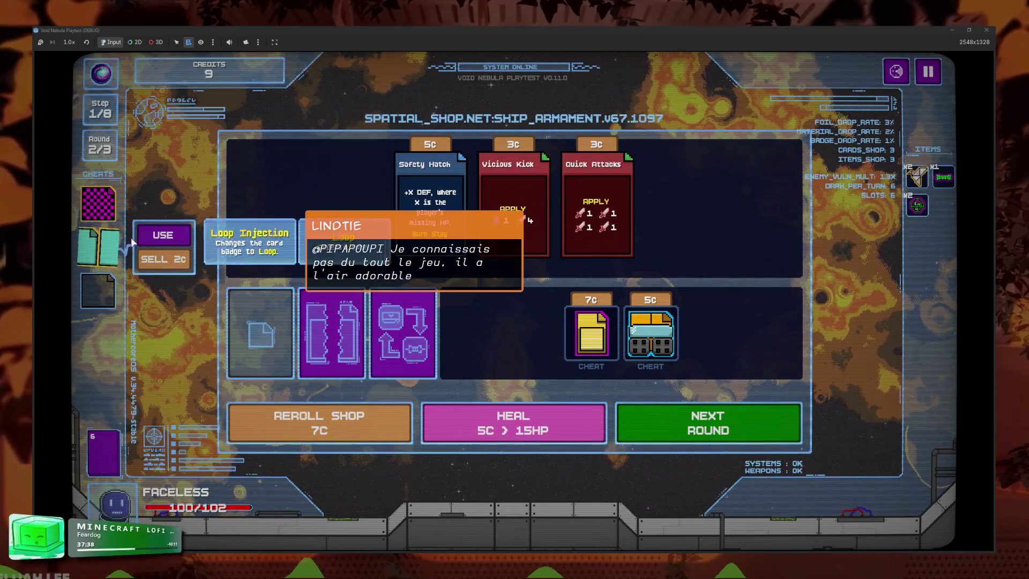
{"action": "left_click", "coordinate": [156, 234]}
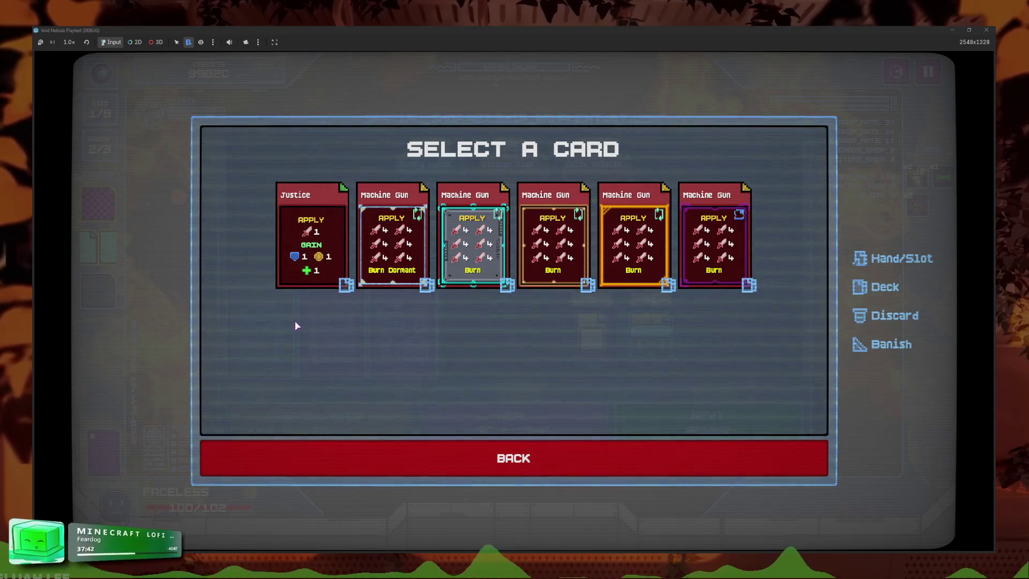
{"action": "left_click", "coordinate": [337, 214]}
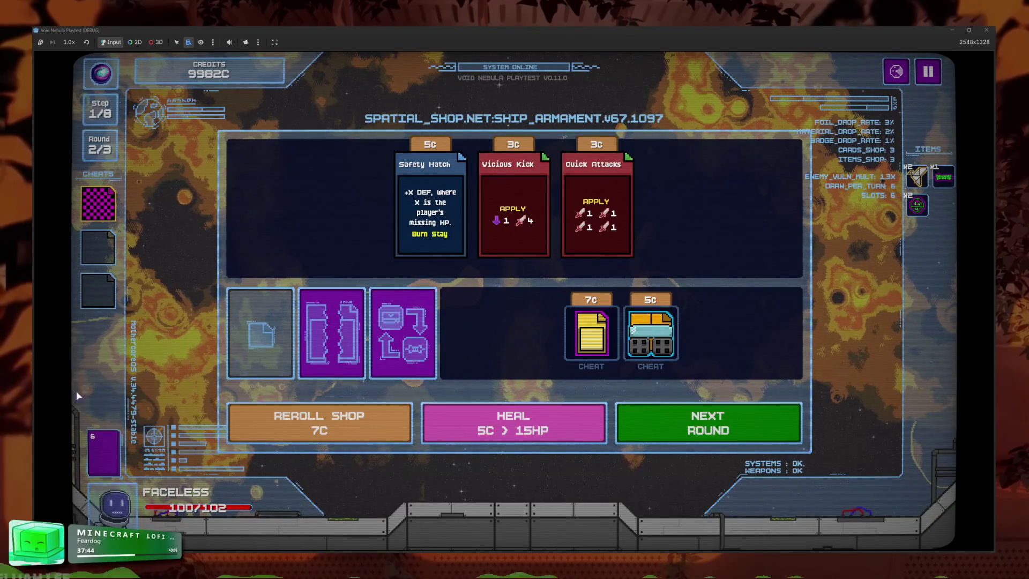
{"action": "left_click", "coordinate": [107, 466]}
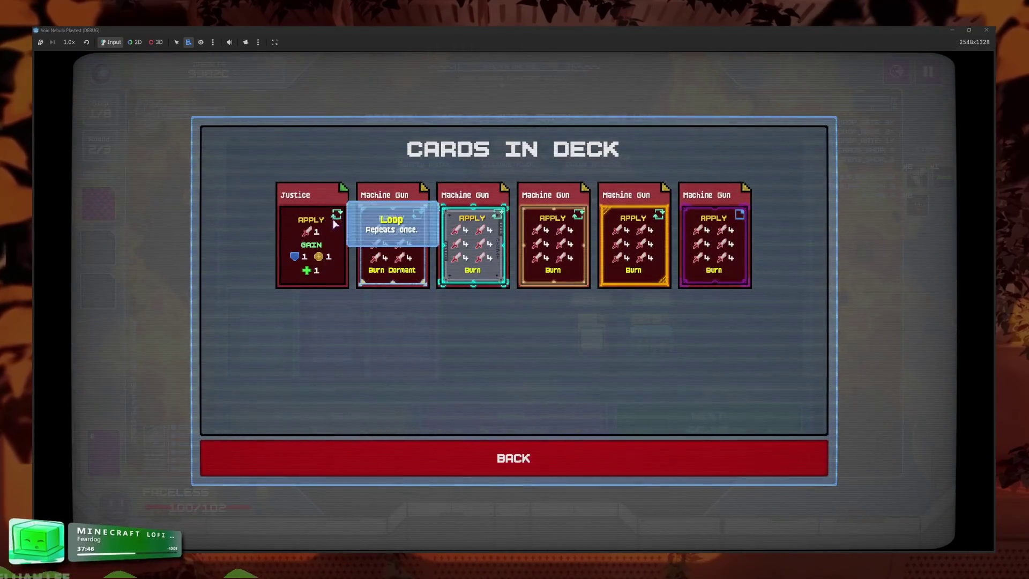
{"action": "left_click", "coordinate": [299, 460]}
- Reroll twice, buy the middle cheat, and upgrade the Justice card with it
{"action": "left_click", "coordinate": [327, 432]}
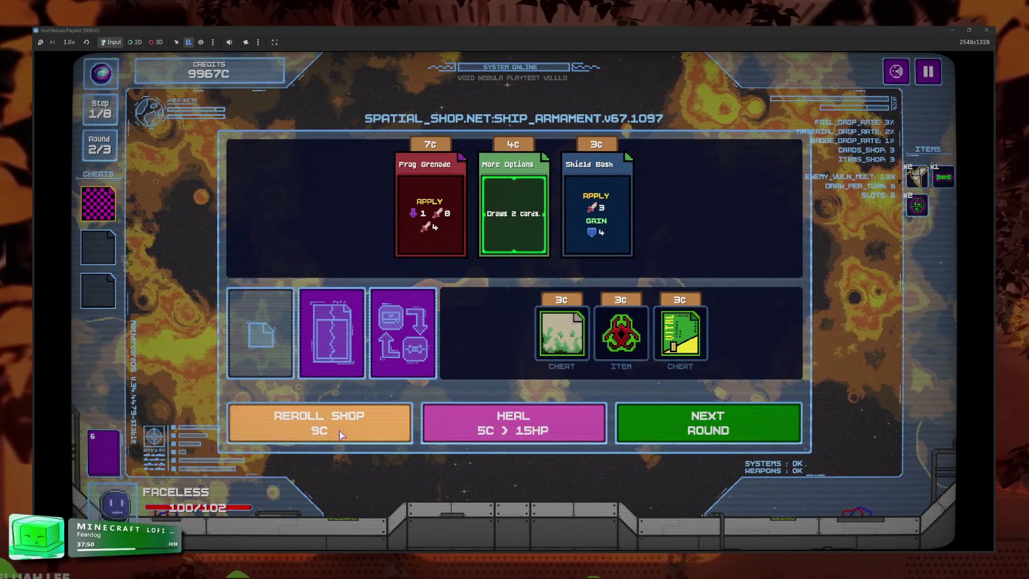
{"action": "left_click", "coordinate": [340, 435]}
{"action": "left_click", "coordinate": [620, 333]}
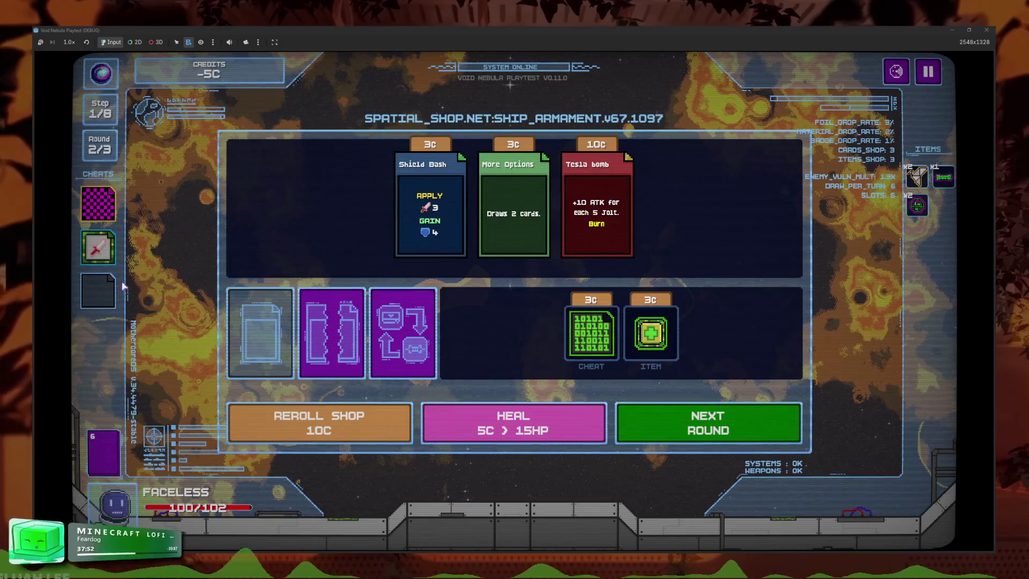
{"action": "left_click", "coordinate": [98, 247]}
{"action": "left_click", "coordinate": [160, 235]}
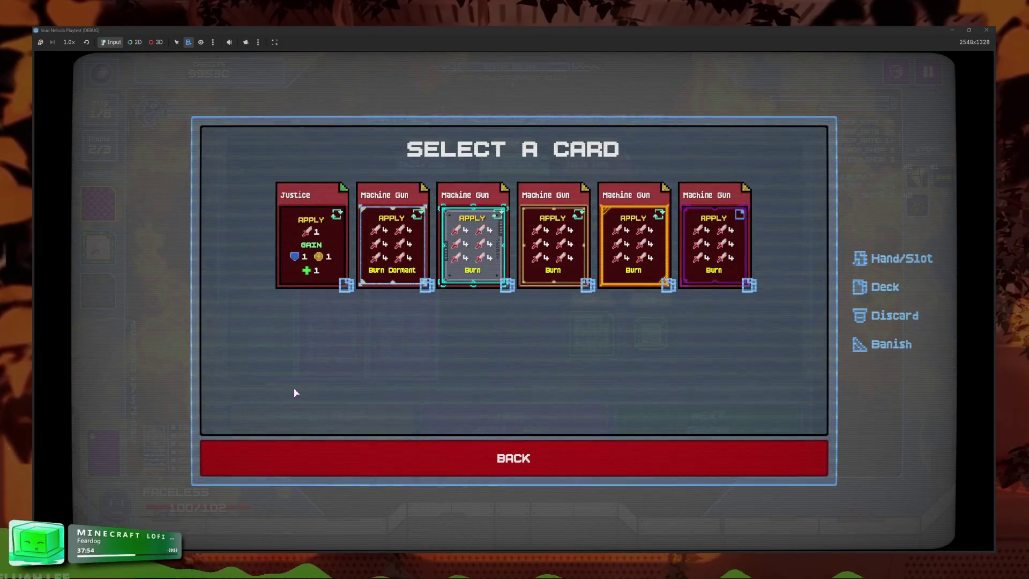
{"action": "left_click", "coordinate": [311, 241]}
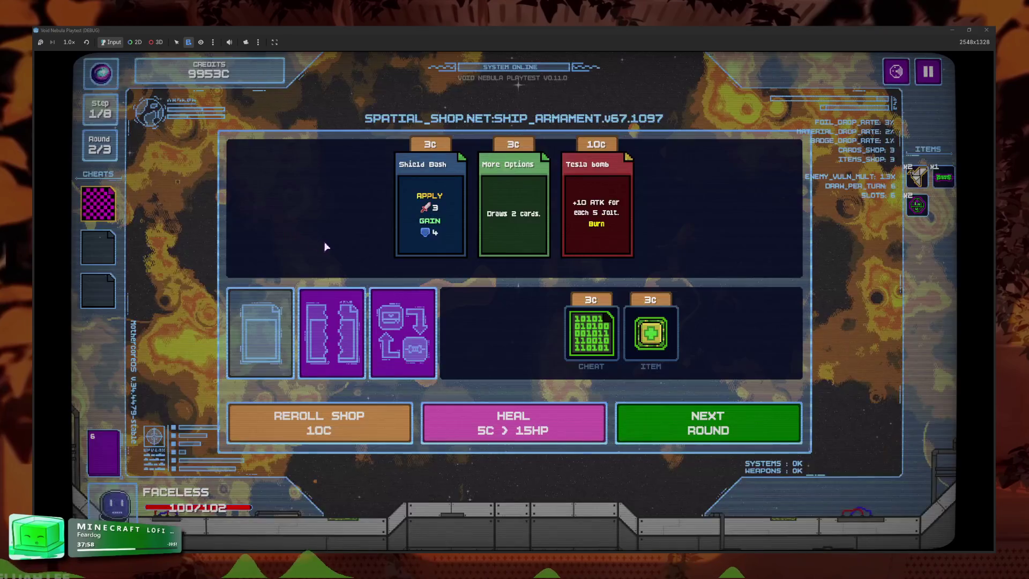
{"action": "left_click", "coordinate": [260, 333]}
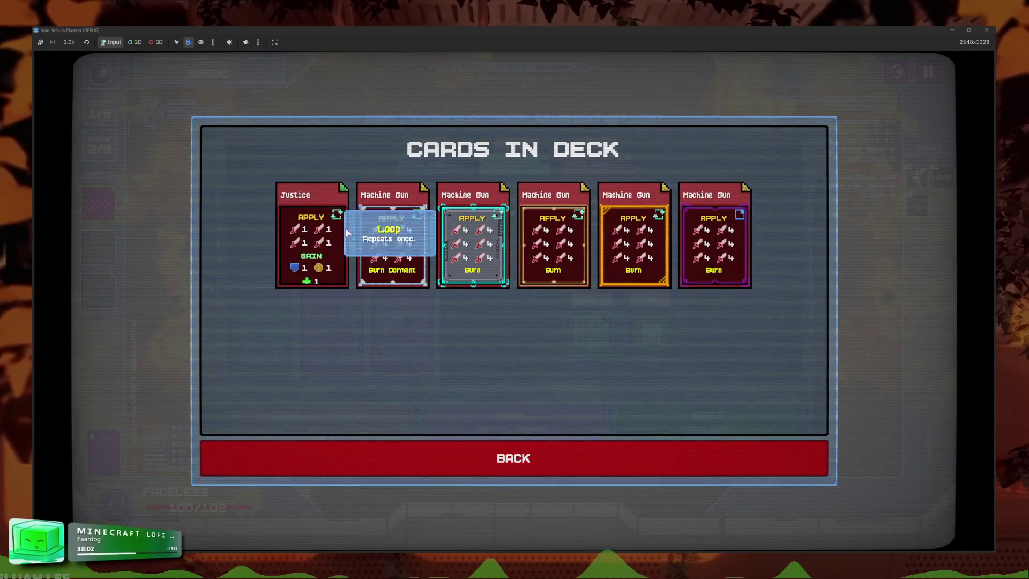
{"action": "left_click", "coordinate": [384, 475]}
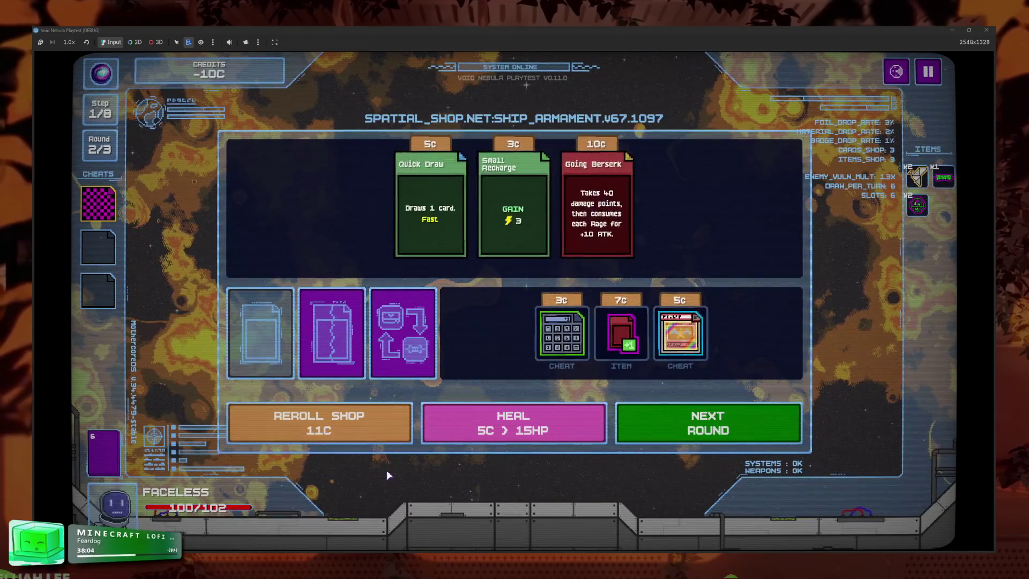
- Apply the second cheat to Justice, then buy Calculator and raise Justice's values
{"action": "left_click", "coordinate": [107, 252]}
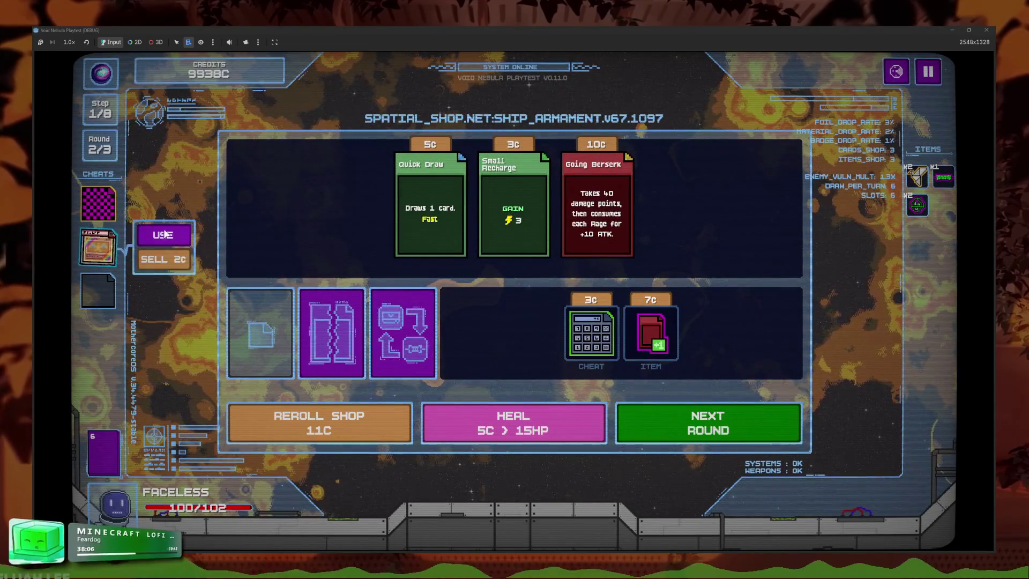
{"action": "left_click", "coordinate": [165, 234]}
{"action": "left_click", "coordinate": [318, 475]}
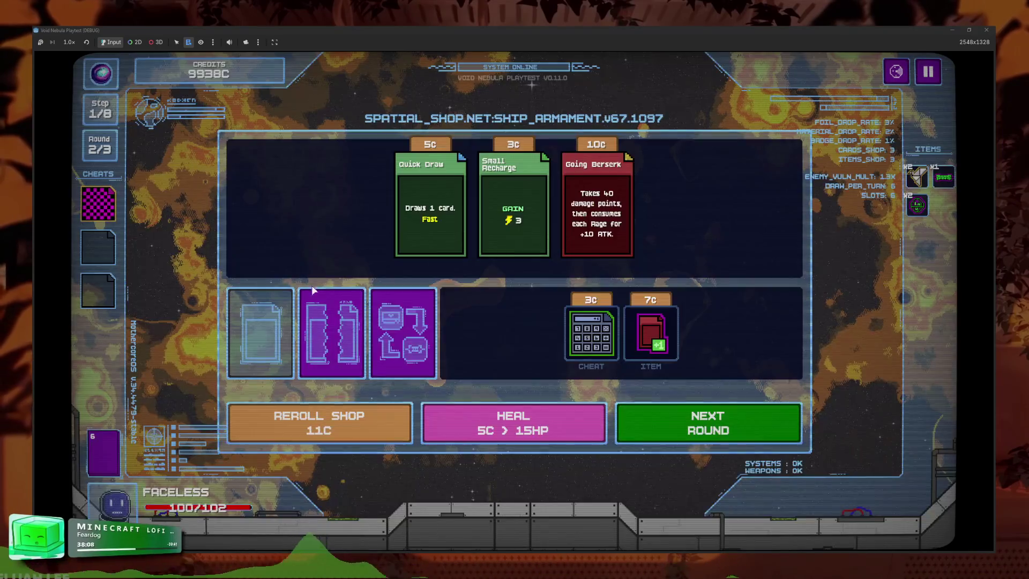
{"action": "left_click", "coordinate": [593, 374]}
{"action": "left_click", "coordinate": [102, 248]}
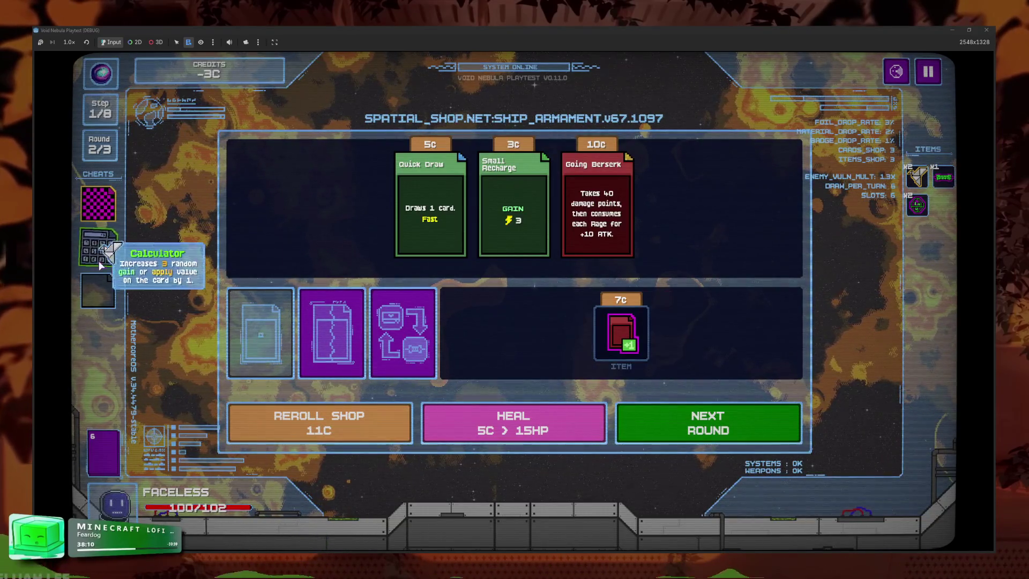
{"action": "left_click", "coordinate": [161, 249]}
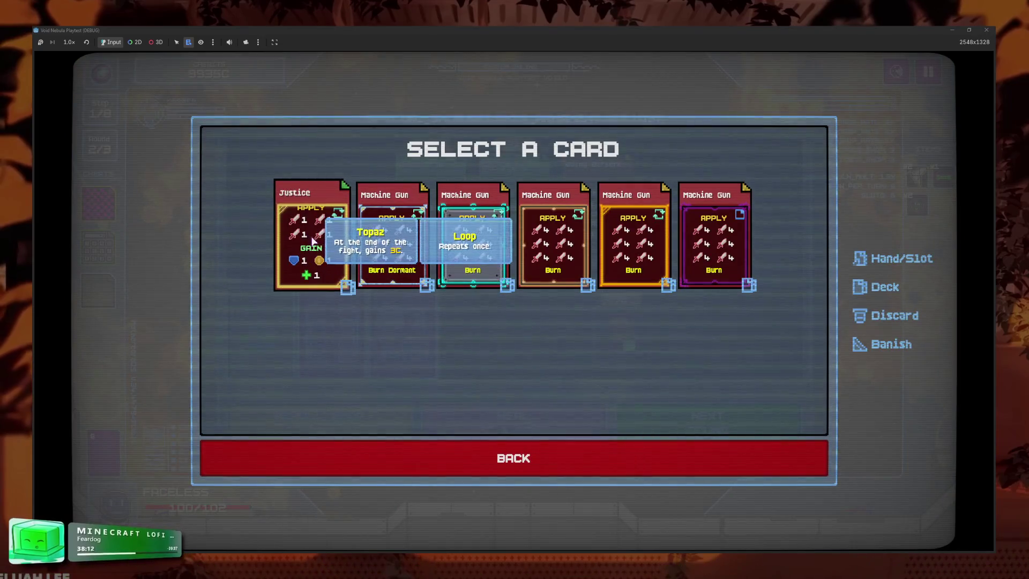
{"action": "left_click", "coordinate": [319, 216]}
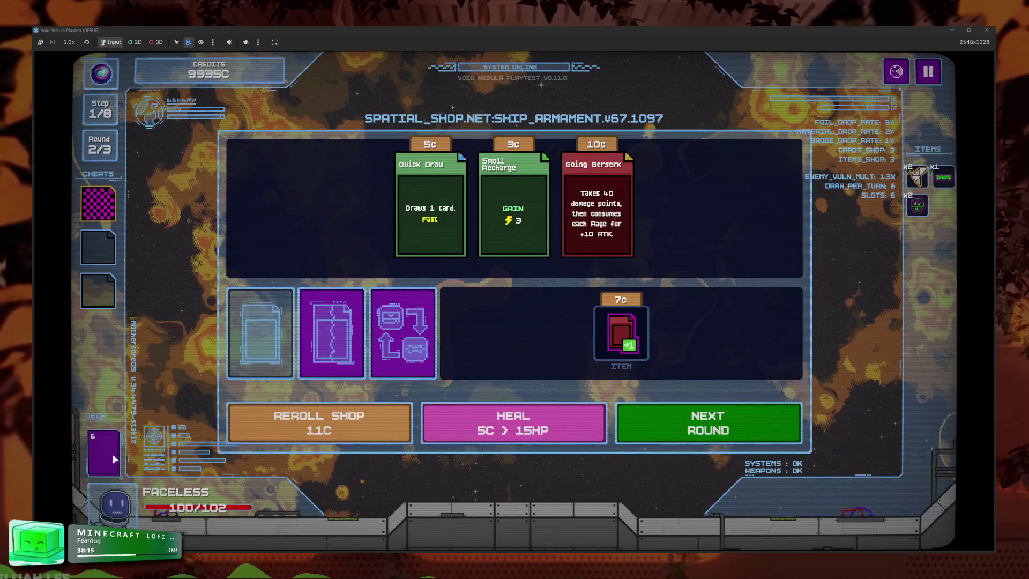
{"action": "left_click", "coordinate": [104, 453]}
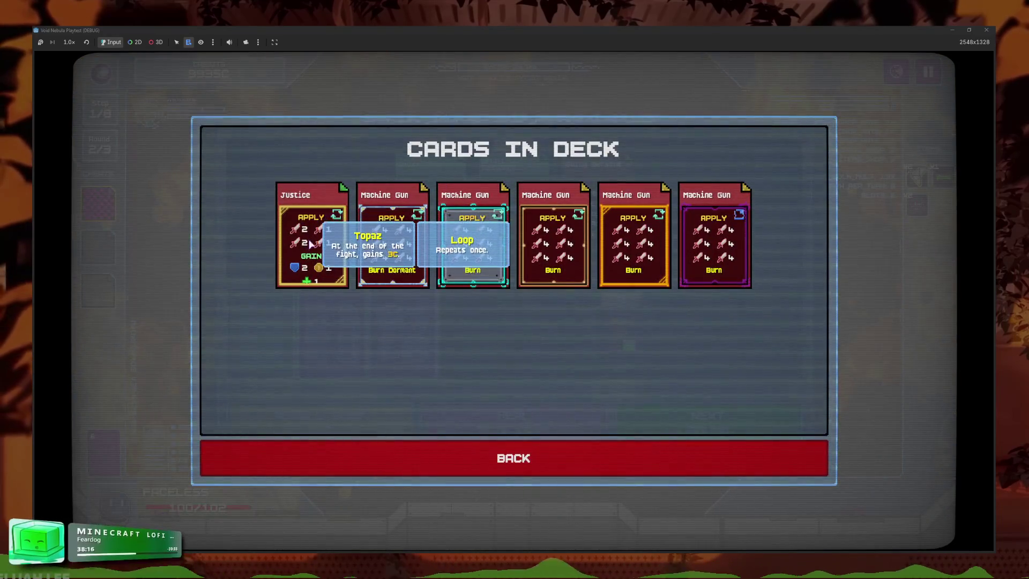
{"action": "left_click", "coordinate": [322, 458]}
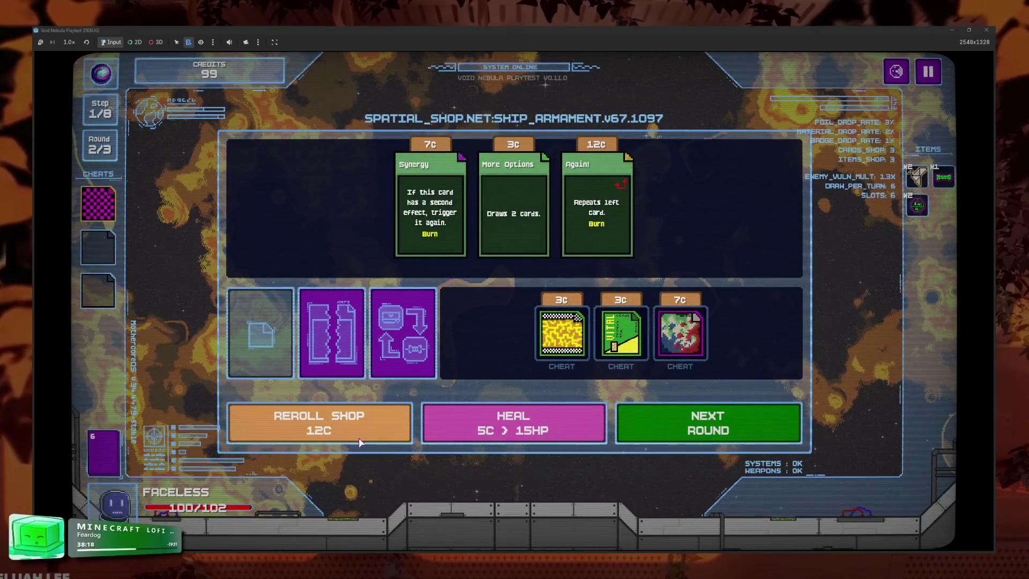
- Buy the 7C cheat without applying it and check the Justice card in the deck
{"action": "left_click", "coordinate": [696, 347]}
{"action": "left_click", "coordinate": [98, 247]}
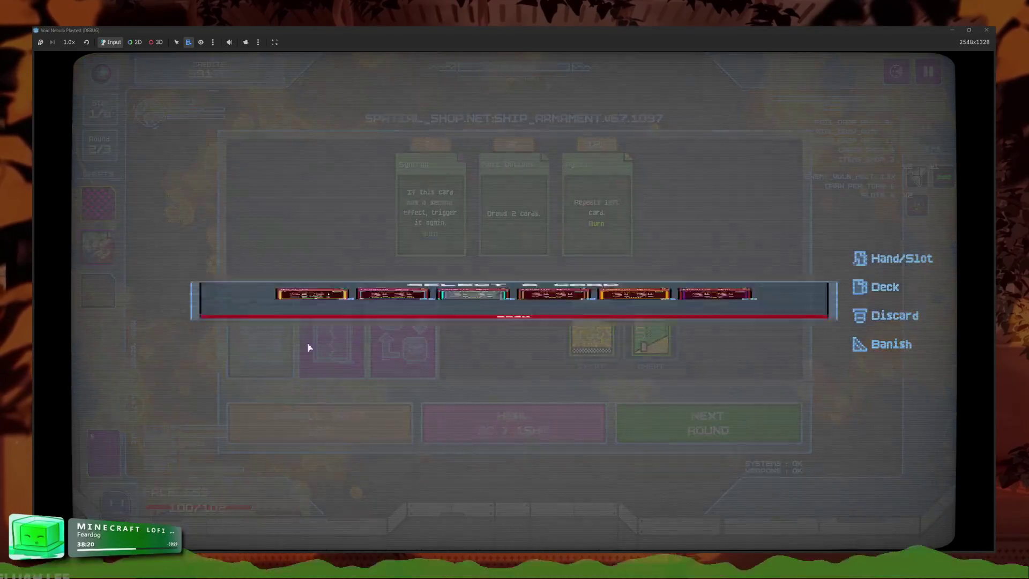
{"action": "key", "text": "Escape"}
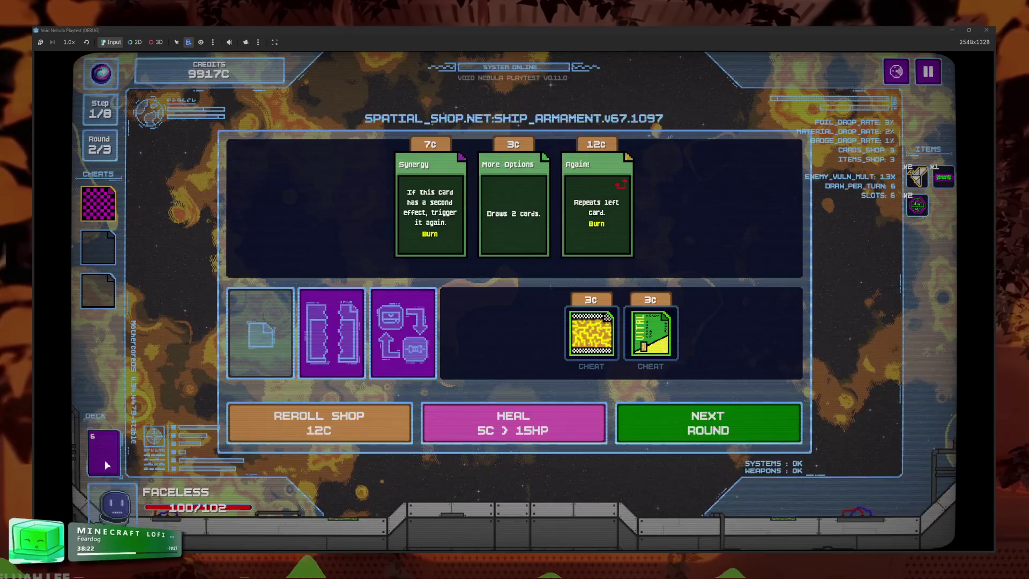
{"action": "left_click", "coordinate": [105, 460]}
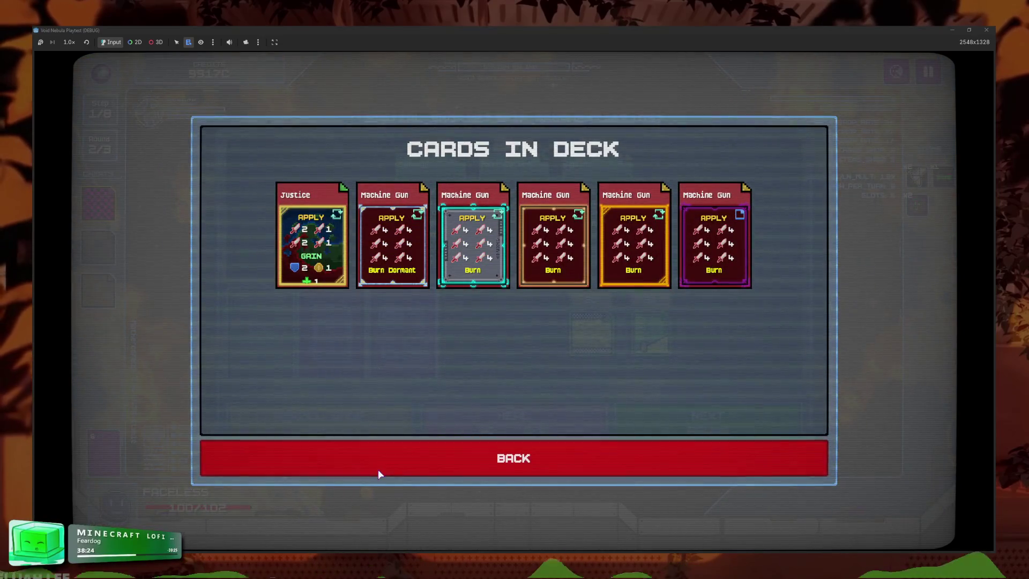
{"action": "left_click", "coordinate": [378, 468]}
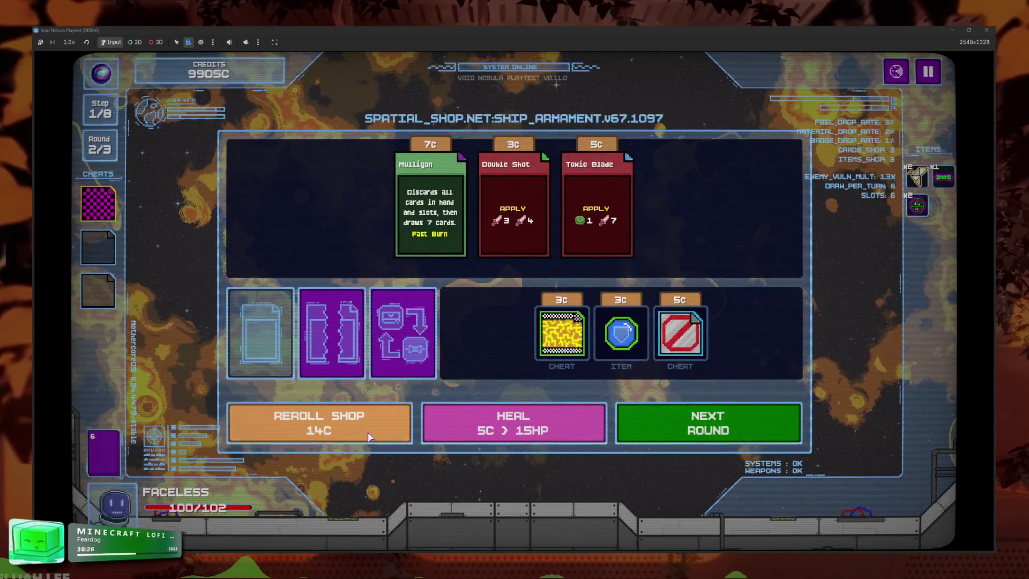
- Reroll the shop six times, buy a 10C cheat, and apply it to Justice
{"action": "left_click", "coordinate": [369, 437]}
{"action": "left_click", "coordinate": [368, 437]}
{"action": "left_click", "coordinate": [369, 437]}
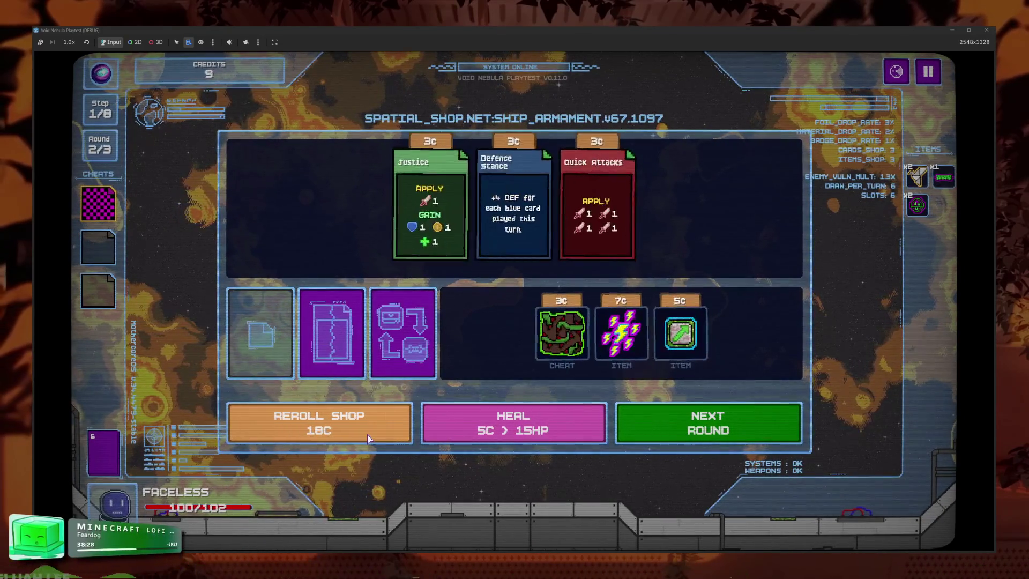
{"action": "left_click", "coordinate": [369, 437]}
{"action": "left_click", "coordinate": [369, 437]}
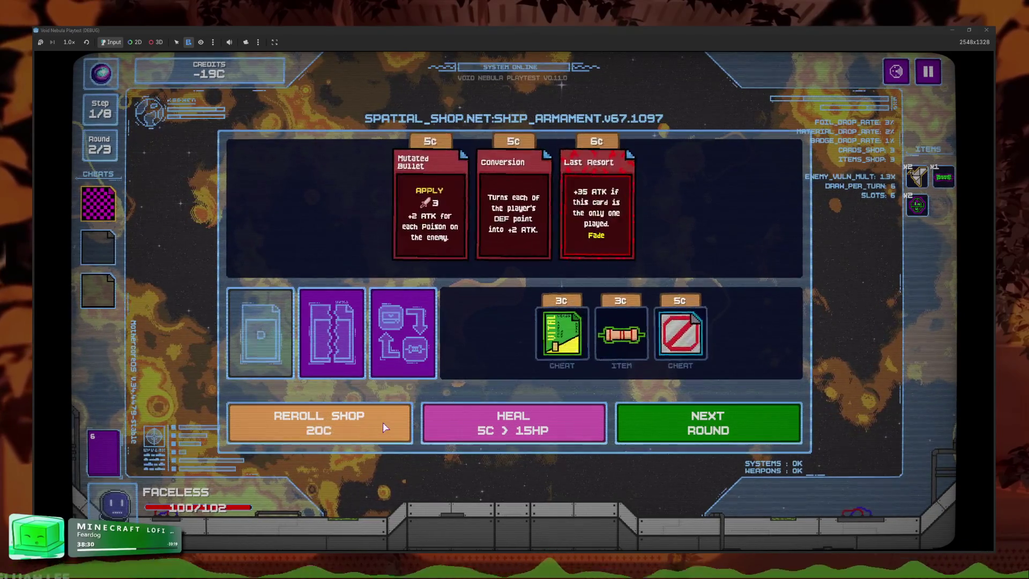
{"action": "left_click", "coordinate": [370, 437]}
{"action": "left_click", "coordinate": [562, 333]}
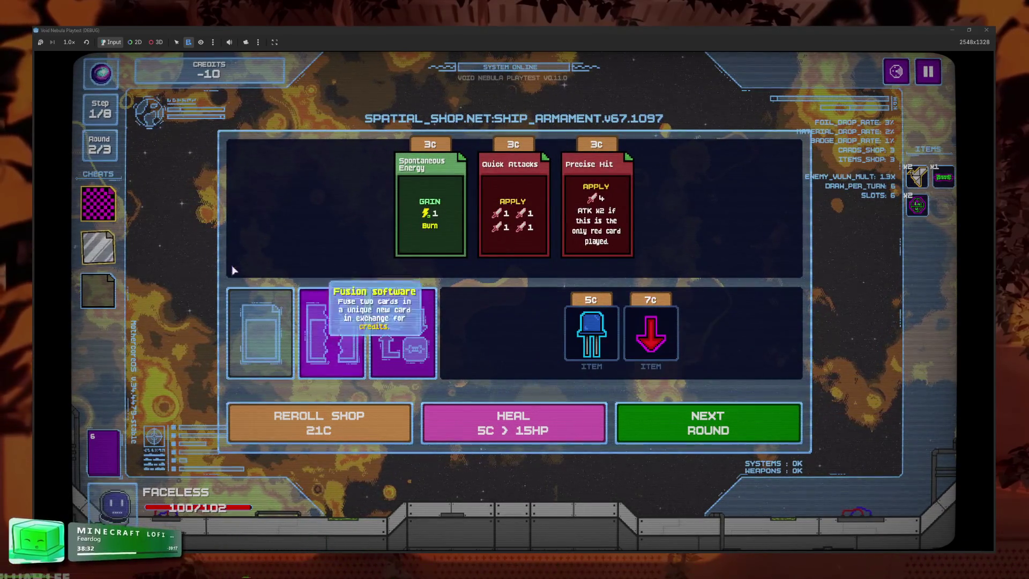
{"action": "left_click", "coordinate": [97, 246]}
{"action": "left_click", "coordinate": [158, 237]}
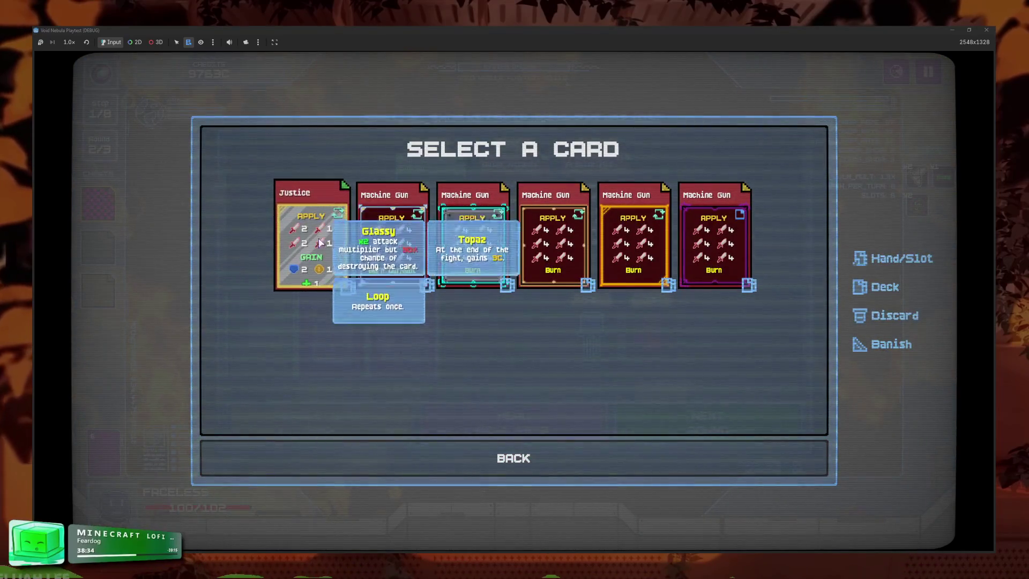
{"action": "left_click", "coordinate": [311, 231]}
- Buy Mod: Healing to add extra healing to Justice, then reroll four more times
{"action": "left_click", "coordinate": [386, 428]}
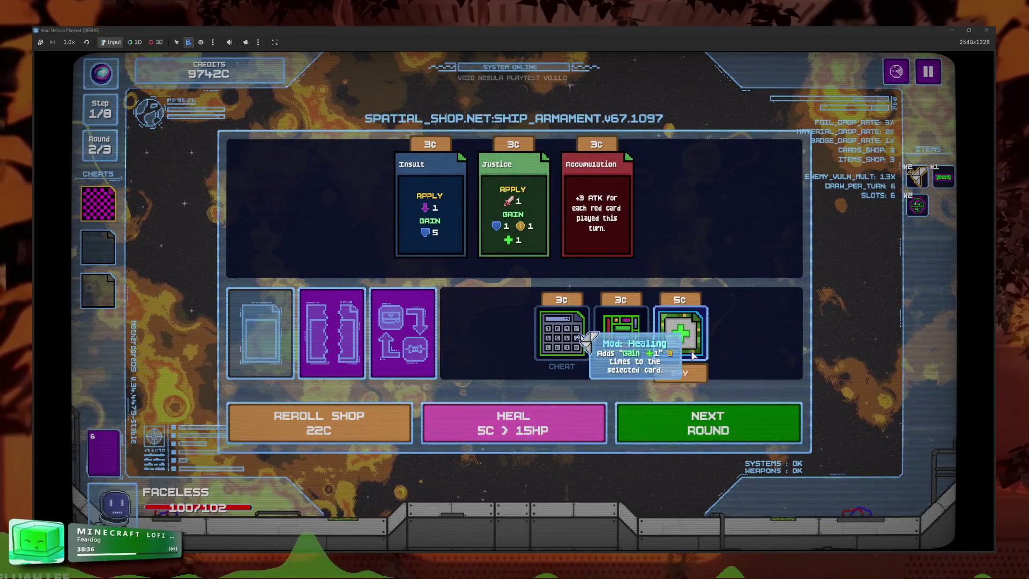
{"action": "left_click", "coordinate": [141, 239]}
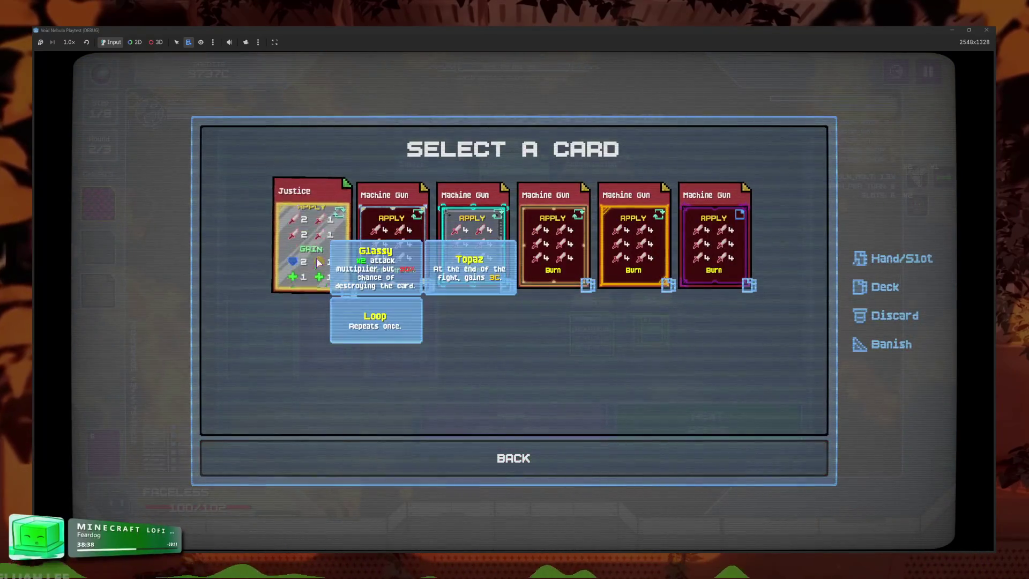
{"action": "left_click", "coordinate": [311, 236]}
{"action": "left_click", "coordinate": [385, 432]}
{"action": "left_click", "coordinate": [386, 432]}
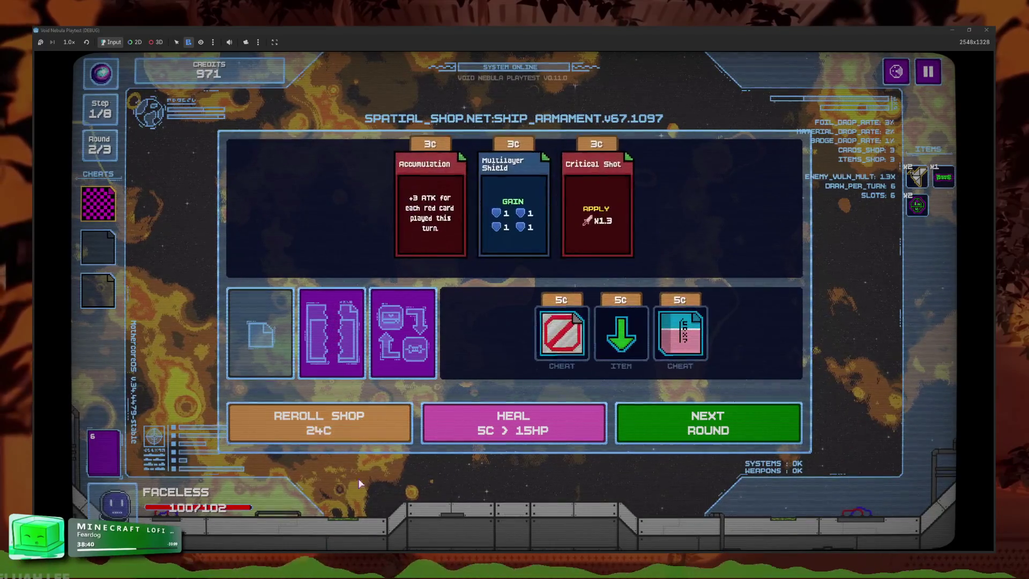
{"action": "left_click", "coordinate": [386, 432]}
{"action": "left_click", "coordinate": [332, 333]}
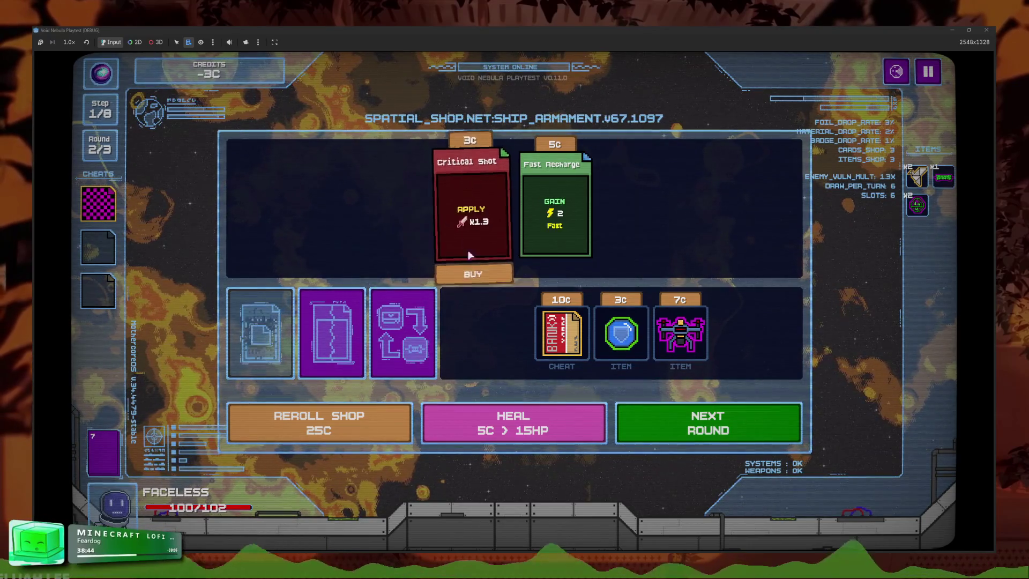
- Buy the Critical Shot card, open card fusion, and review the deck list
{"action": "left_click", "coordinate": [472, 274]}
{"action": "left_click", "coordinate": [333, 358]}
{"action": "left_click", "coordinate": [442, 303]}
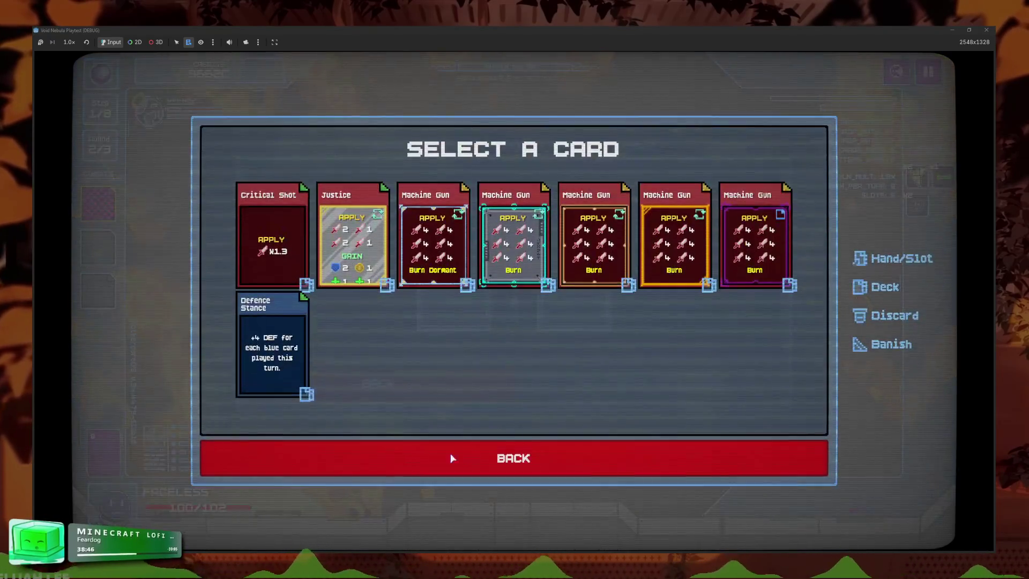
{"action": "left_click", "coordinate": [382, 472]}
{"action": "left_click", "coordinate": [361, 244]}
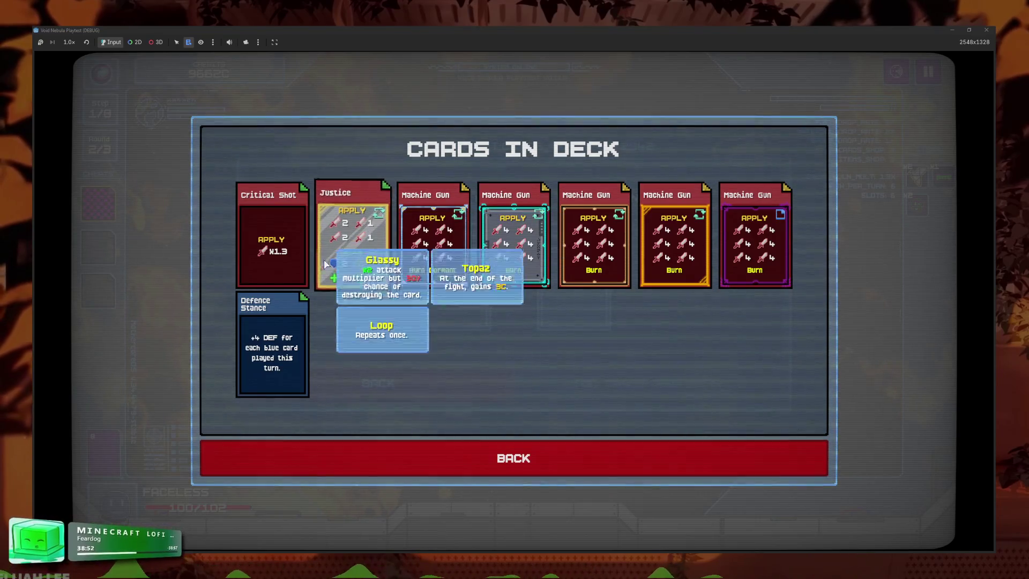
{"action": "left_click", "coordinate": [384, 453]}
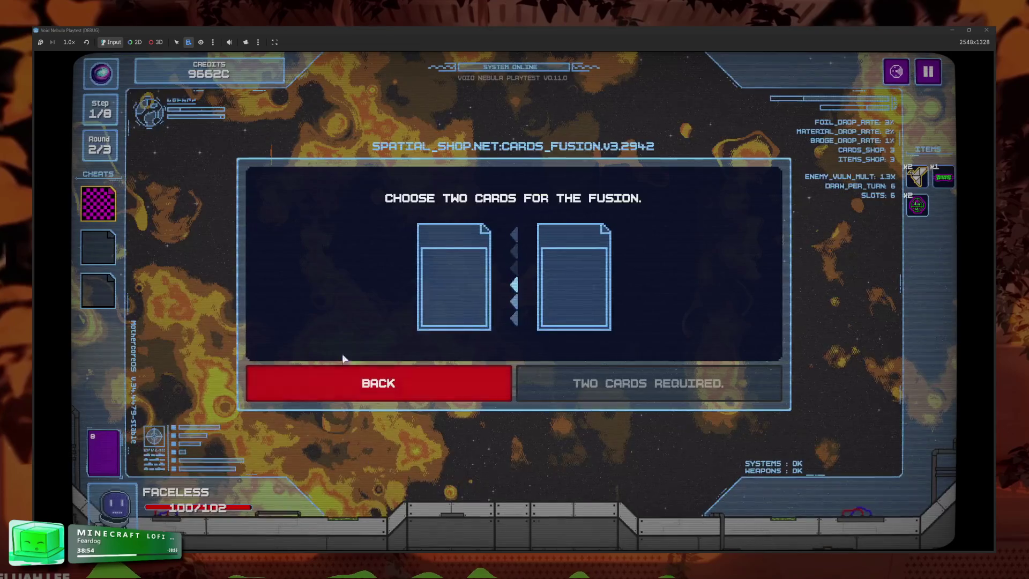
- Fuse Justice and Precise Hit into Justse Hit for 10C
{"action": "left_click", "coordinate": [378, 384]}
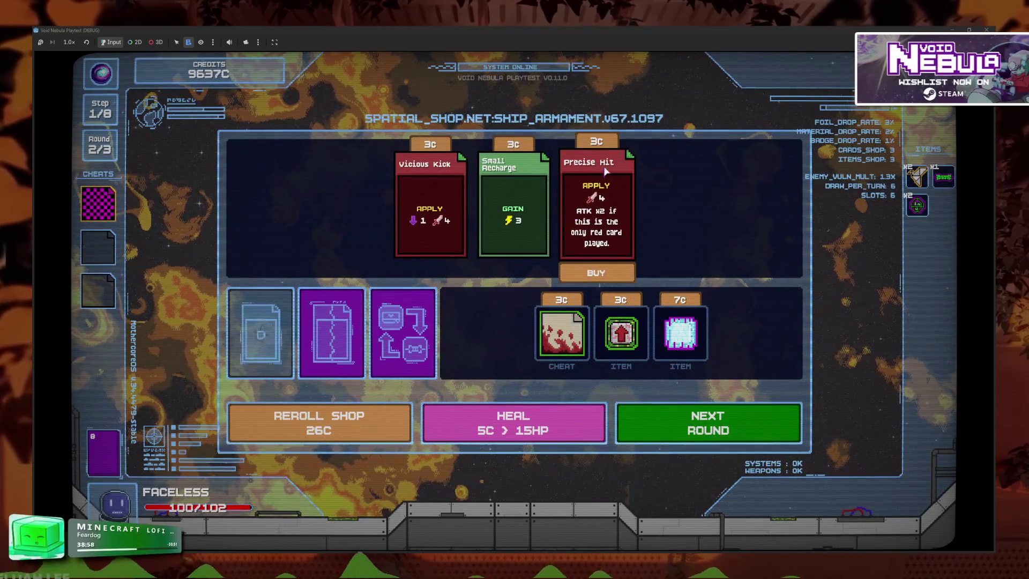
{"action": "left_click", "coordinate": [396, 351]}
{"action": "left_click", "coordinate": [453, 276]}
{"action": "left_click", "coordinate": [542, 275]}
{"action": "left_click", "coordinate": [543, 275]}
{"action": "left_click", "coordinate": [271, 343]}
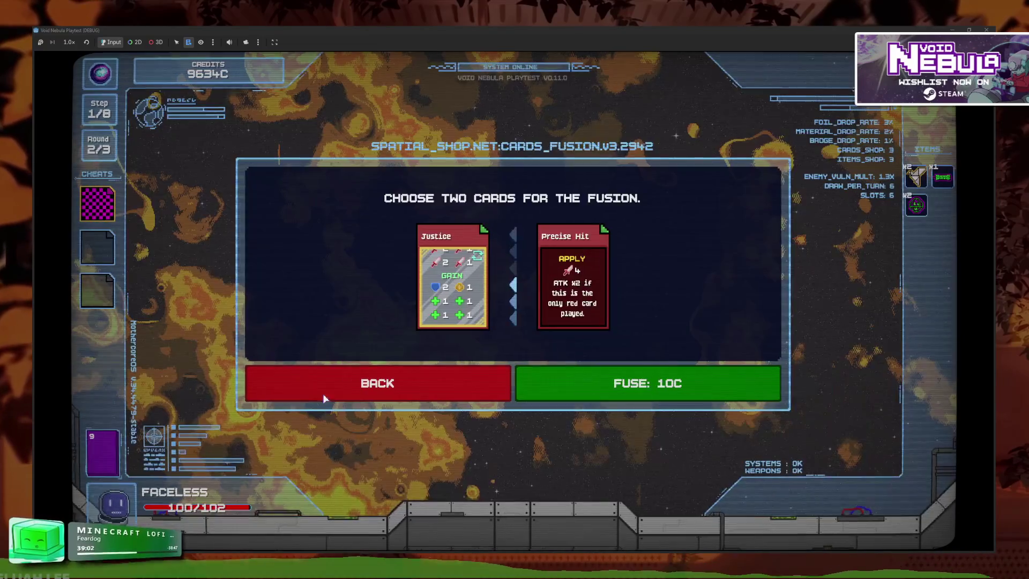
{"action": "left_click", "coordinate": [590, 383]}
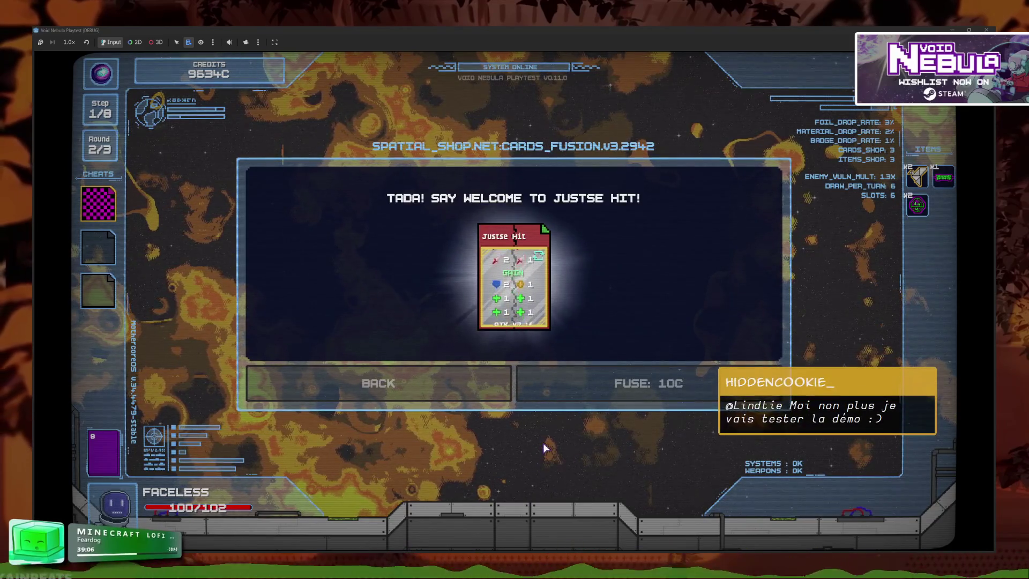
{"action": "left_click", "coordinate": [557, 317]}
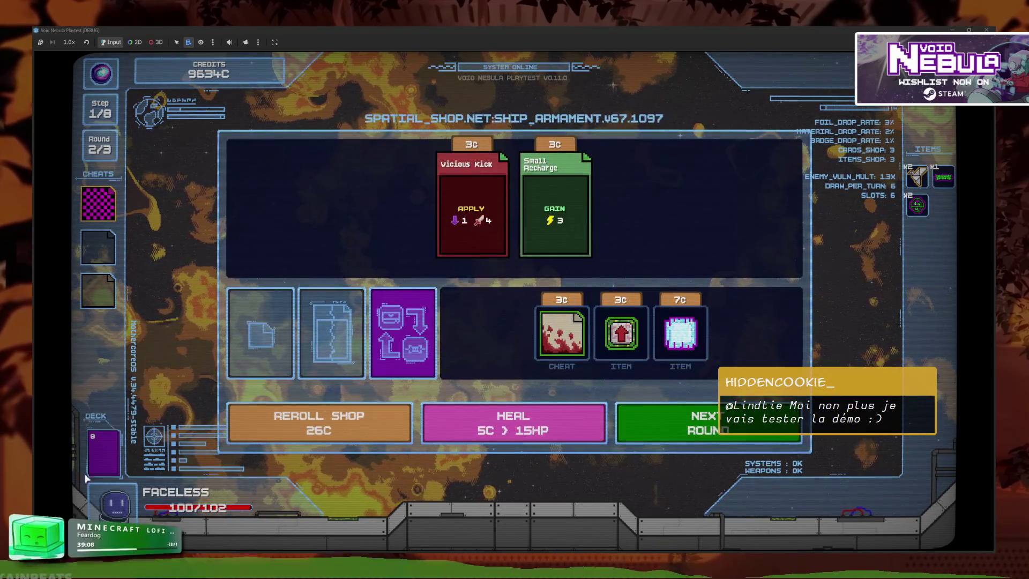
- Inspect Justse Hit's stats in the deck, then start the next round against GLASS
{"action": "left_click", "coordinate": [103, 453]}
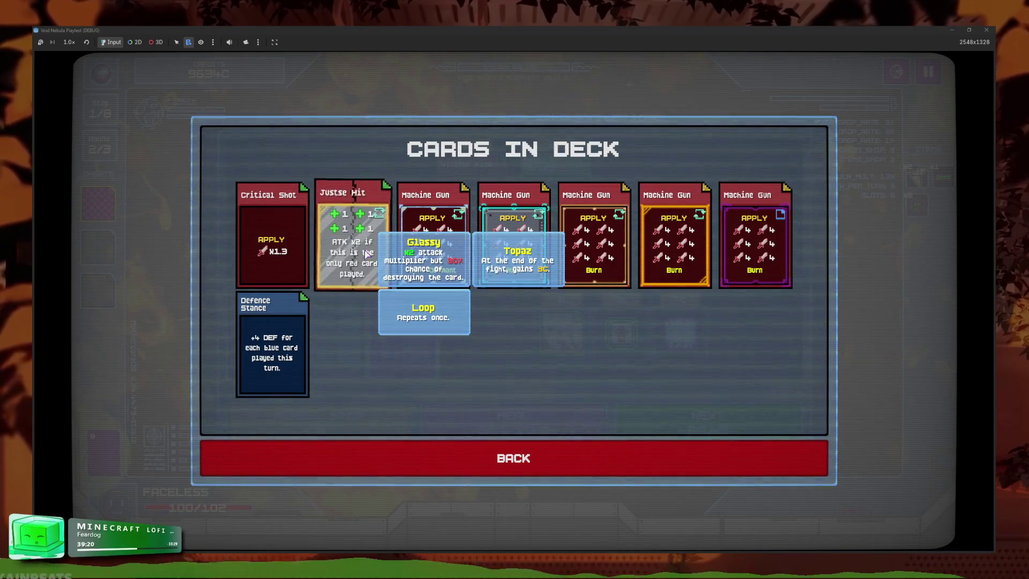
{"action": "left_click", "coordinate": [366, 253]}
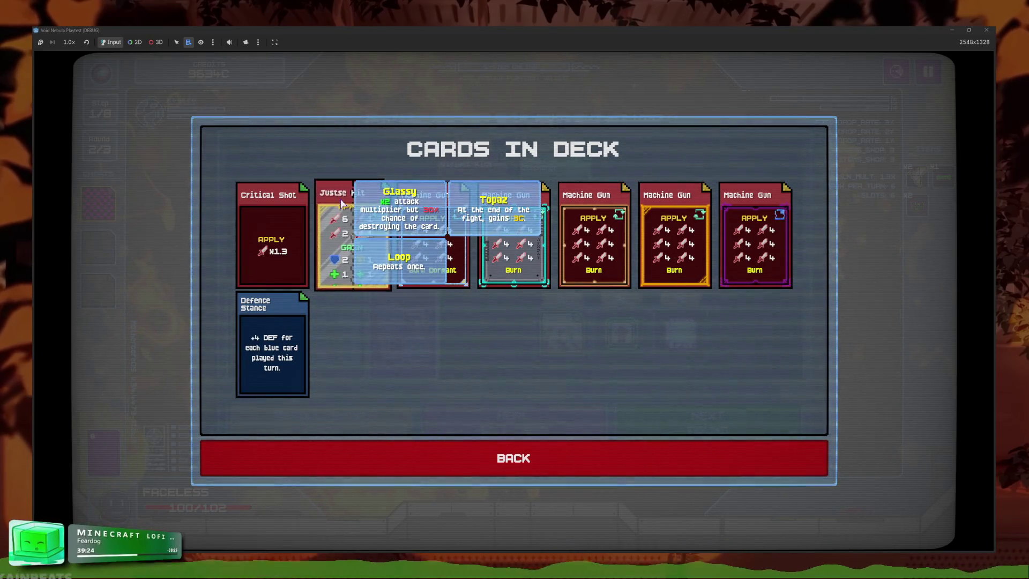
{"action": "left_click", "coordinate": [482, 458]}
{"action": "left_click", "coordinate": [643, 423]}
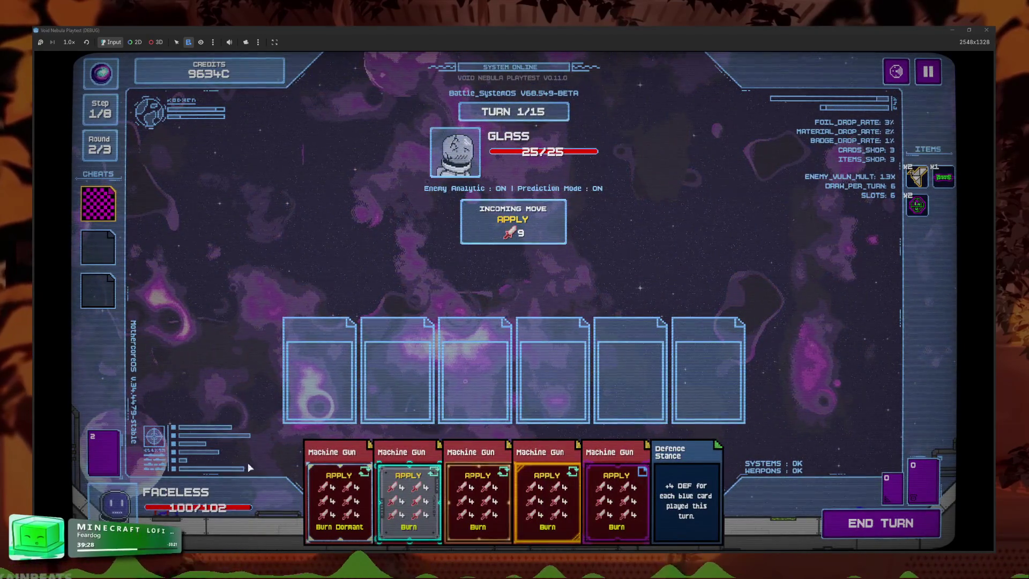
- Win the GLASS fight and delete the Burn Dormant Machine Gun card
{"action": "left_click", "coordinate": [922, 521]}
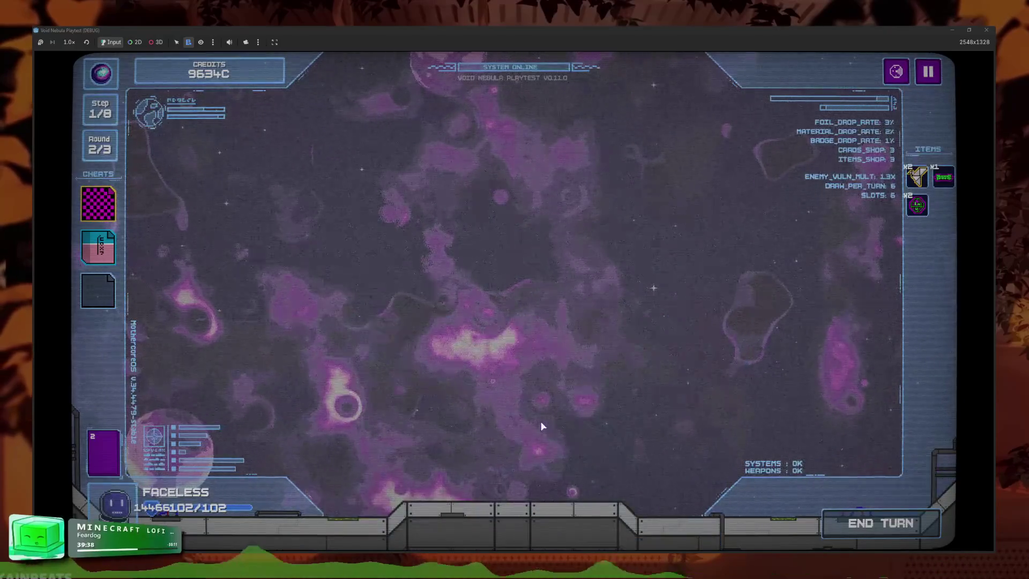
{"action": "left_click", "coordinate": [547, 399]}
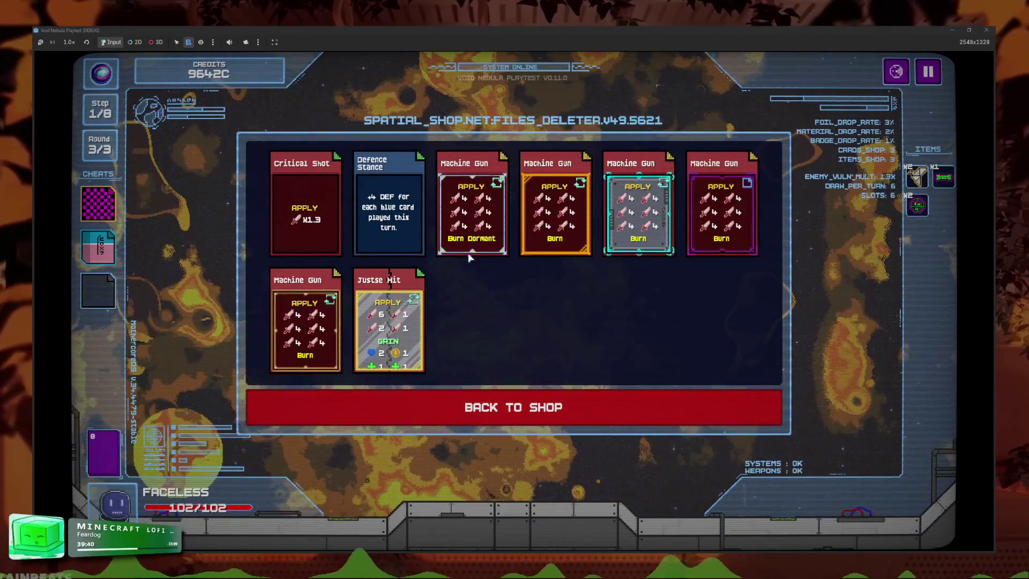
{"action": "left_click", "coordinate": [471, 247]}
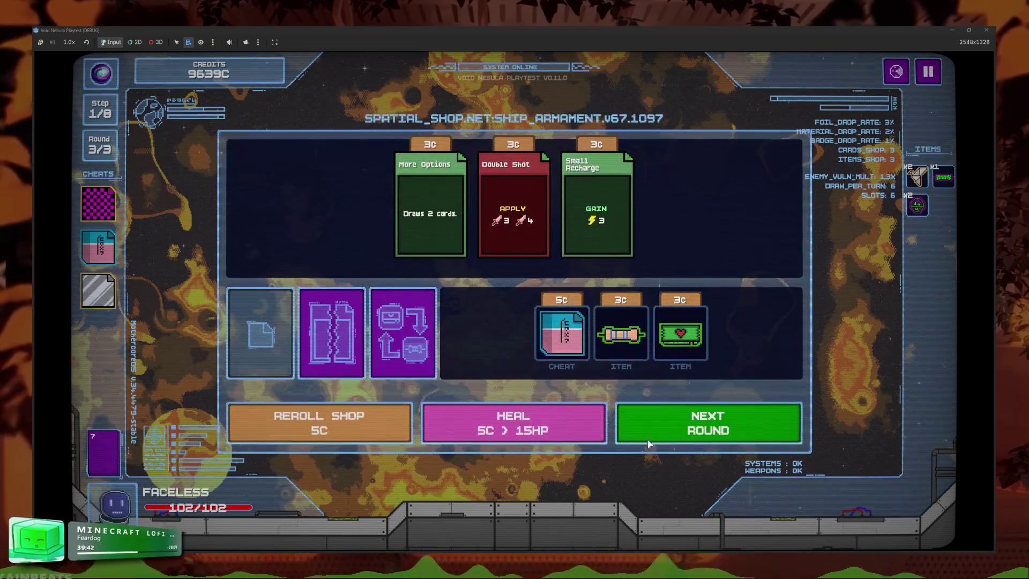
{"action": "left_click", "coordinate": [708, 423]}
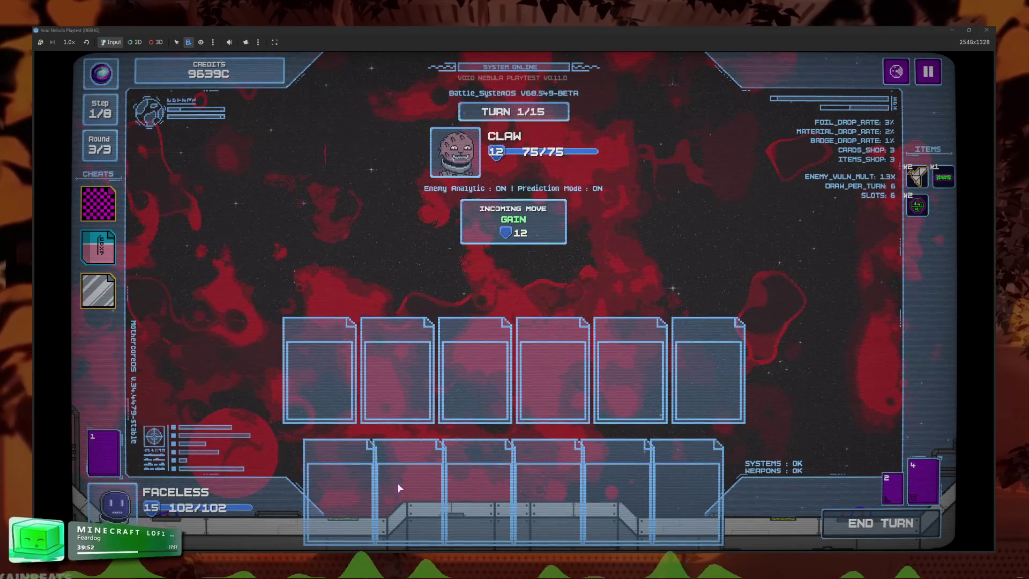
- Play Justse Hit into the fourth slot, browse the Codex to page 7/9, and resume
{"action": "left_click_drag", "start_coordinate": [394, 480], "coordinate": [568, 375]}
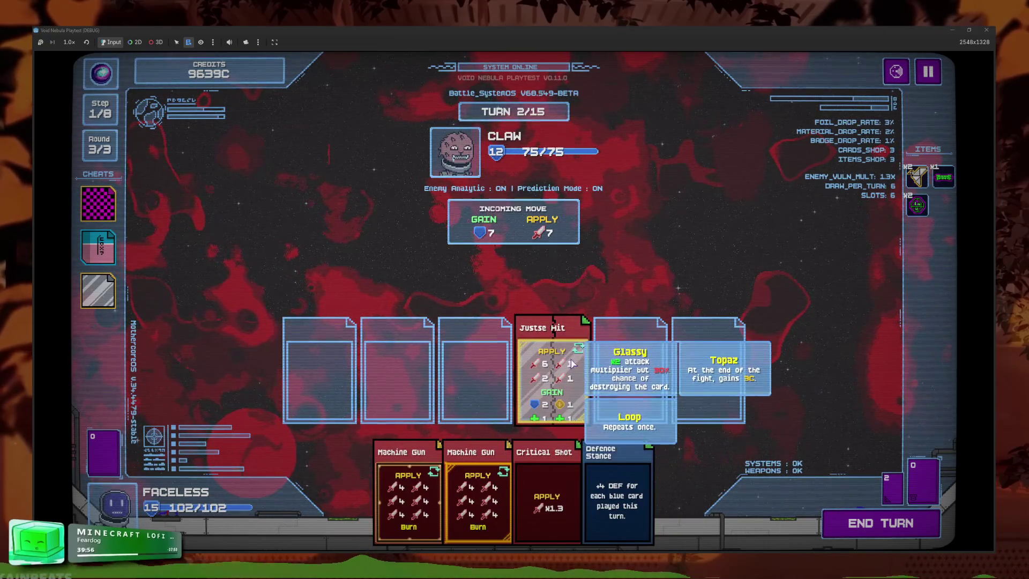
{"action": "left_click", "coordinate": [932, 72]}
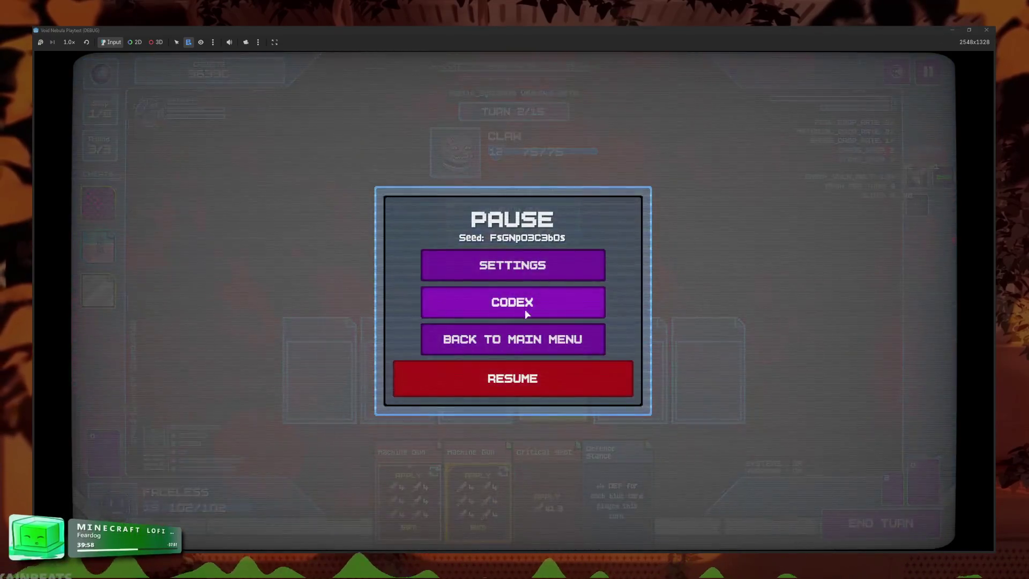
{"action": "left_click", "coordinate": [466, 306]}
{"action": "left_click", "coordinate": [461, 336]}
{"action": "left_click", "coordinate": [418, 404]}
{"action": "left_click", "coordinate": [415, 409]}
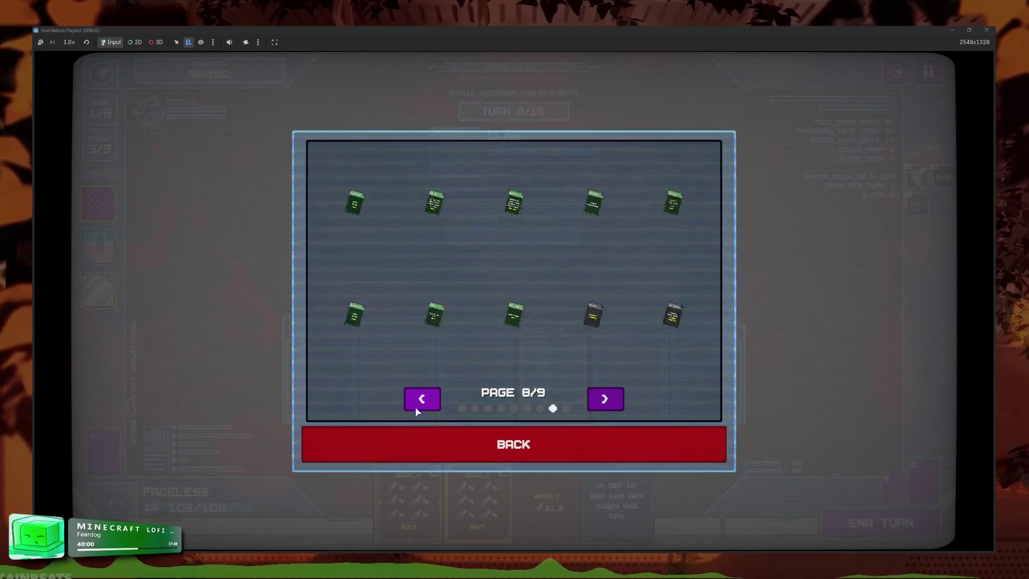
{"action": "left_click", "coordinate": [417, 406]}
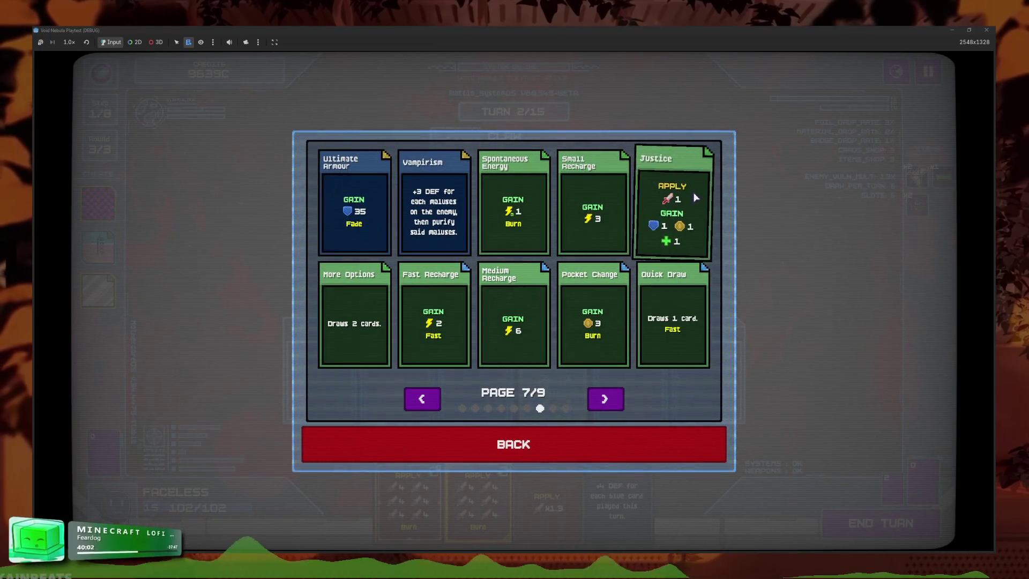
{"action": "left_click", "coordinate": [637, 443]}
{"action": "left_click", "coordinate": [595, 385]}
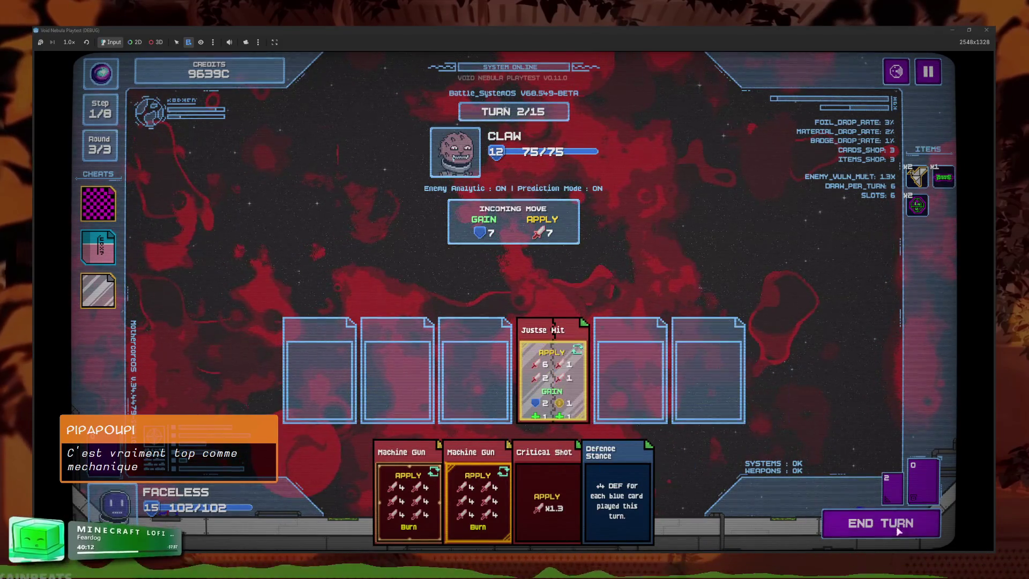
- Beat CLAW, take both Origami rewards, skip Gas Mask, and buy Forged in Flames for 7C
{"action": "key", "text": "space"}
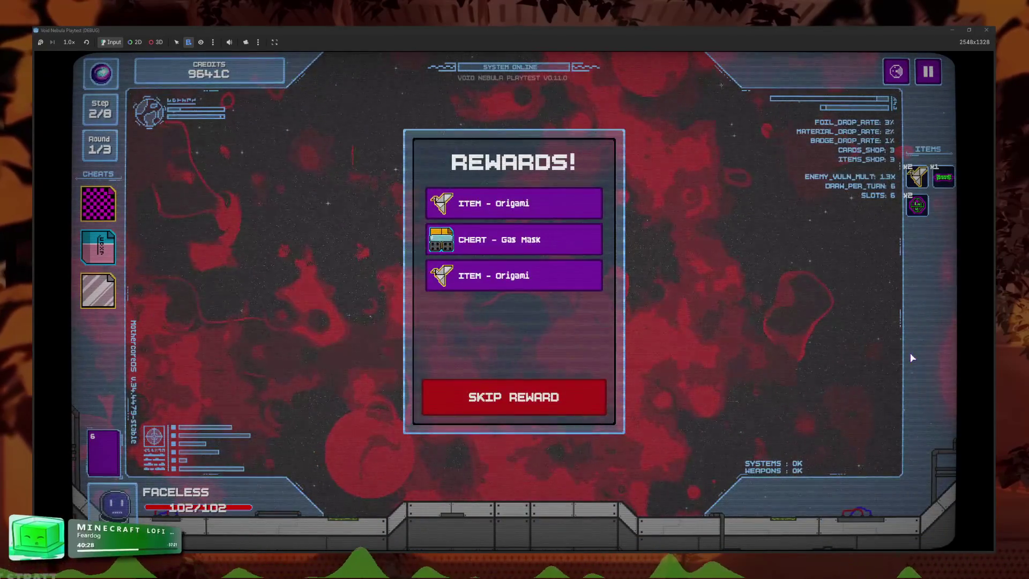
{"action": "left_click", "coordinate": [494, 211]}
{"action": "left_click", "coordinate": [510, 228]}
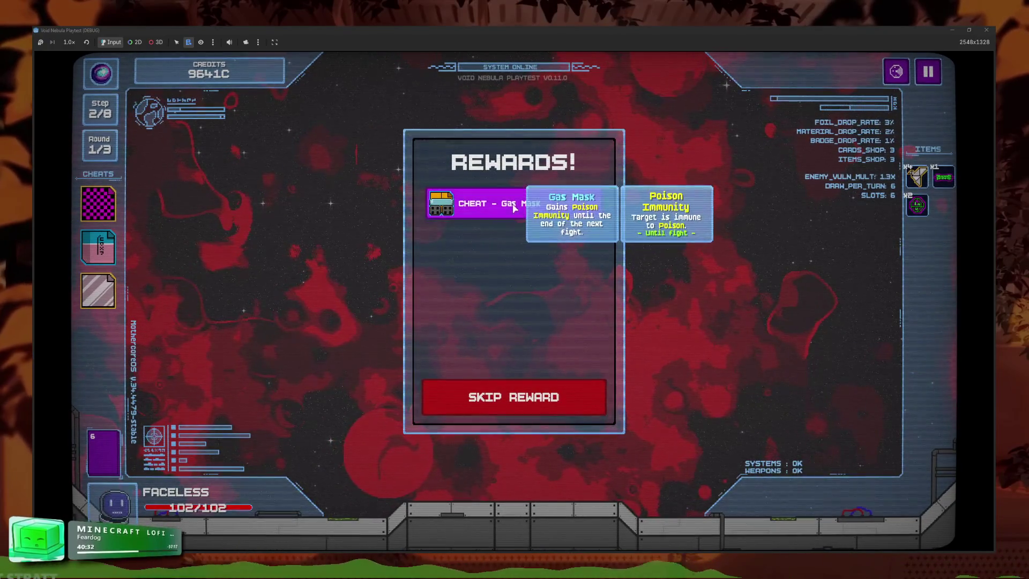
{"action": "left_click", "coordinate": [98, 290]}
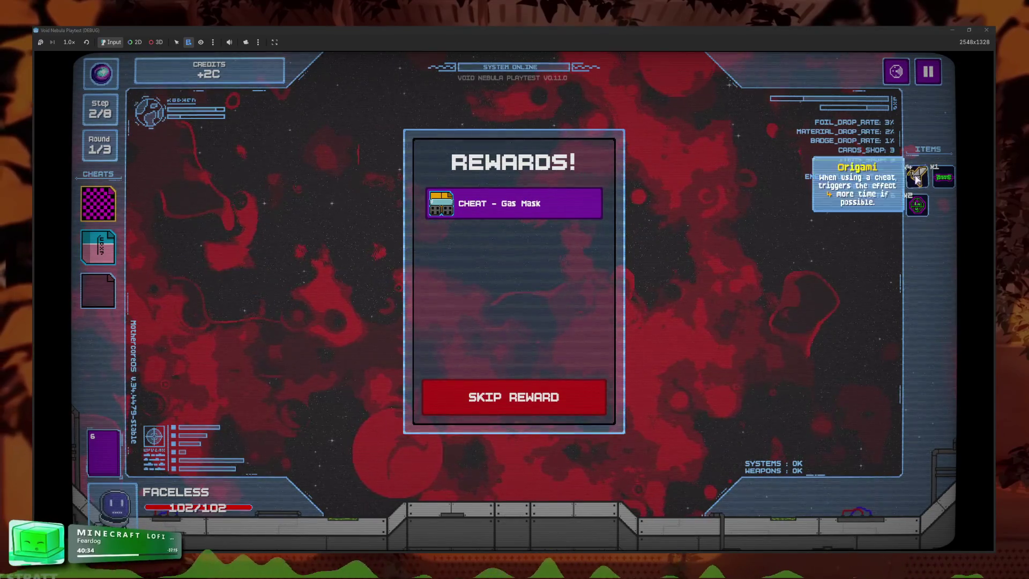
{"action": "left_click", "coordinate": [534, 399]}
{"action": "left_click", "coordinate": [541, 406]}
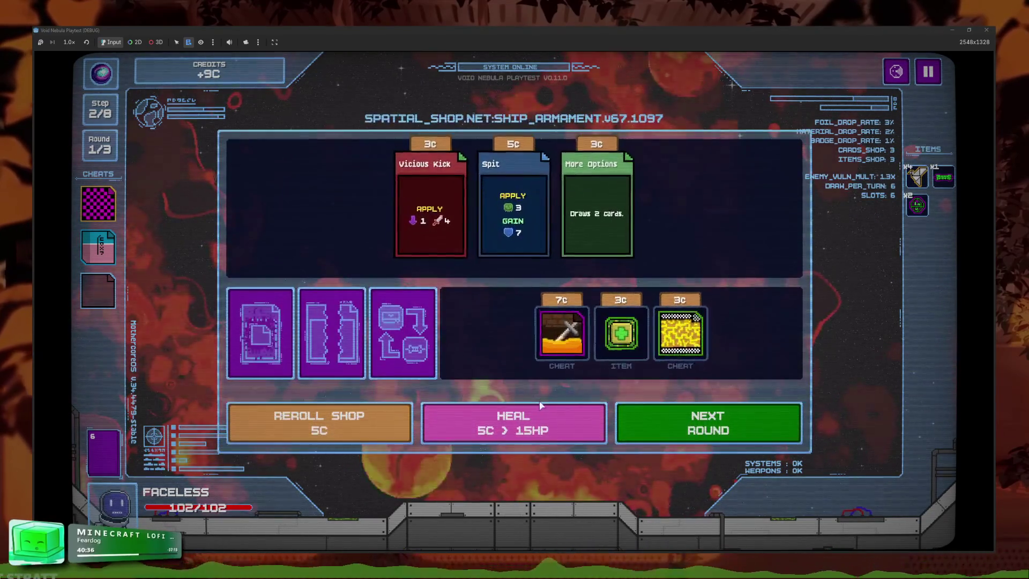
{"action": "left_click", "coordinate": [569, 335]}
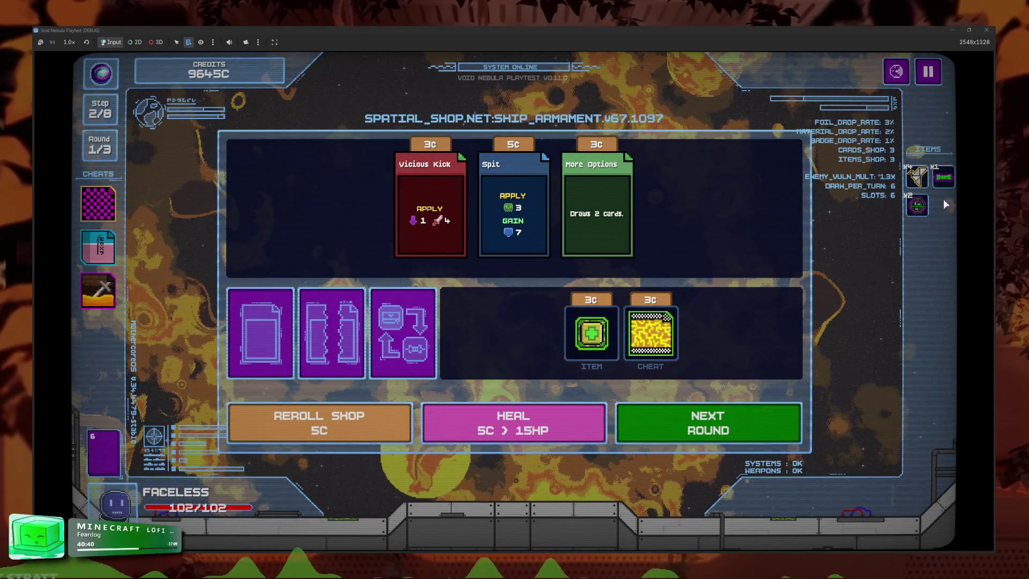
{"action": "mouse_move", "coordinate": [915, 185]}
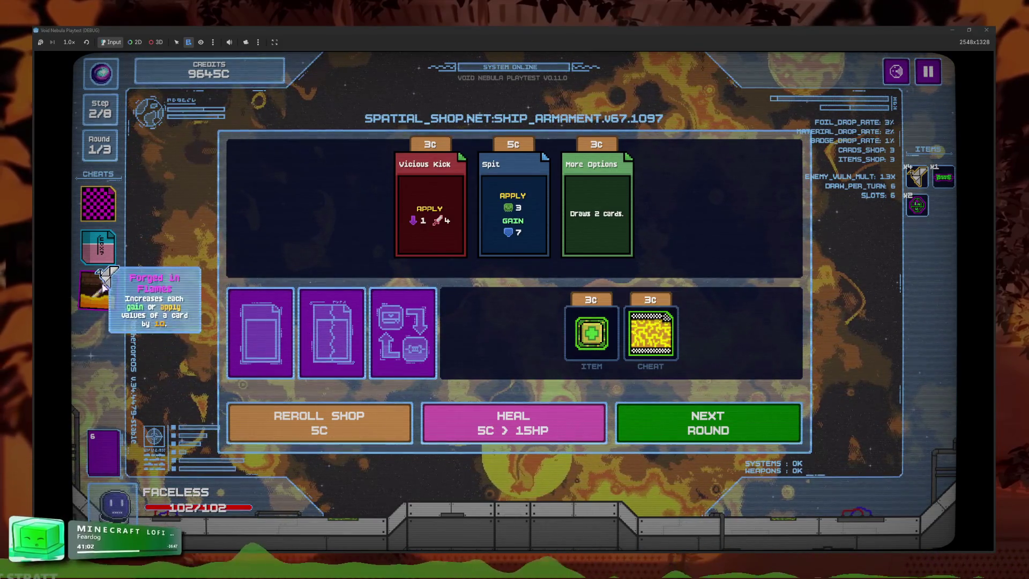
{"action": "left_click", "coordinate": [929, 75]}
{"action": "left_click", "coordinate": [510, 301]}
{"action": "left_click", "coordinate": [414, 259]}
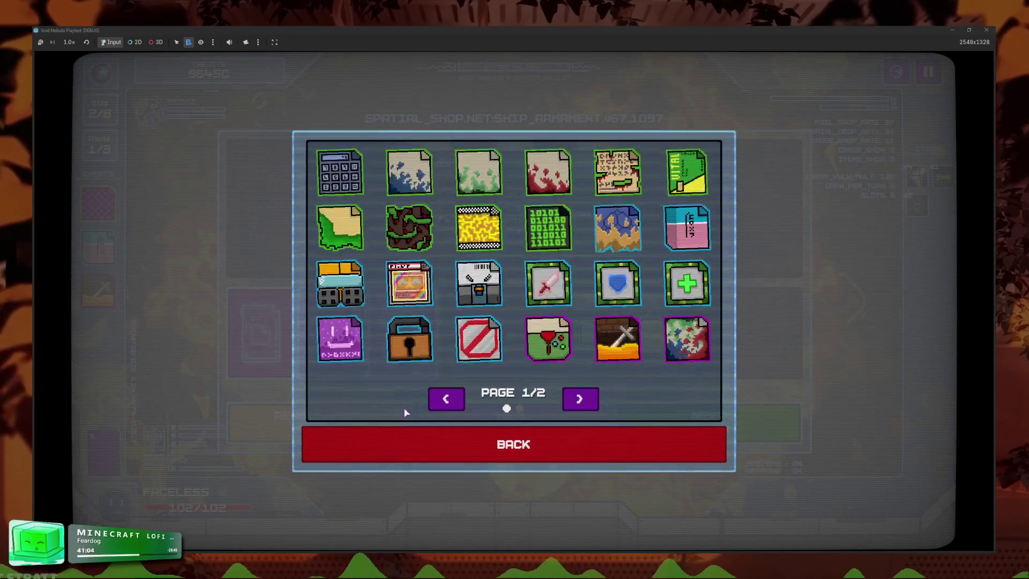
{"action": "mouse_move", "coordinate": [609, 345]}
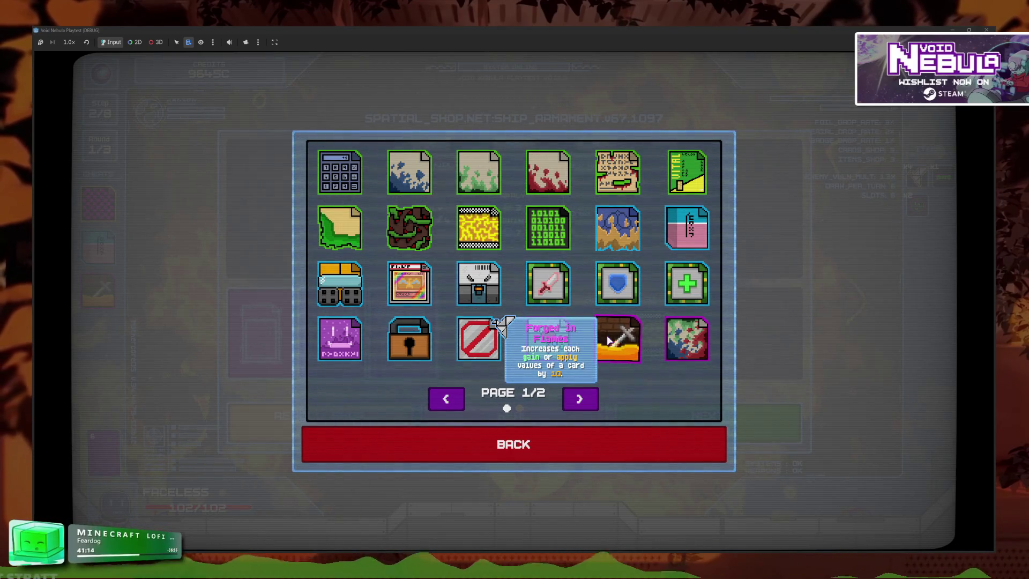
{"action": "left_click", "coordinate": [615, 464]}
{"action": "left_click", "coordinate": [709, 400]}
{"action": "left_click", "coordinate": [570, 387]}
{"action": "mouse_move", "coordinate": [917, 191]}
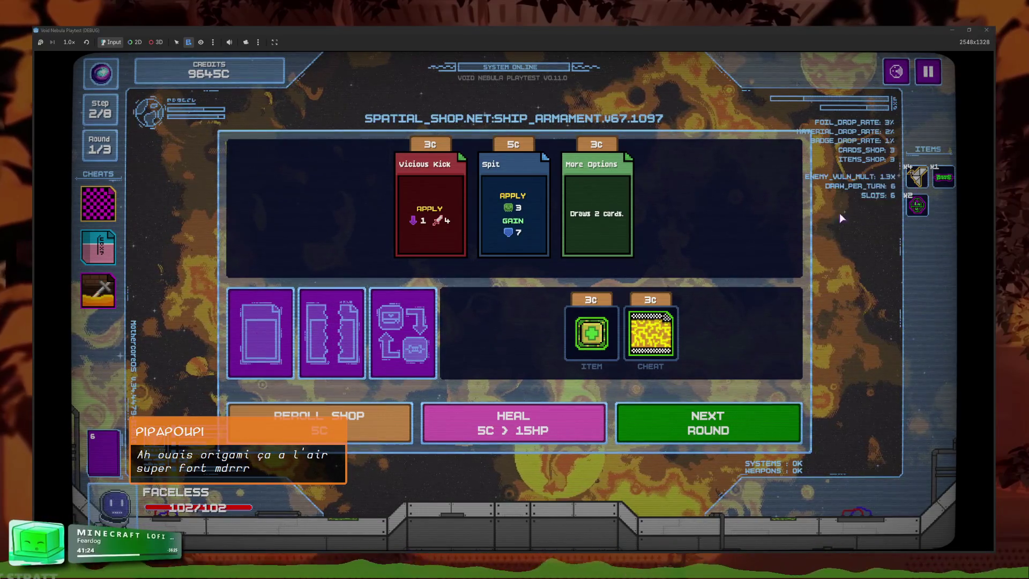
- Start using Forged in Flames, cancel the card choice, and check the deck list
{"action": "left_click", "coordinate": [108, 303]}
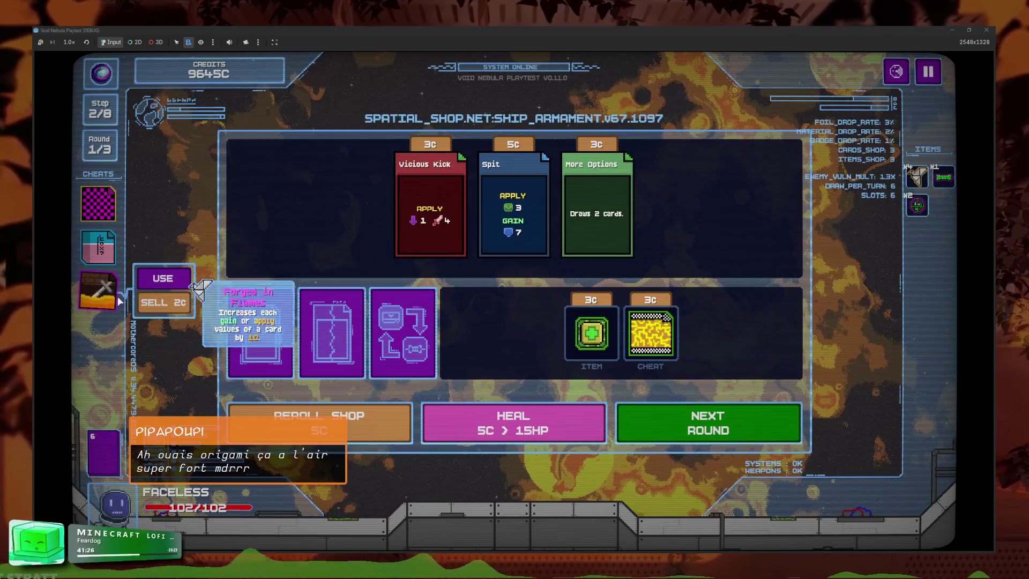
{"action": "left_click", "coordinate": [152, 278]}
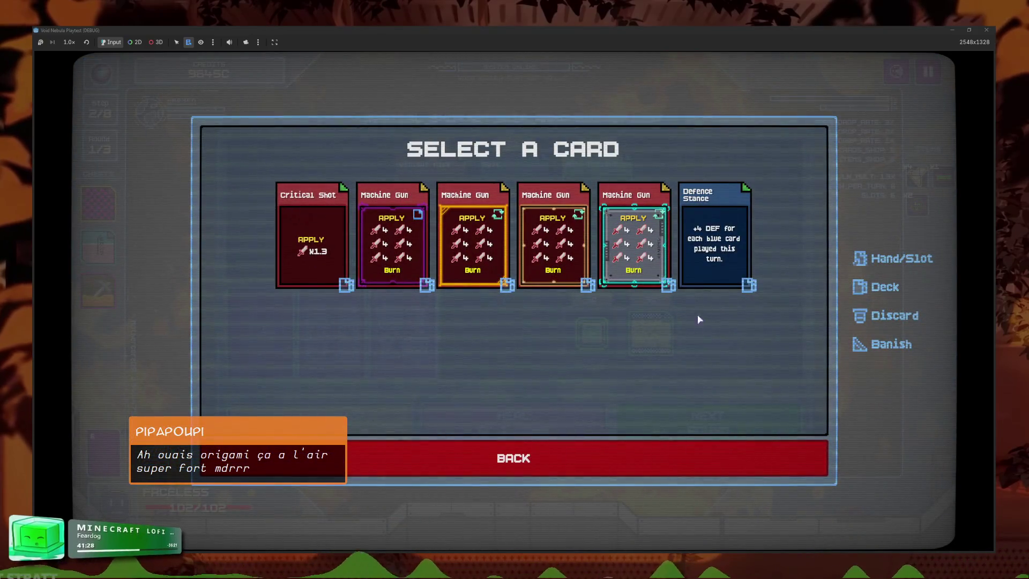
{"action": "left_click", "coordinate": [652, 460]}
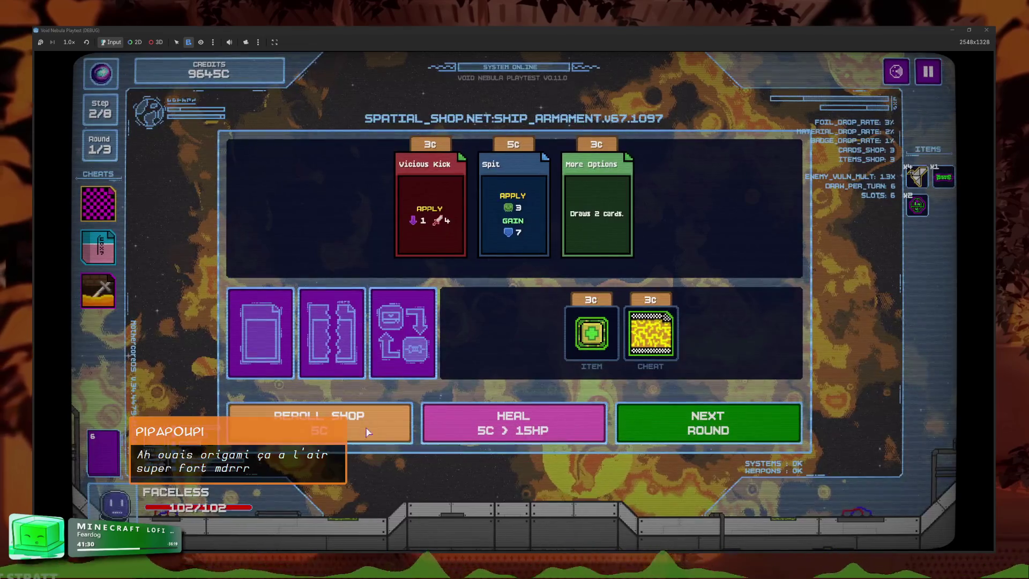
{"action": "left_click", "coordinate": [333, 332]}
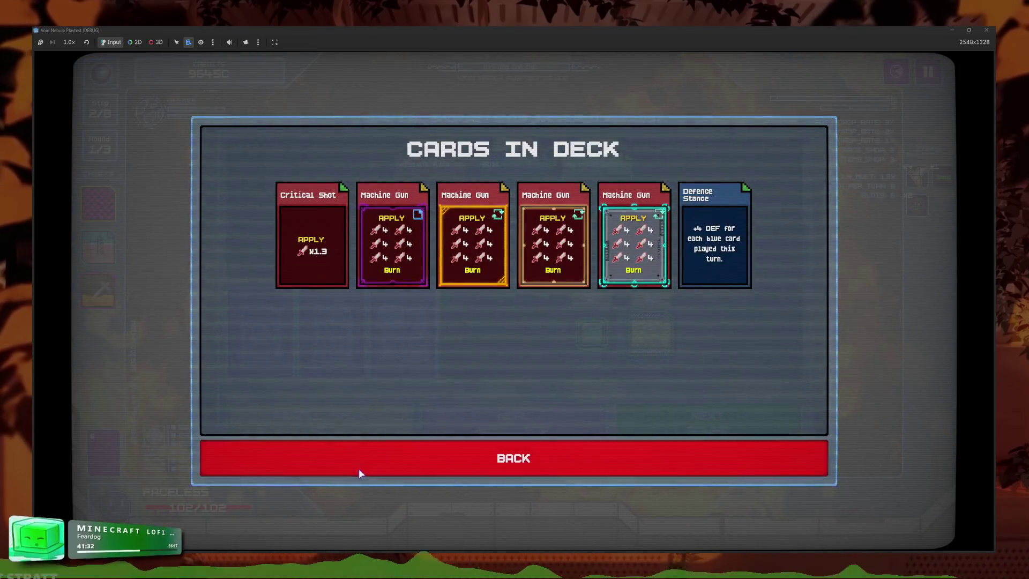
{"action": "left_click", "coordinate": [359, 469]}
{"action": "left_click", "coordinate": [98, 450]}
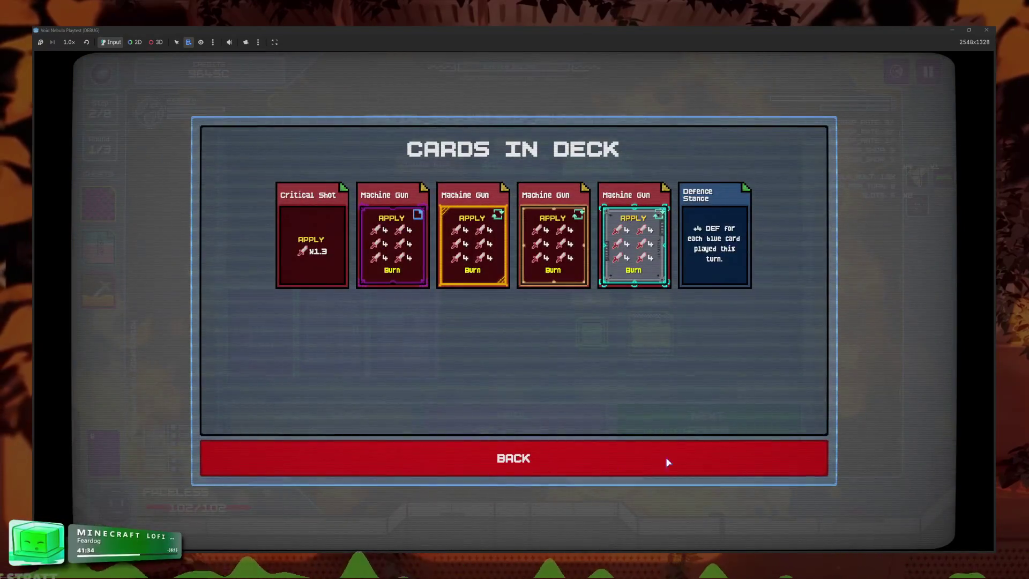
{"action": "left_click", "coordinate": [603, 449]}
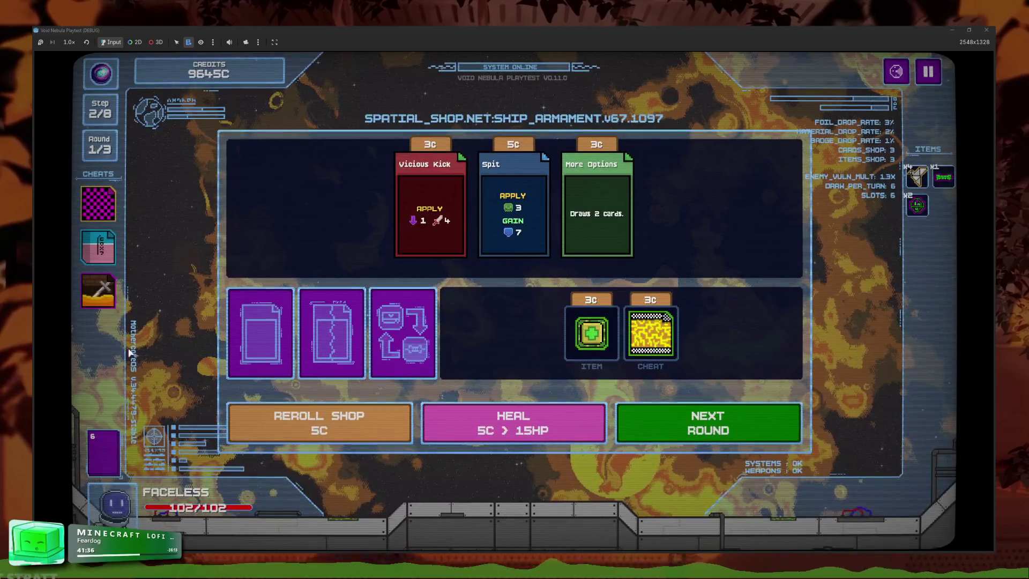
- Apply the Forged in Flames cheat to a Machine Gun card
{"action": "mouse_move", "coordinate": [113, 296]}
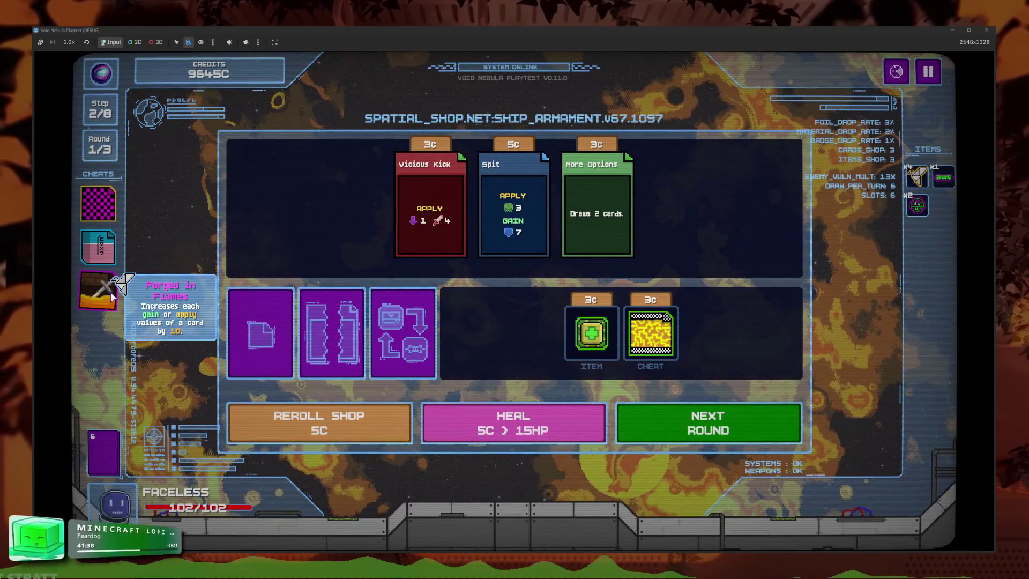
{"action": "left_click", "coordinate": [112, 296]}
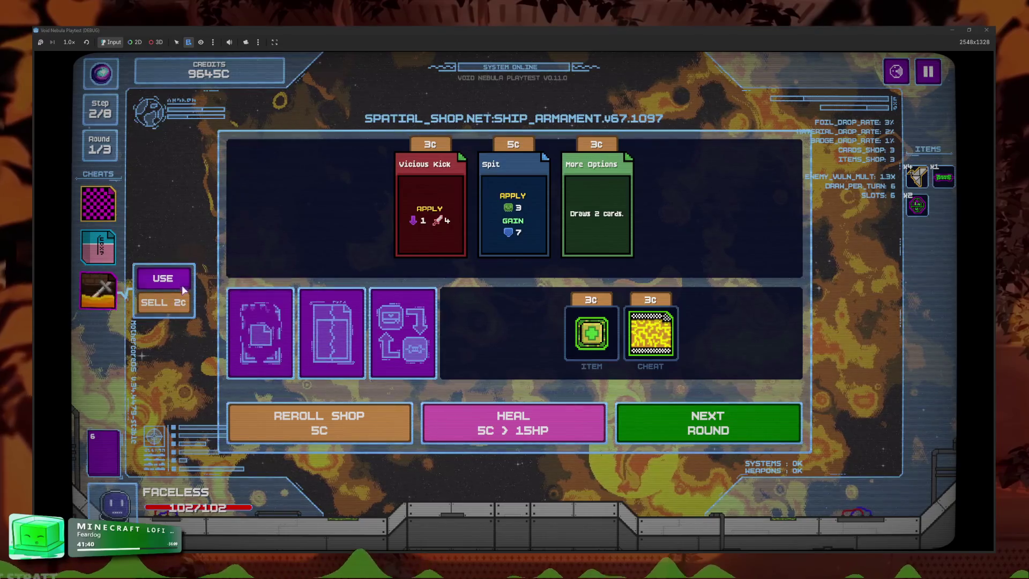
{"action": "left_click", "coordinate": [162, 278]}
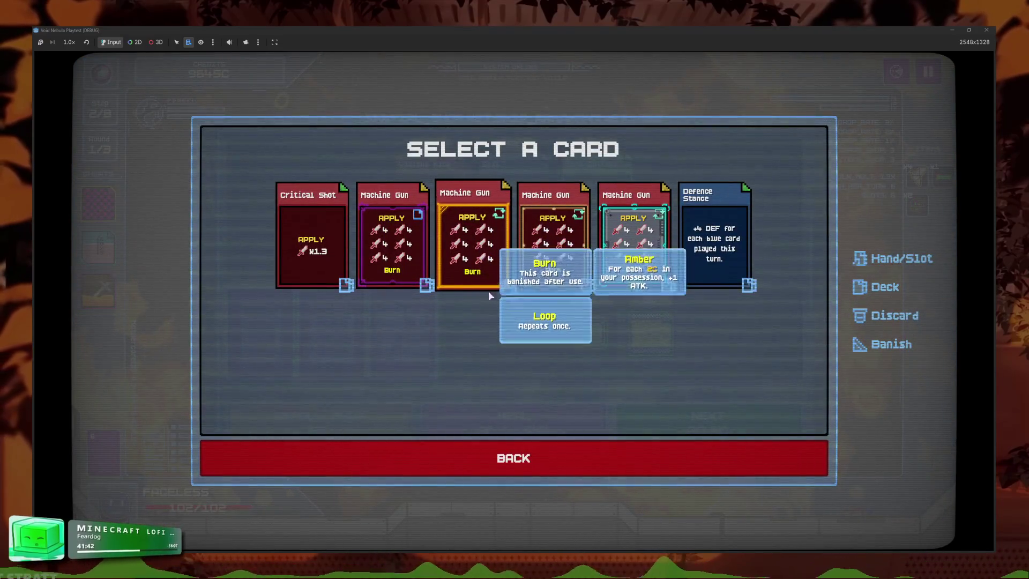
{"action": "left_click", "coordinate": [479, 244]}
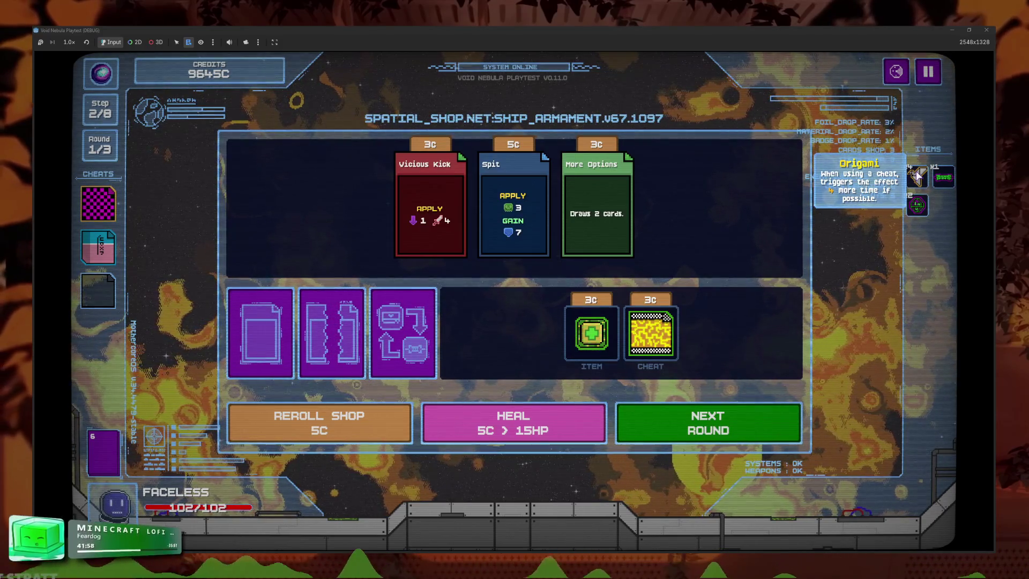
{"action": "left_click", "coordinate": [917, 74]}
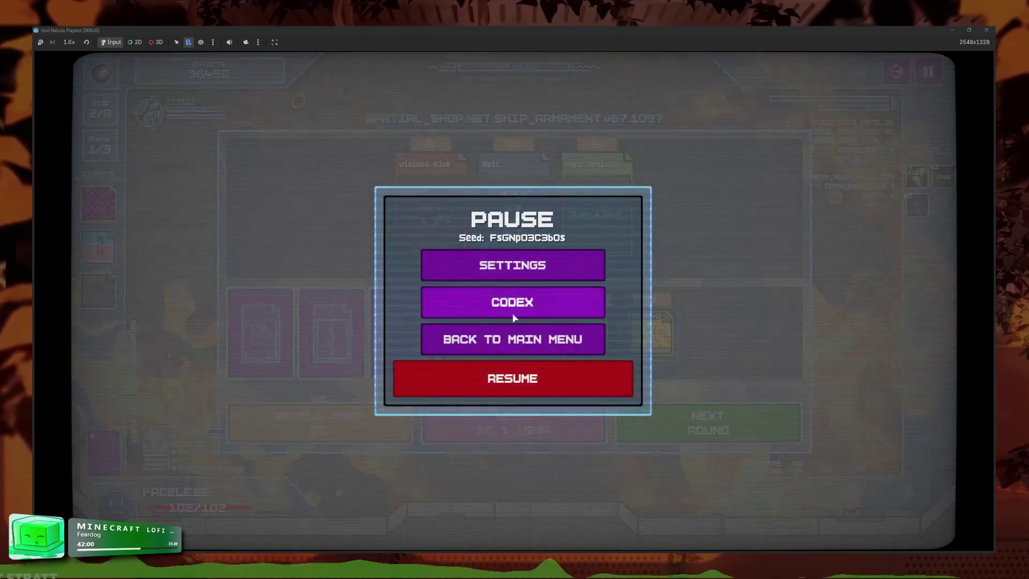
{"action": "left_click", "coordinate": [515, 308]}
{"action": "left_click", "coordinate": [519, 229]}
{"action": "left_click", "coordinate": [580, 398]}
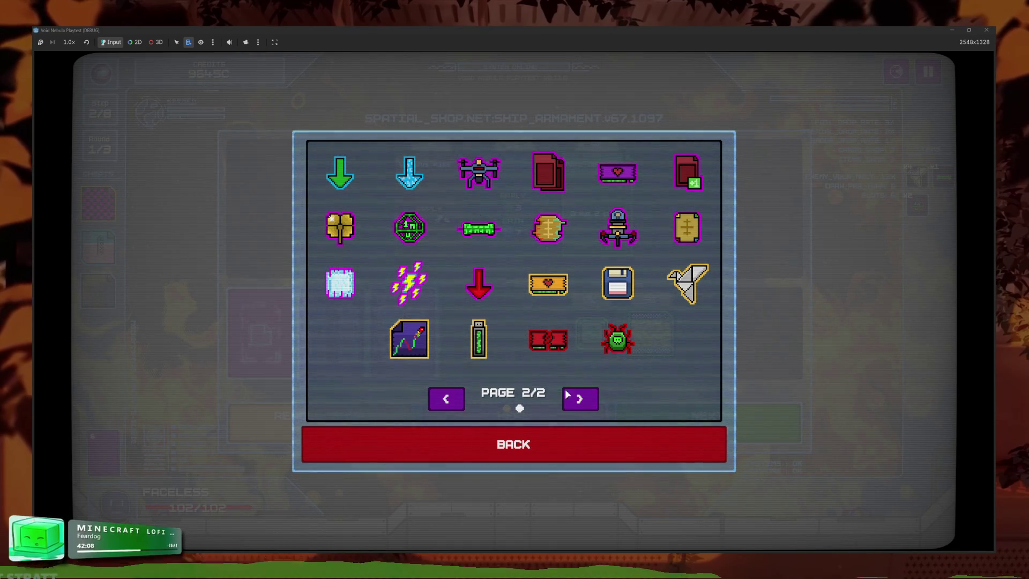
{"action": "left_click", "coordinate": [576, 446]}
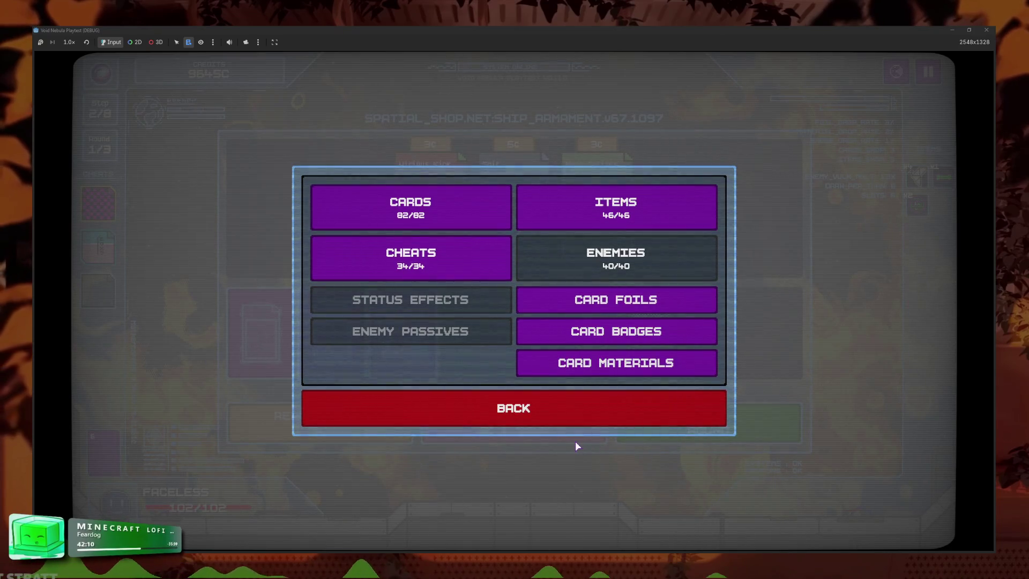
{"action": "left_click", "coordinate": [447, 260]}
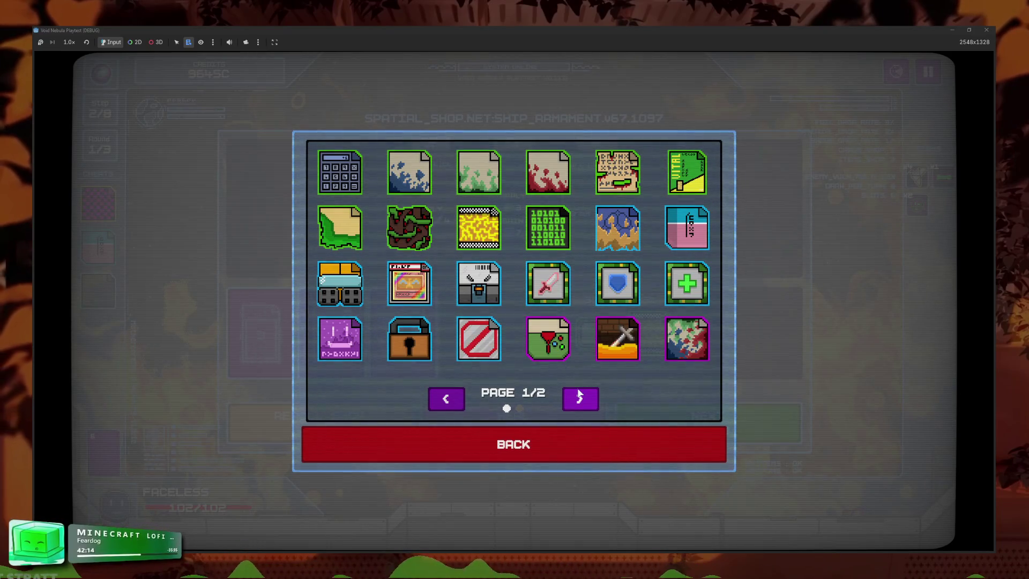
{"action": "left_click", "coordinate": [579, 397]}
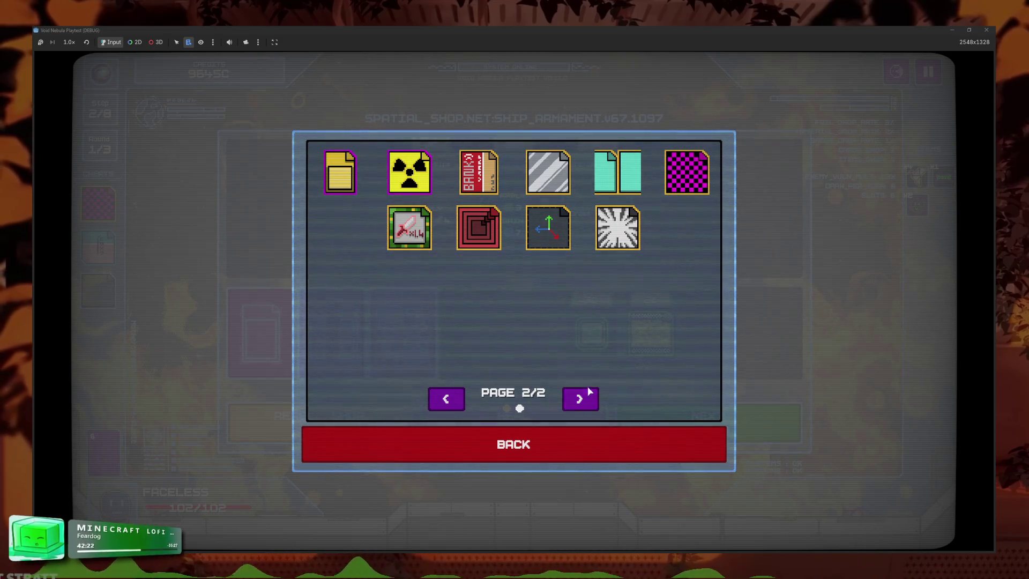
{"action": "mouse_move", "coordinate": [481, 177]}
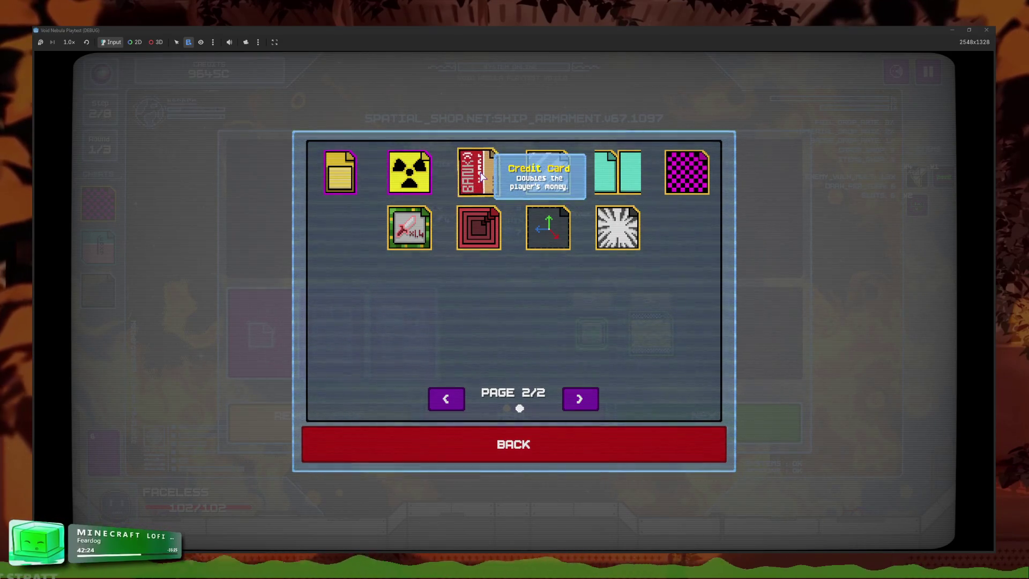
{"action": "left_click", "coordinate": [452, 404]}
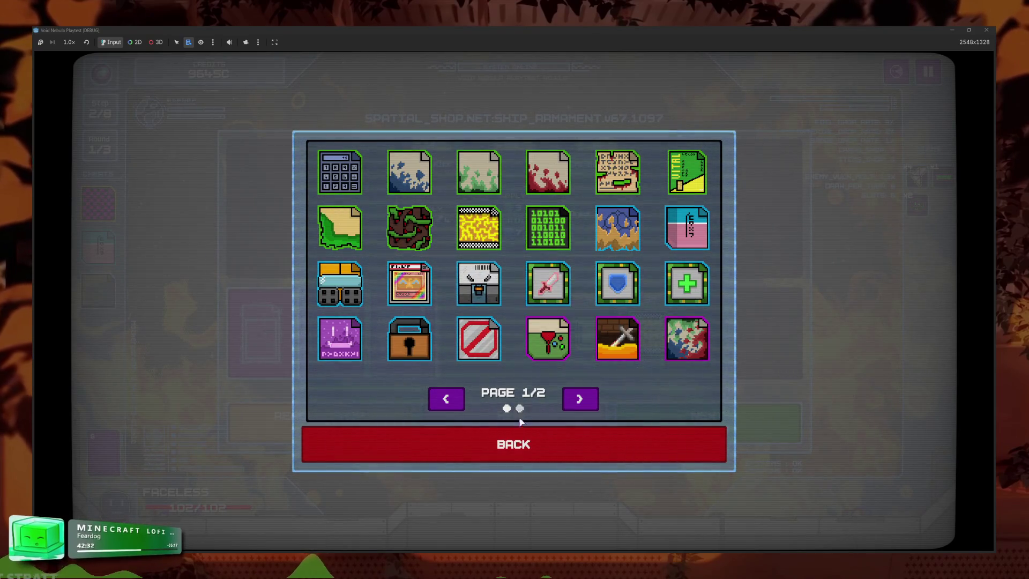
{"action": "left_click", "coordinate": [539, 431]}
{"action": "left_click", "coordinate": [544, 397]}
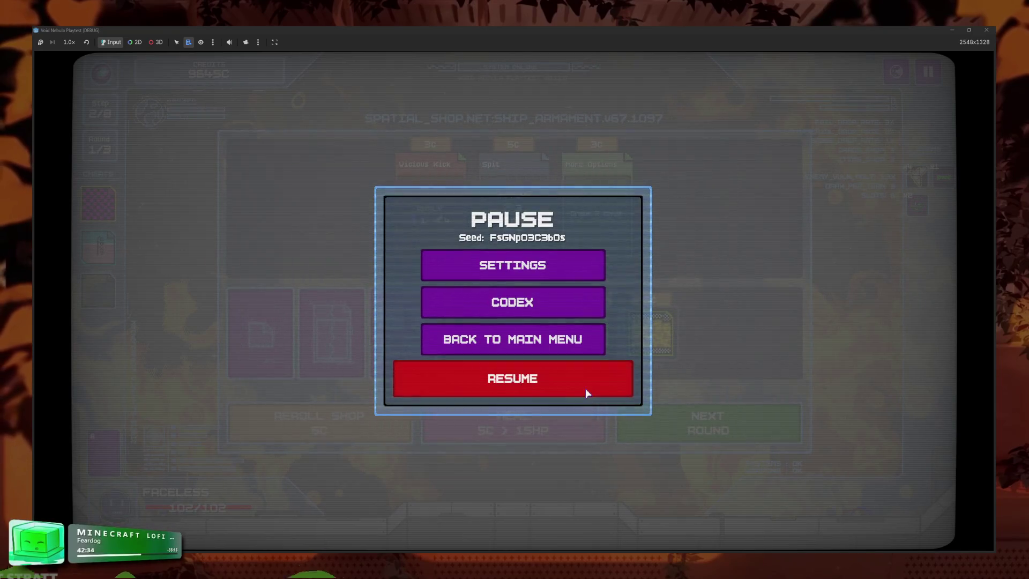
{"action": "left_click", "coordinate": [586, 388]}
{"action": "left_click", "coordinate": [702, 431]}
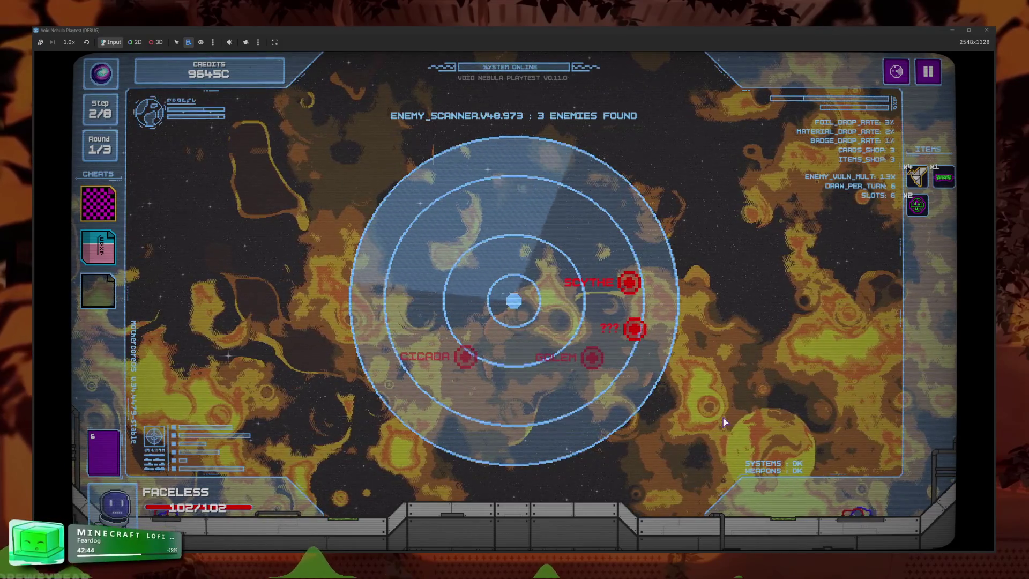
- Start the SCYTHE fight, then pause and return to the main menu
{"action": "left_click", "coordinate": [605, 283]}
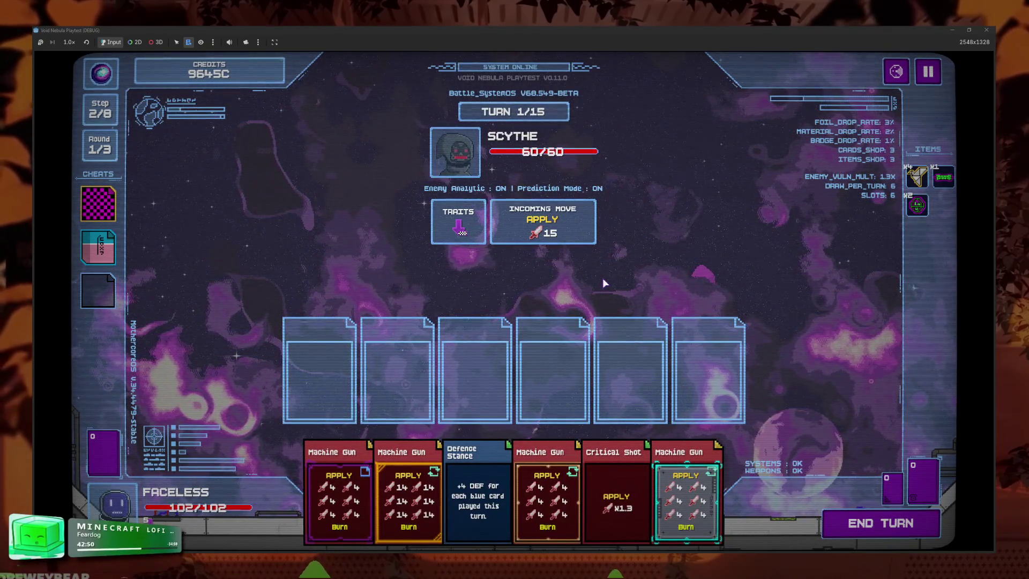
{"action": "key", "text": "Escape"}
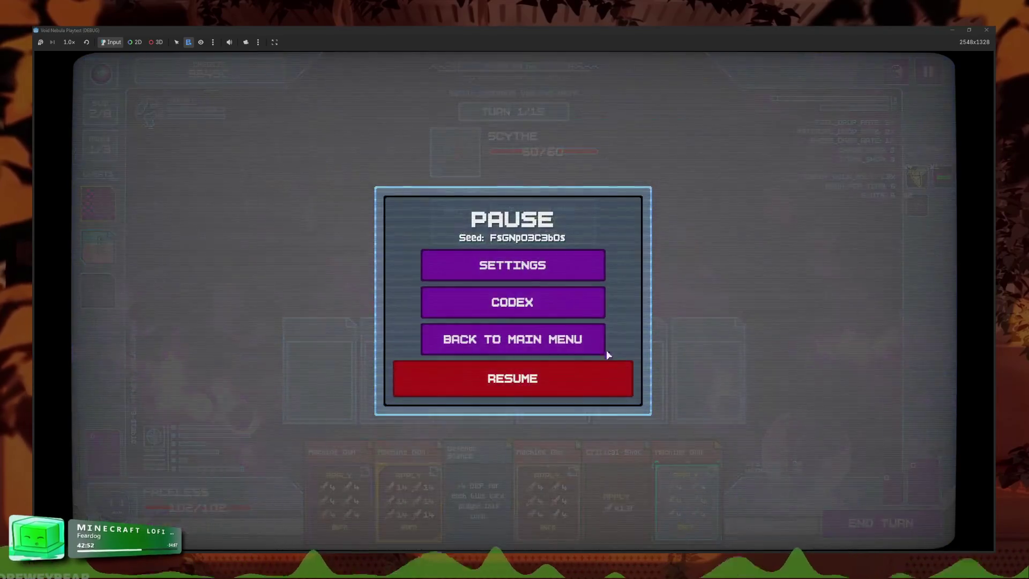
{"action": "left_click", "coordinate": [586, 344]}
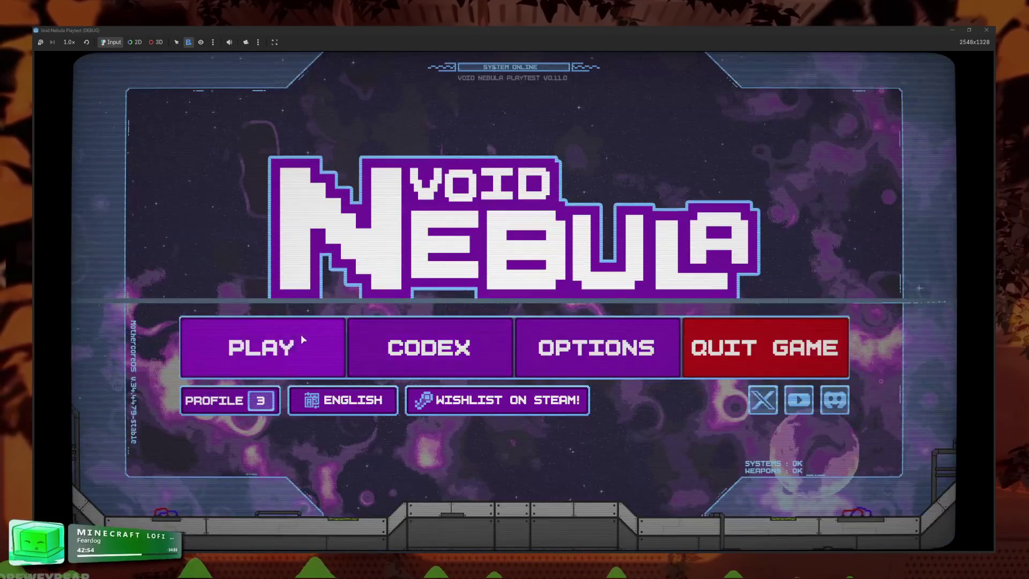
- Open the new-run setup and preview its starting deck
{"action": "left_click", "coordinate": [301, 334]}
{"action": "left_click", "coordinate": [388, 138]}
{"action": "left_click", "coordinate": [700, 237]}
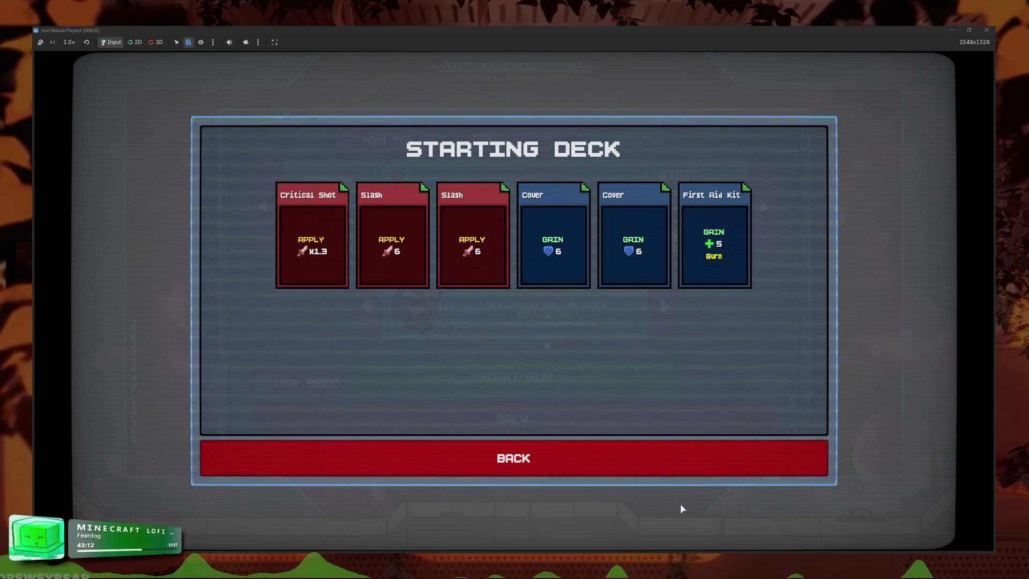
{"action": "left_click", "coordinate": [659, 474]}
- Resume the saved Faceless run and take The Wanderer's item with an engraved heart
{"action": "left_click", "coordinate": [520, 149]}
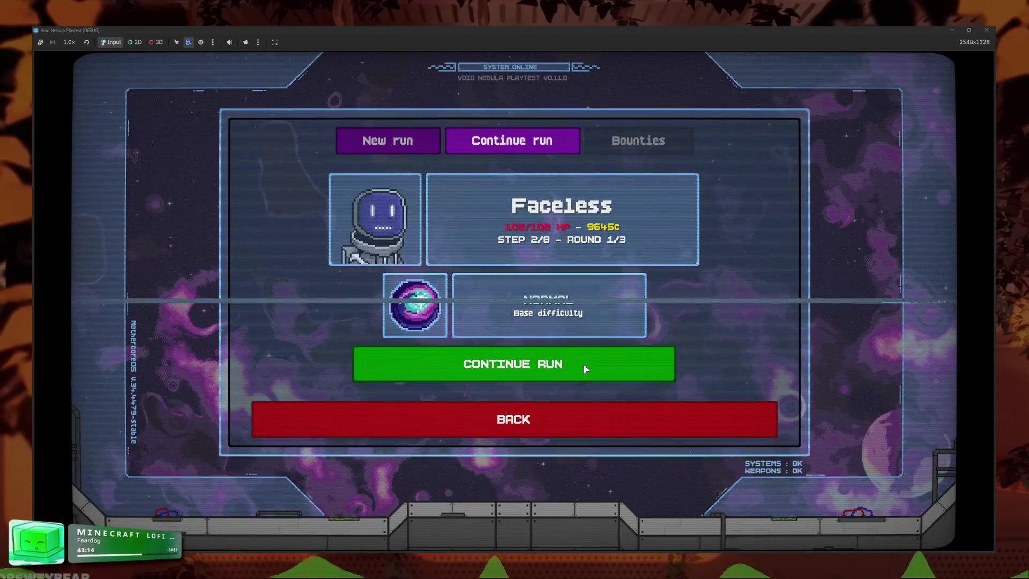
{"action": "left_click", "coordinate": [586, 369]}
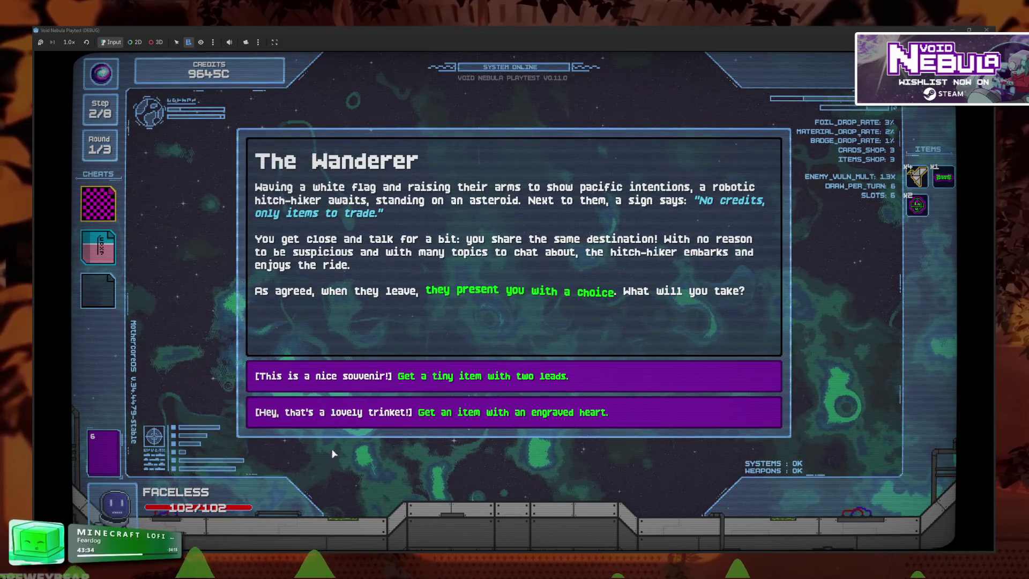
{"action": "left_click", "coordinate": [426, 416]}
- Claim the D3 RAM reward, then browse both pages of Items in the codex
{"action": "left_click", "coordinate": [552, 199]}
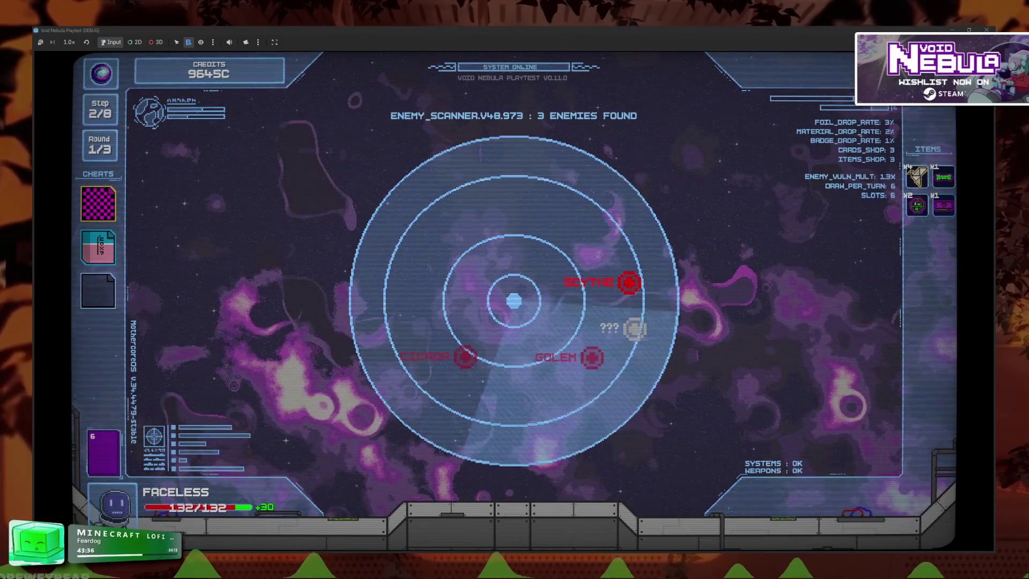
{"action": "key", "text": "Escape"}
{"action": "left_click", "coordinate": [581, 300]}
{"action": "left_click", "coordinate": [427, 272]}
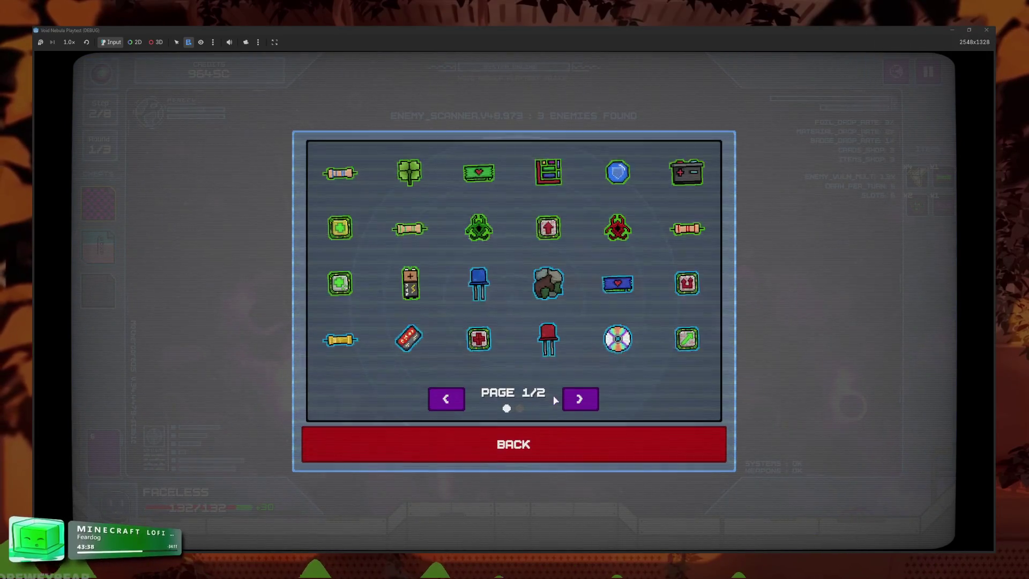
{"action": "left_click", "coordinate": [584, 405]}
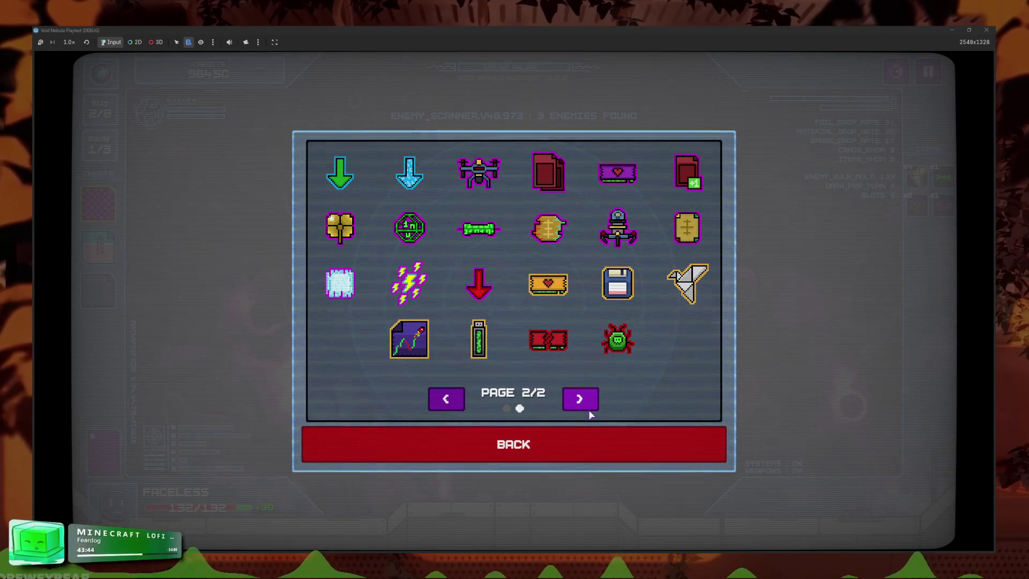
{"action": "left_click", "coordinate": [593, 436]}
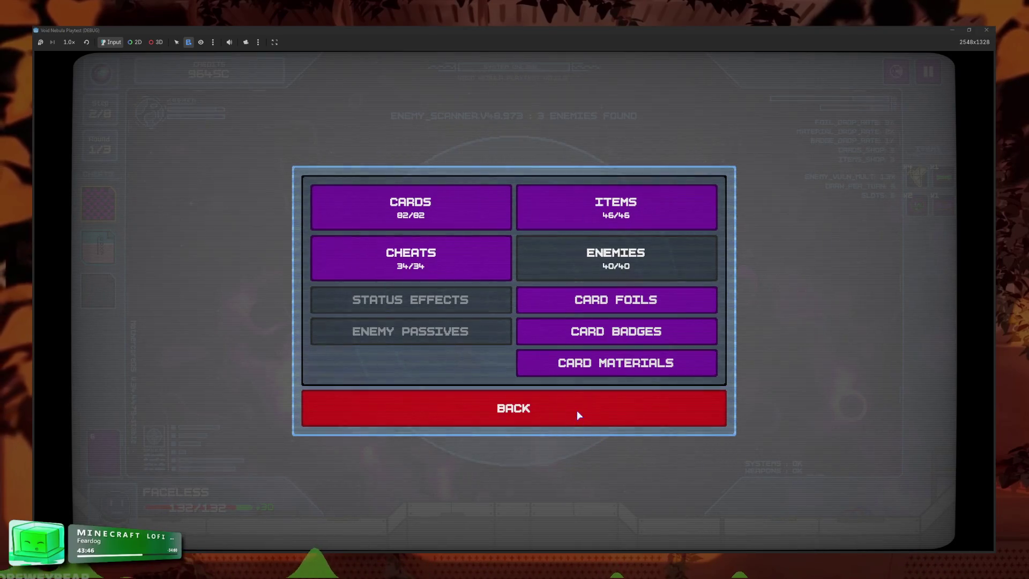
- Look through the Card Foils codex entries, then leave the codex and resume the game
{"action": "left_click", "coordinate": [605, 300]}
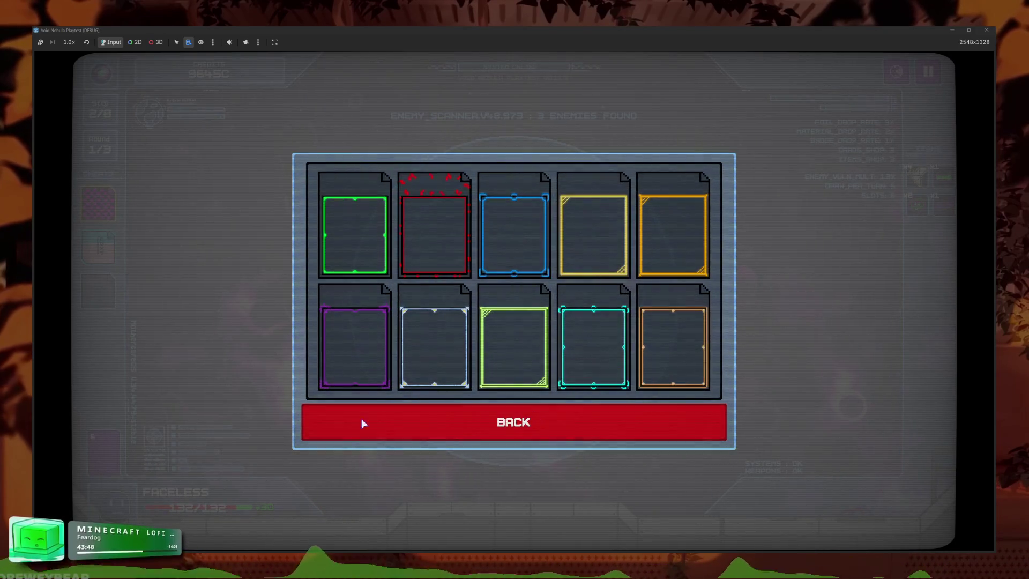
{"action": "left_click", "coordinate": [579, 425]}
{"action": "left_click", "coordinate": [690, 300]}
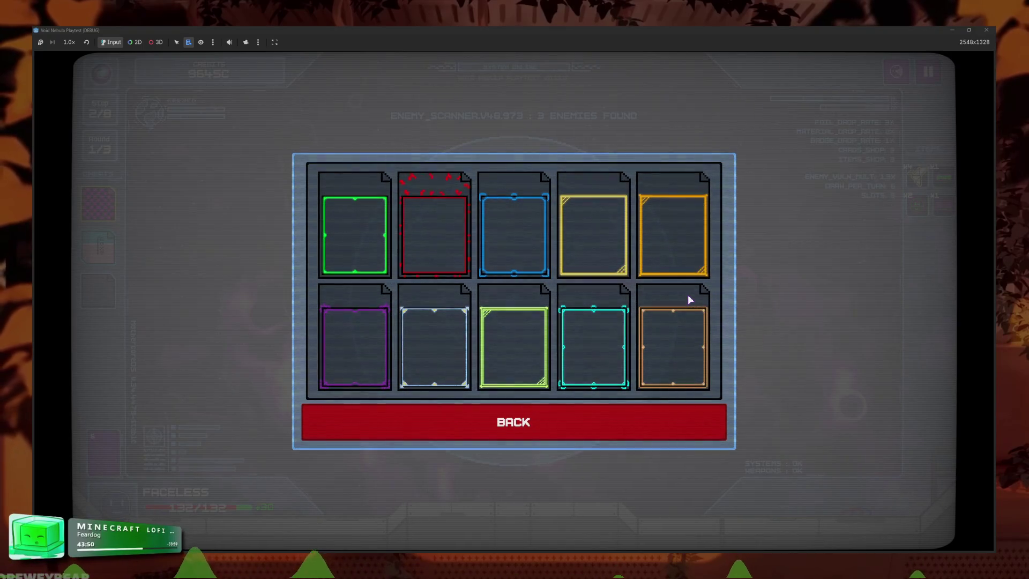
{"action": "mouse_move", "coordinate": [423, 244]}
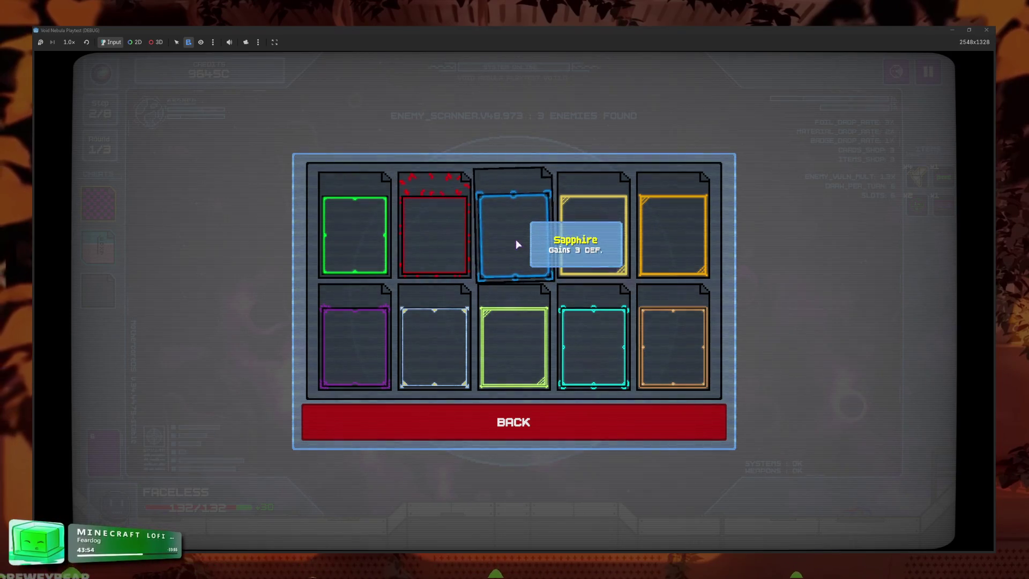
{"action": "mouse_move", "coordinate": [598, 239]}
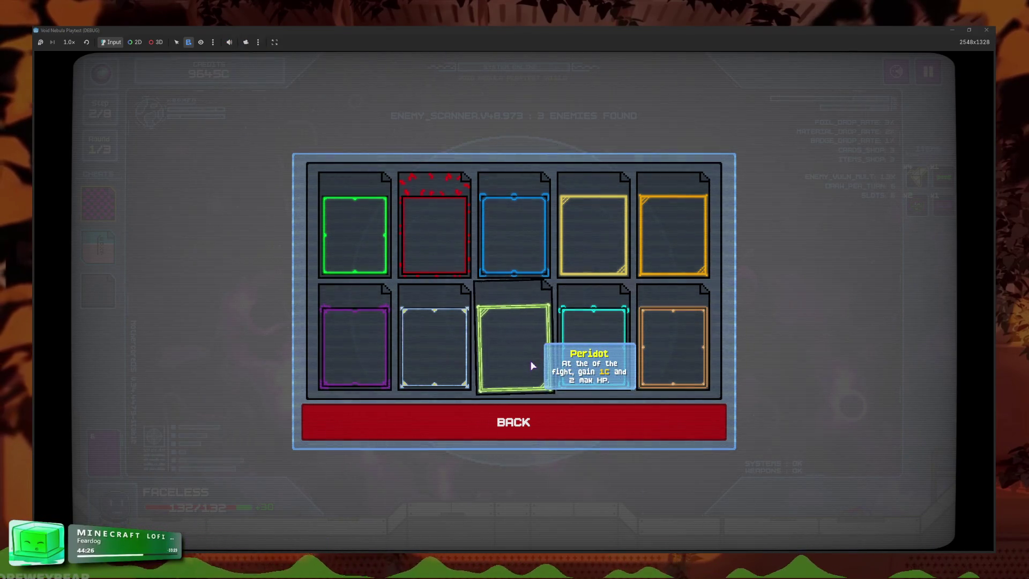
{"action": "left_click", "coordinate": [529, 431]}
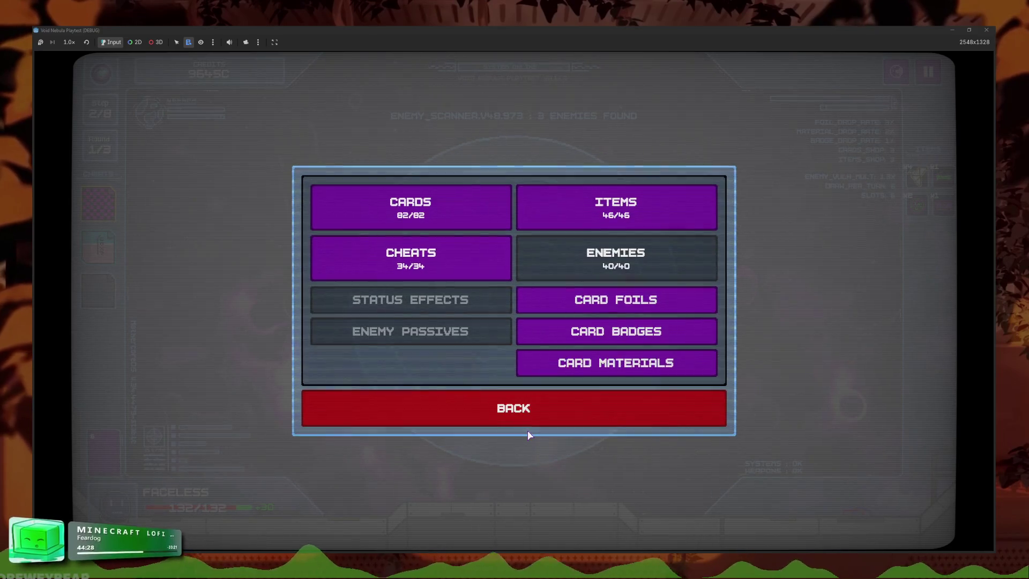
{"action": "left_click", "coordinate": [497, 410]}
{"action": "left_click", "coordinate": [499, 382]}
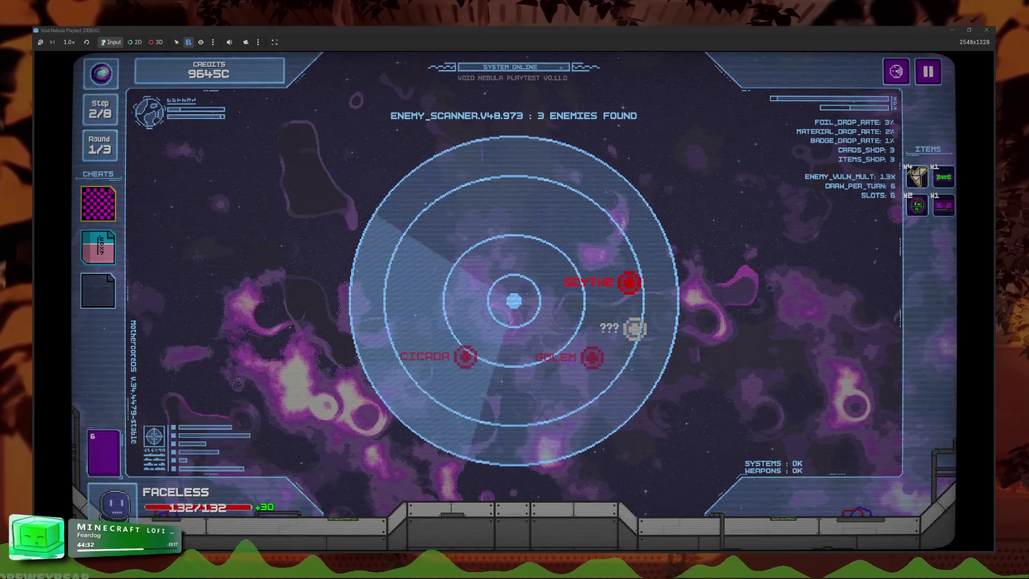
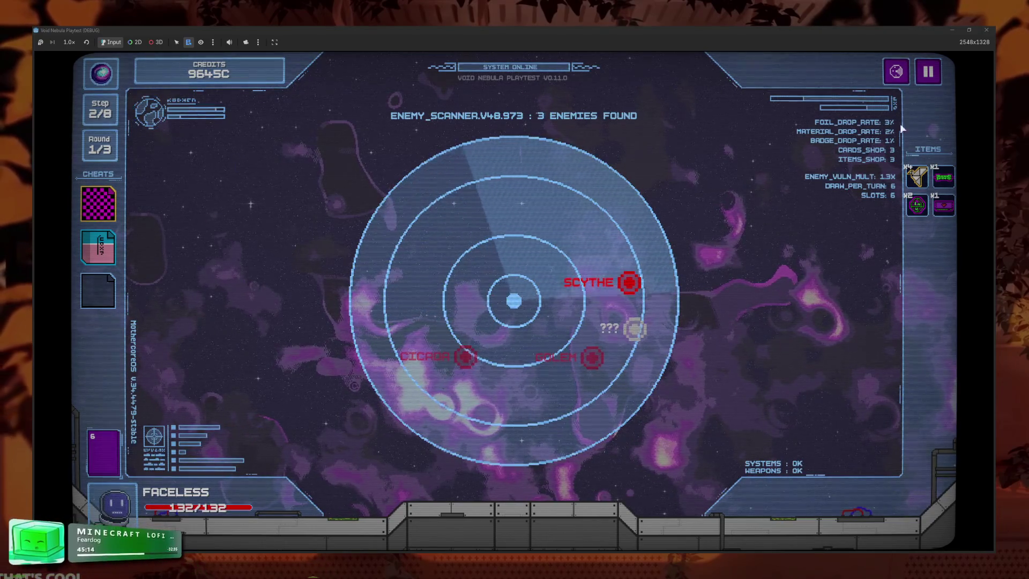
- Pause the run, quit to the title menu, and switch the language to Français
{"action": "key", "text": "Escape"}
{"action": "left_click", "coordinate": [479, 344]}
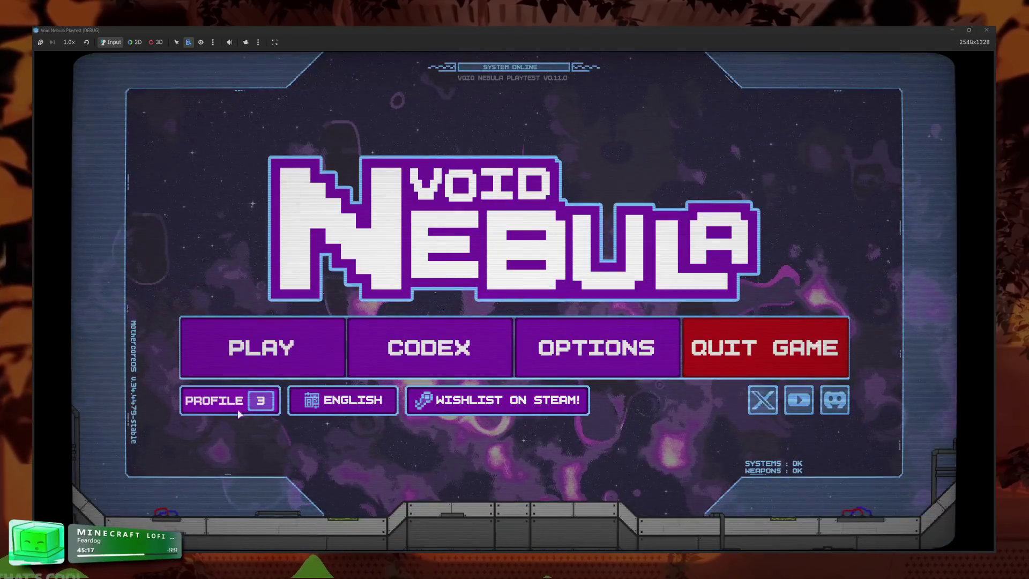
{"action": "left_click", "coordinate": [343, 400]}
{"action": "left_click", "coordinate": [572, 230]}
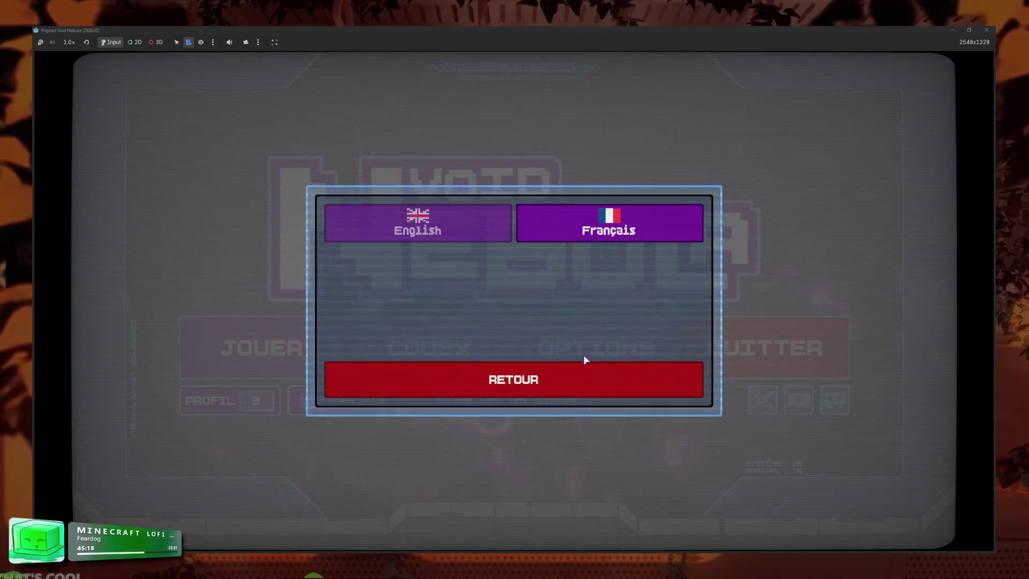
{"action": "left_click", "coordinate": [582, 375]}
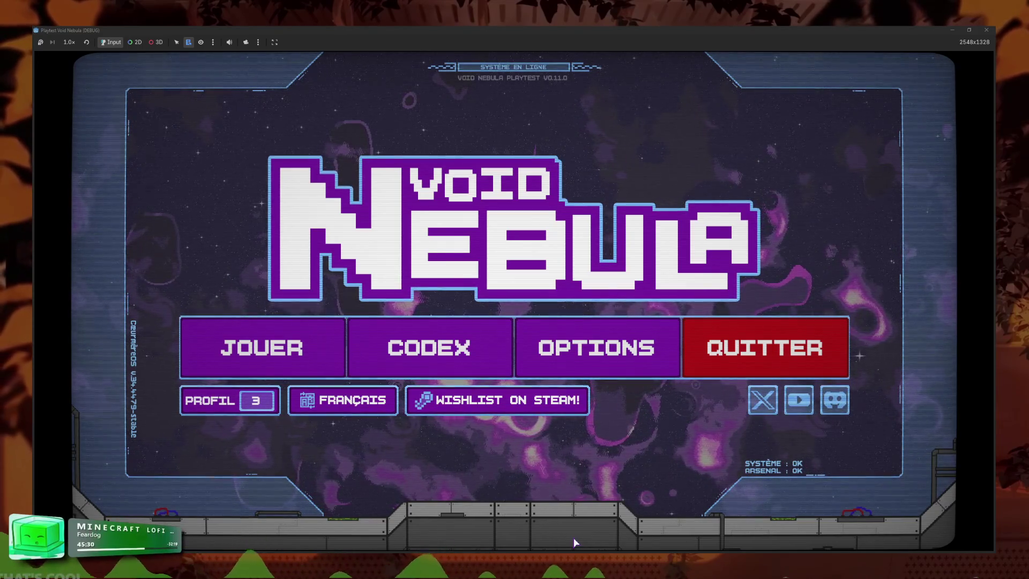
- Set the language back to English, then view the codex's Card Foils collection
{"action": "left_click", "coordinate": [321, 402]}
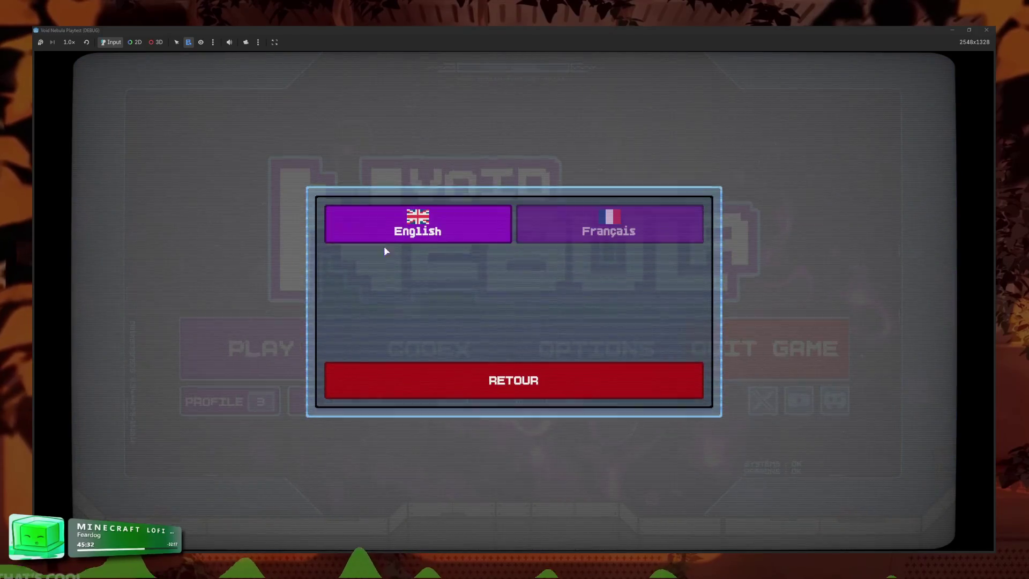
{"action": "left_click", "coordinate": [383, 238]}
{"action": "left_click", "coordinate": [459, 364]}
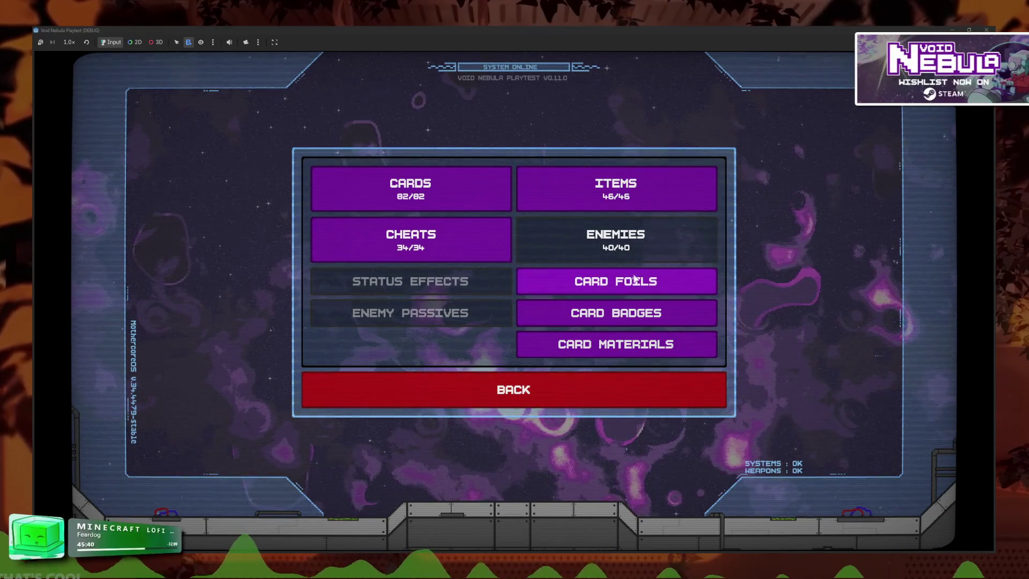
{"action": "left_click", "coordinate": [530, 283]}
{"action": "left_click", "coordinate": [613, 400]}
{"action": "left_click", "coordinate": [612, 401]}
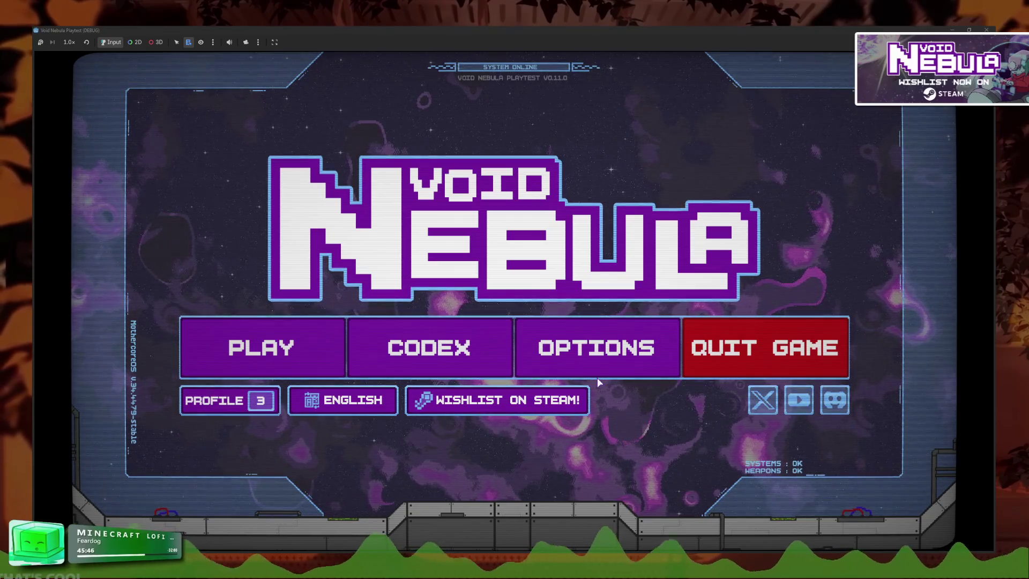
- Reopen the codex, view the Cheats collection, then open the Cards gallery
{"action": "left_click", "coordinate": [418, 335]}
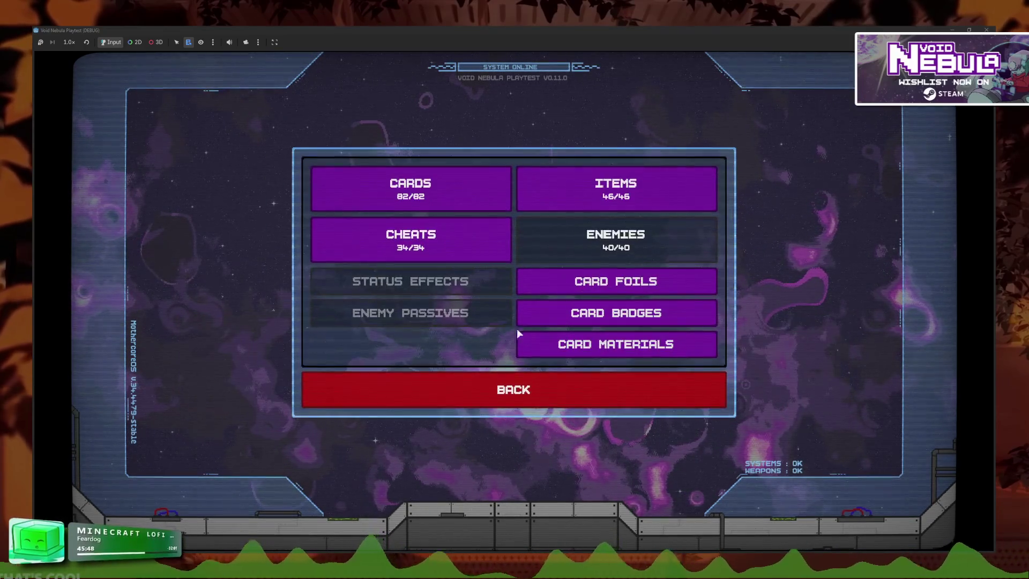
{"action": "left_click", "coordinate": [479, 228]}
{"action": "key", "text": "Escape"}
{"action": "left_click", "coordinate": [445, 192]}
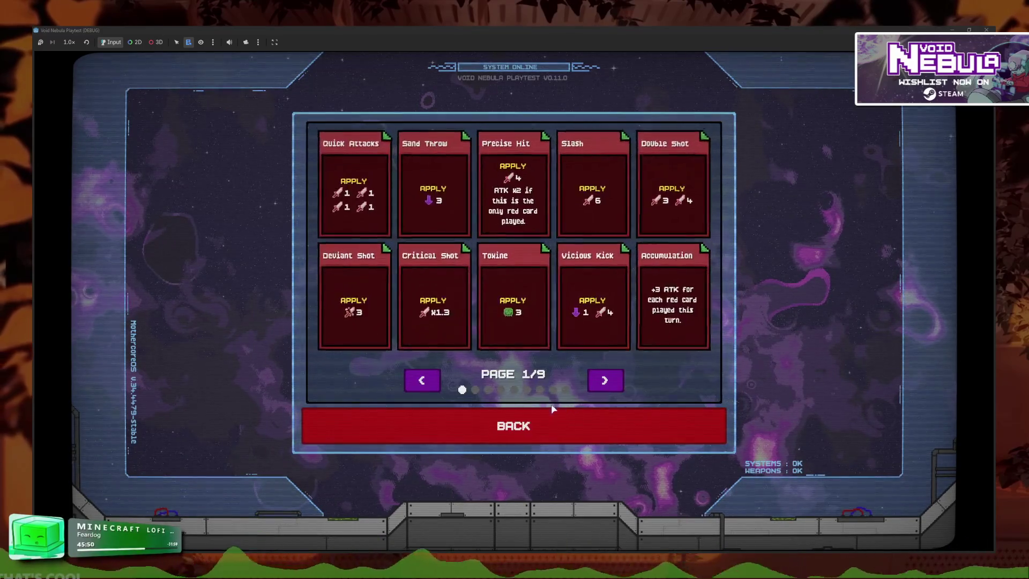
- Page forward to the last page of cards, then back to card page 3/9
{"action": "left_click", "coordinate": [606, 381]}
{"action": "left_click", "coordinate": [606, 381]}
{"action": "left_click", "coordinate": [606, 381]}
{"action": "left_click", "coordinate": [605, 380]}
{"action": "left_click", "coordinate": [605, 381]}
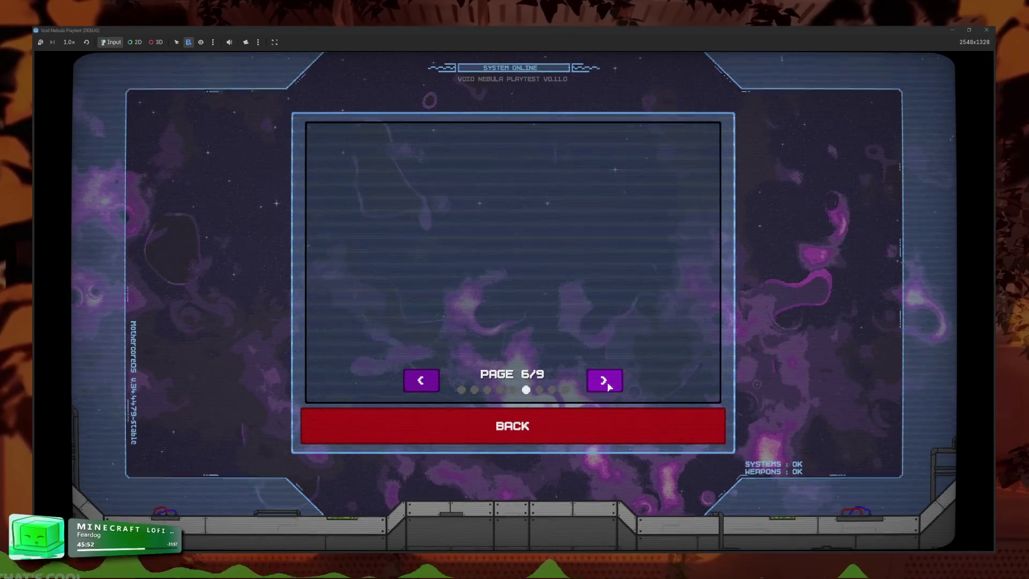
{"action": "left_click", "coordinate": [607, 382]}
{"action": "left_click", "coordinate": [607, 382]}
{"action": "left_click", "coordinate": [607, 382]}
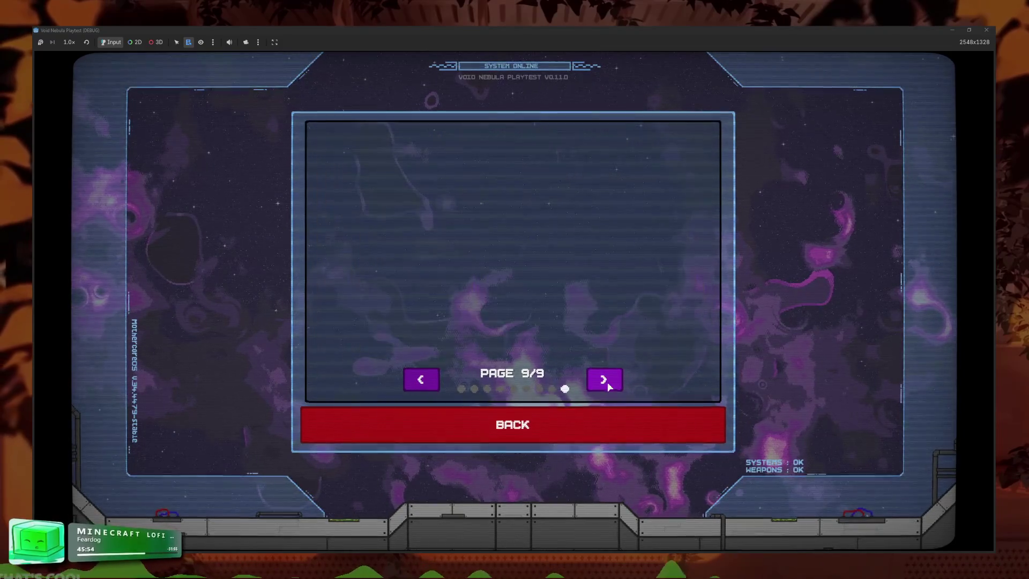
{"action": "left_click", "coordinate": [422, 382]}
{"action": "left_click", "coordinate": [422, 382]}
{"action": "left_click", "coordinate": [421, 382]}
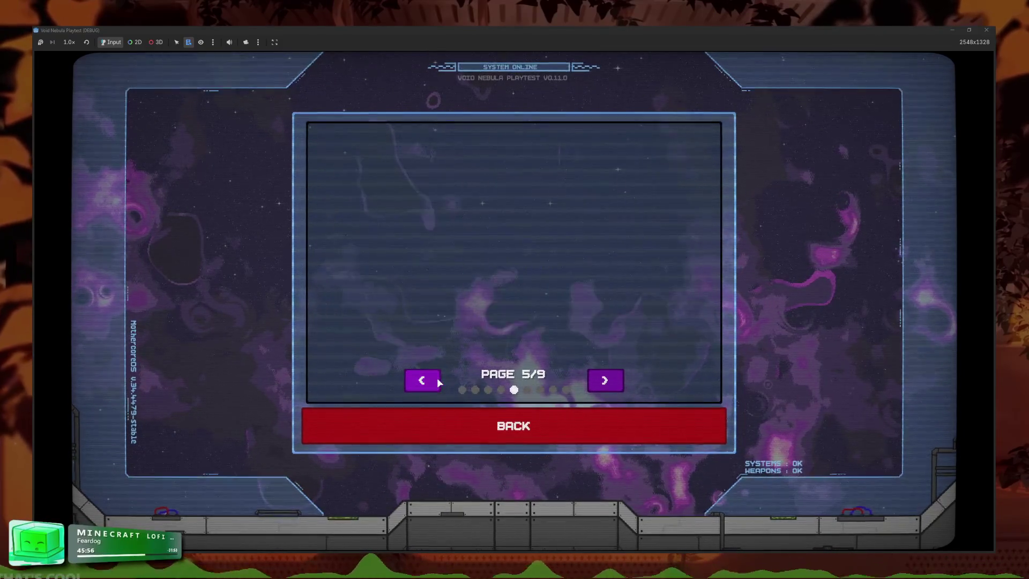
{"action": "left_click", "coordinate": [421, 381]}
{"action": "left_click", "coordinate": [423, 382]}
{"action": "left_click", "coordinate": [439, 382]}
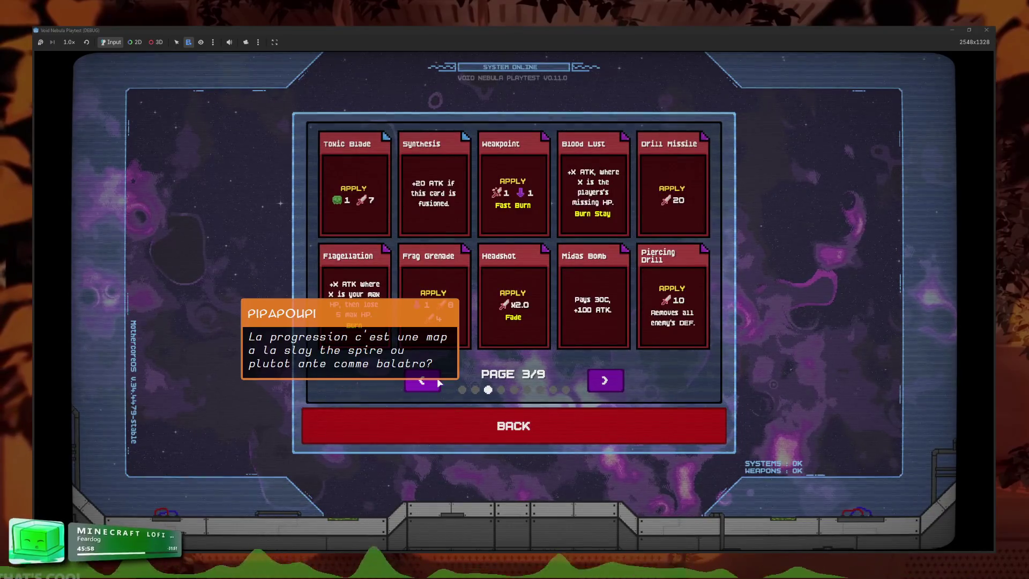
- Leave the cards gallery and return to the title menu to play
{"action": "left_click", "coordinate": [392, 420]}
{"action": "left_click", "coordinate": [395, 394]}
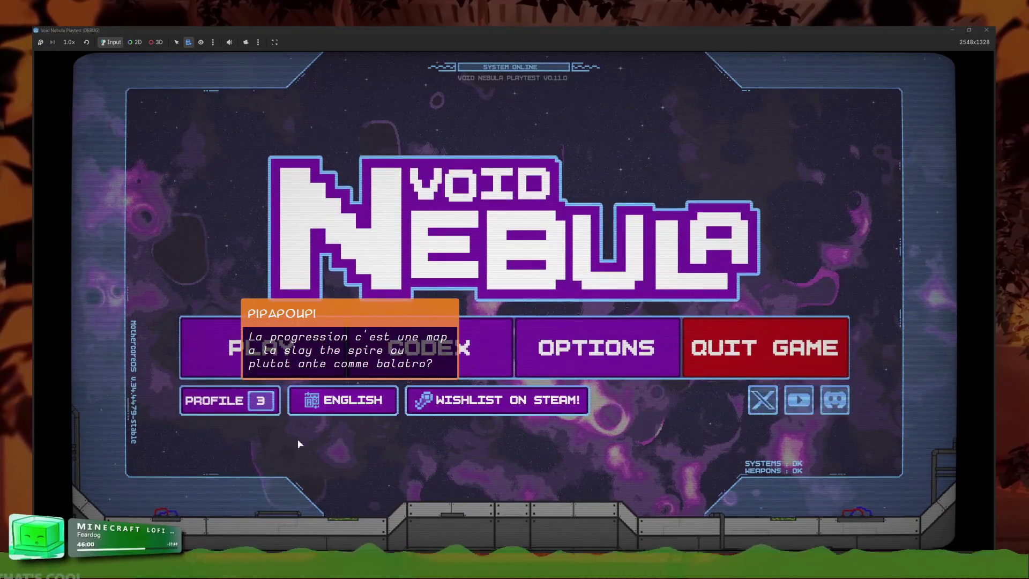
{"action": "left_click", "coordinate": [250, 369]}
- On the New run tab, view Faceless and Kali and set difficulty to Normal
{"action": "left_click", "coordinate": [387, 140]}
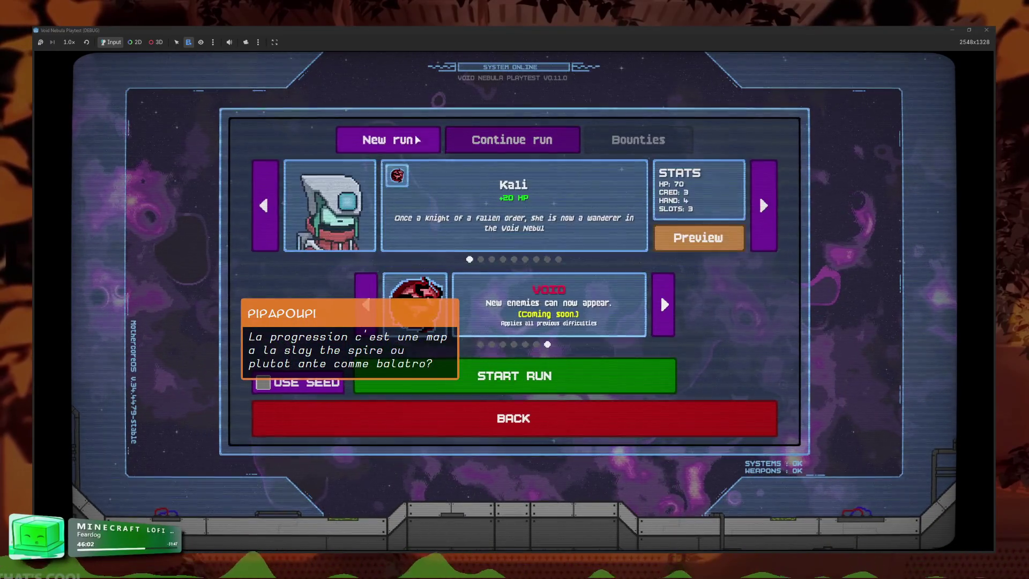
{"action": "left_click", "coordinate": [559, 260]}
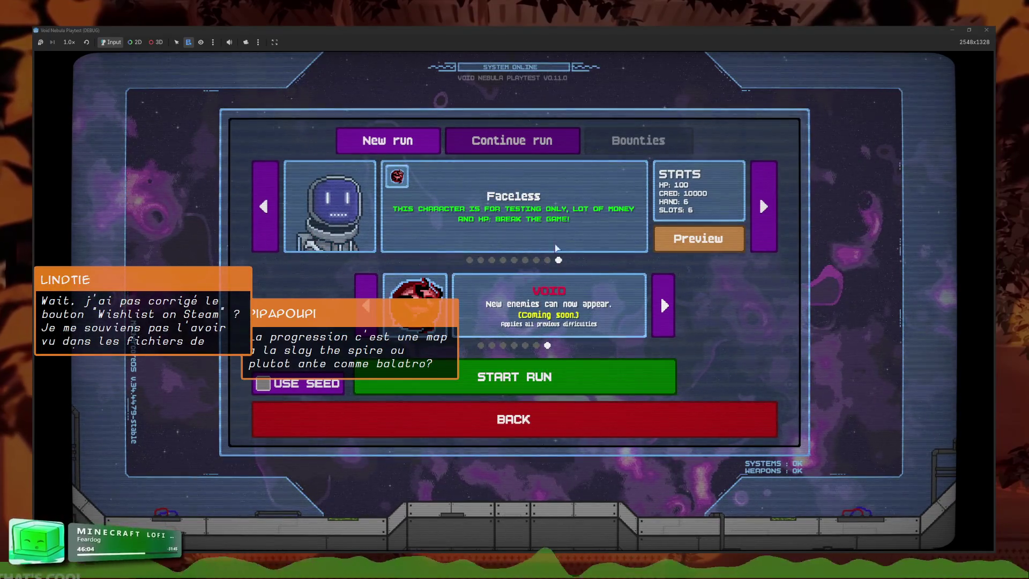
{"action": "left_click", "coordinate": [469, 260]}
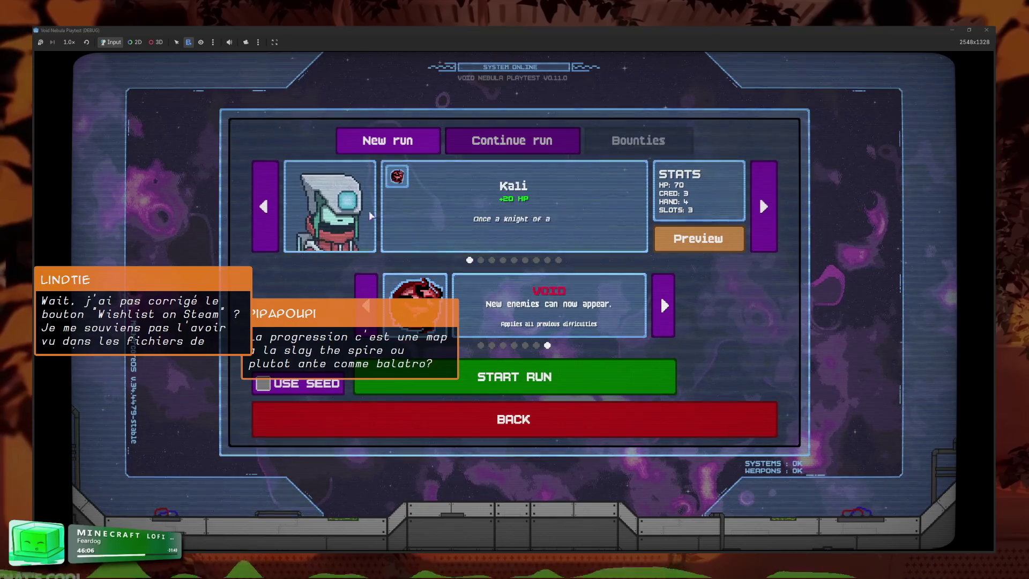
{"action": "left_click", "coordinate": [481, 345]}
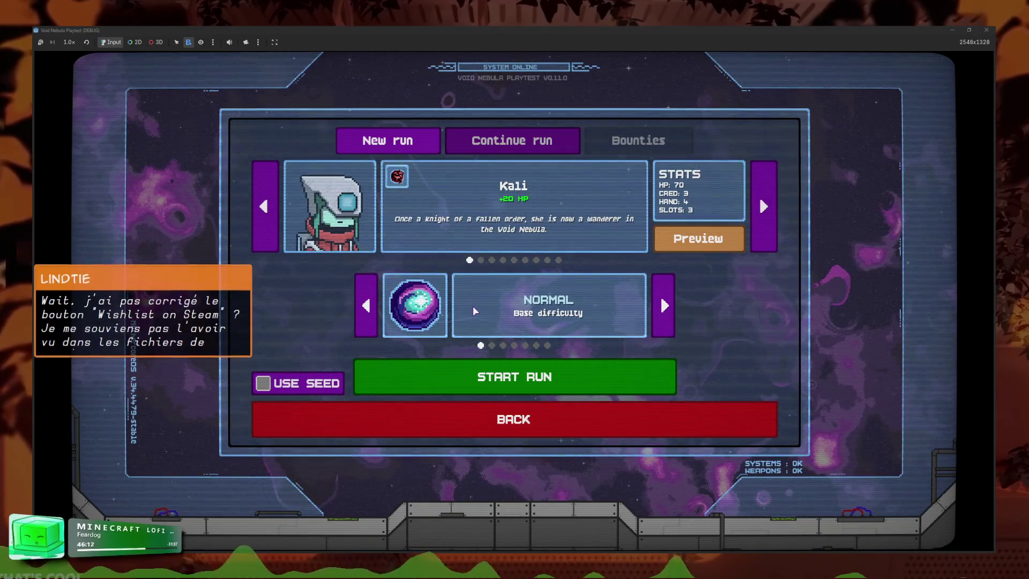
- Cycle through Toxinware, Karat and Ampyre, stepping the difficulty down to Normal
{"action": "left_click", "coordinate": [763, 208]}
{"action": "left_click", "coordinate": [764, 208]}
{"action": "left_click", "coordinate": [765, 209]}
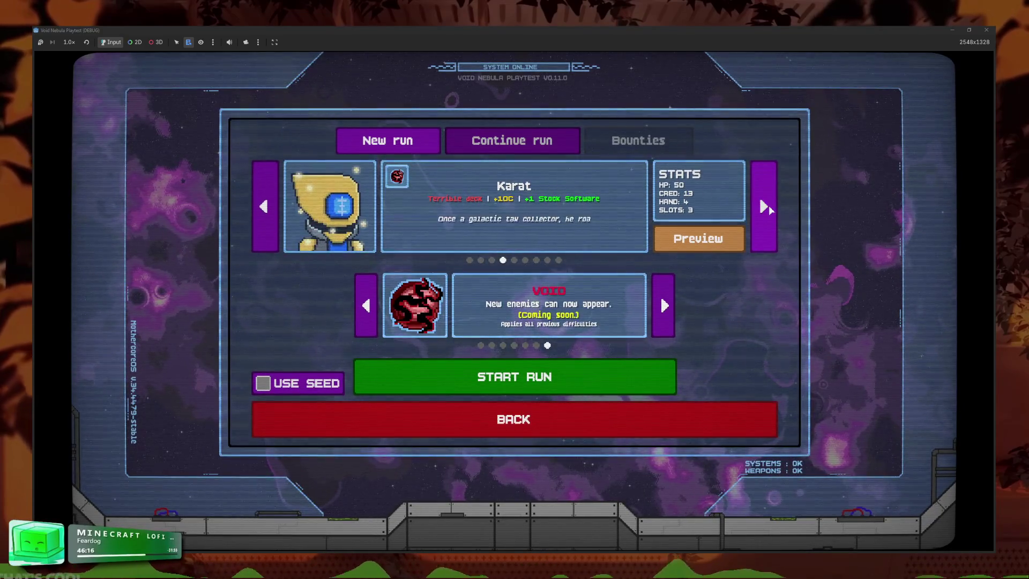
{"action": "left_click", "coordinate": [770, 210]}
{"action": "left_click", "coordinate": [370, 308]}
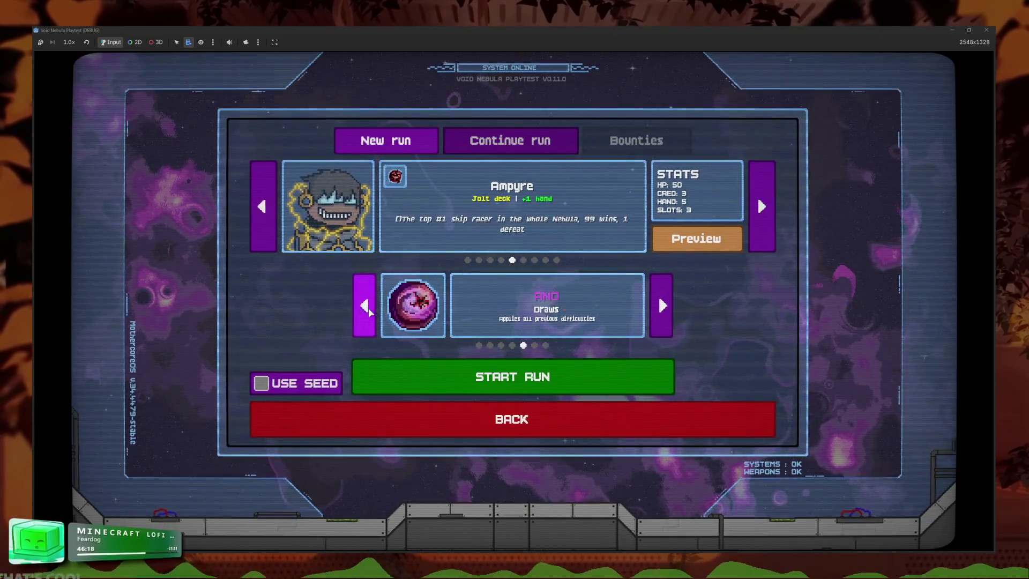
{"action": "left_click", "coordinate": [370, 308]}
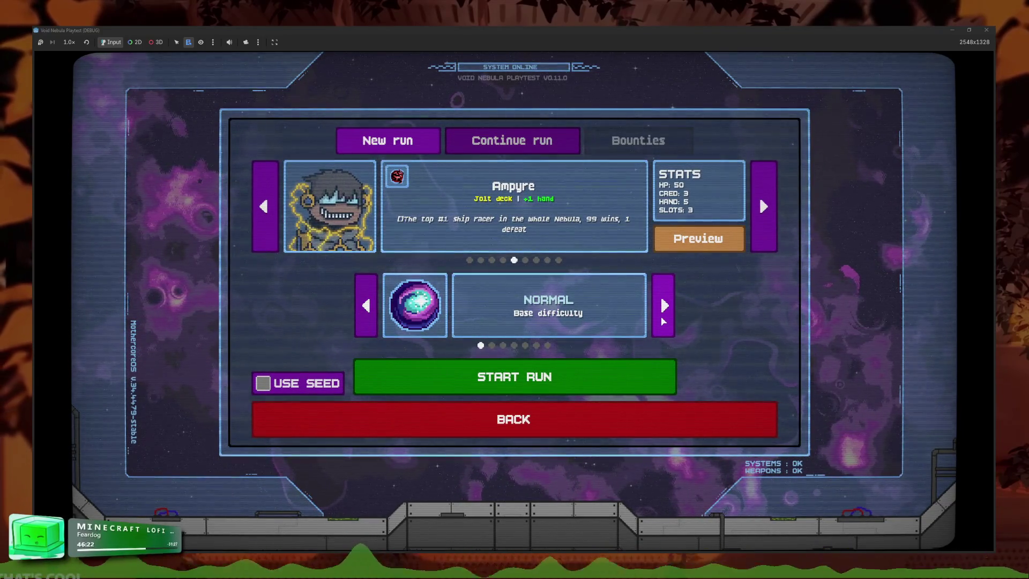
- Raise the difficulty through Cataclysm to Void, cycle round to Normal, then back to Void
{"action": "left_click", "coordinate": [661, 316]}
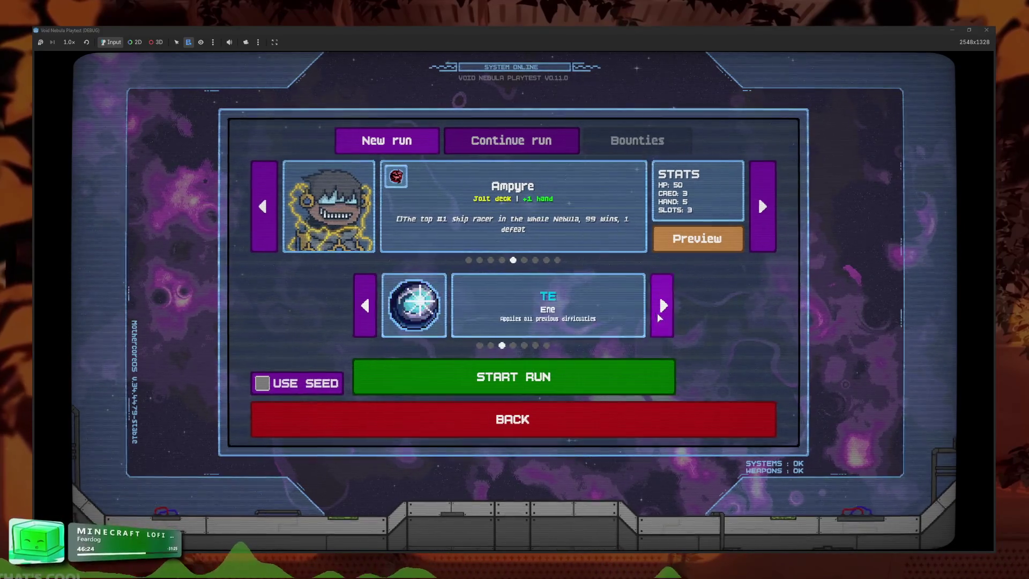
{"action": "left_click", "coordinate": [661, 316]}
{"action": "left_click", "coordinate": [661, 316]}
{"action": "left_click", "coordinate": [661, 316]}
{"action": "left_click", "coordinate": [661, 316]}
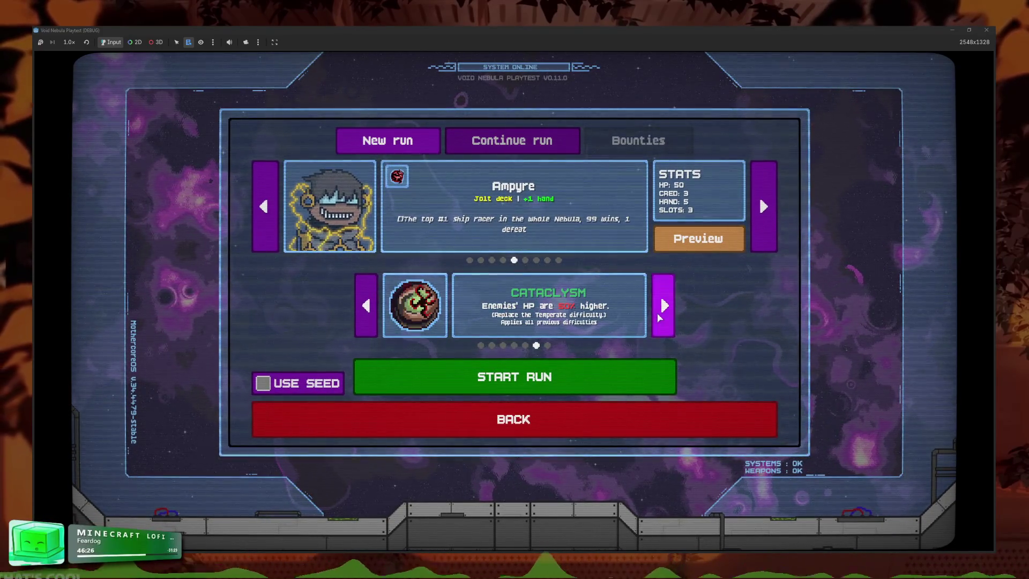
{"action": "left_click", "coordinate": [659, 318]}
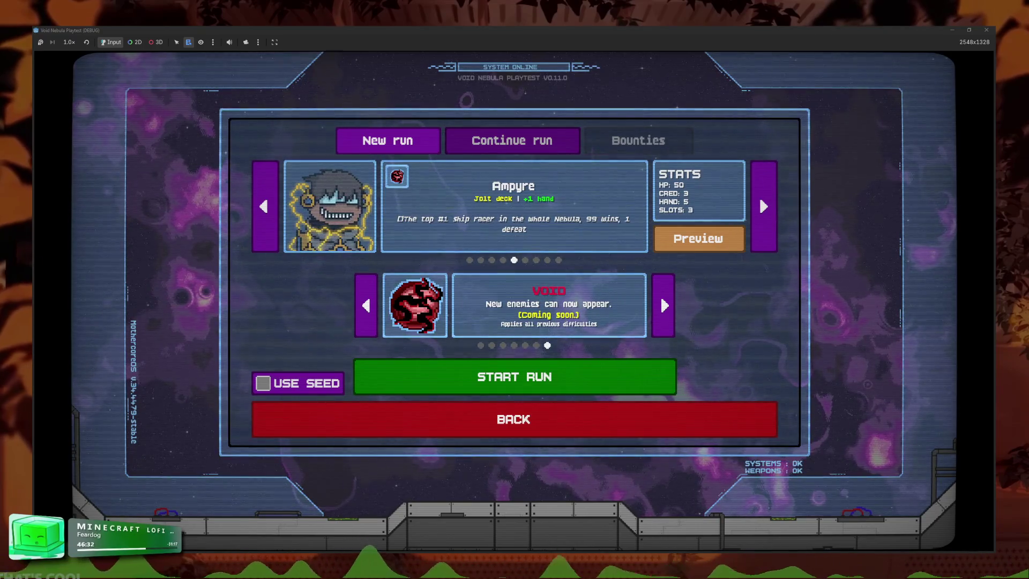
{"action": "left_click", "coordinate": [672, 319]}
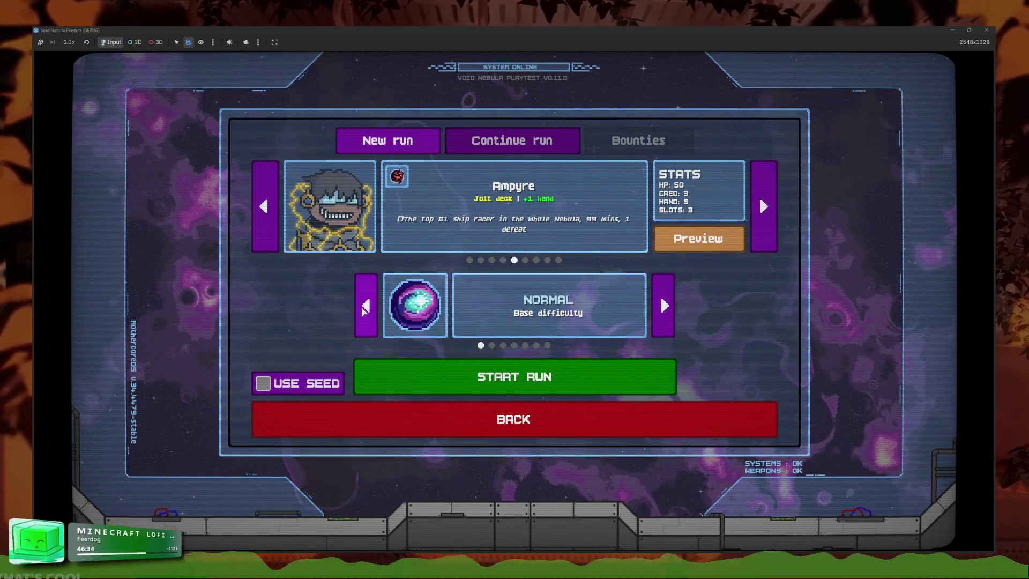
{"action": "left_click", "coordinate": [363, 308]}
- Step back through the characters past Faceless, pick Kali, and start the run
{"action": "left_click", "coordinate": [270, 219]}
{"action": "left_click", "coordinate": [269, 218]}
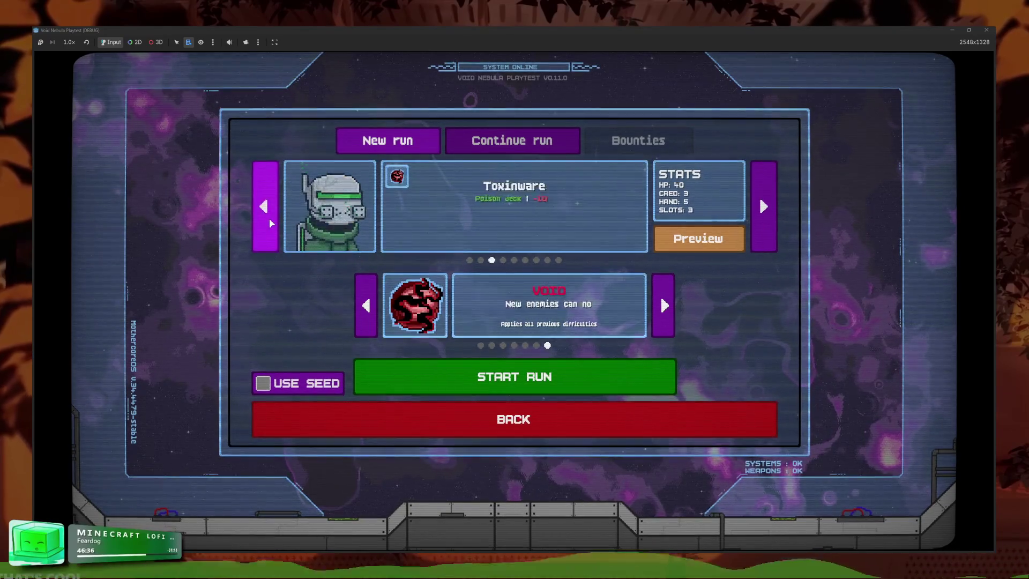
{"action": "left_click", "coordinate": [269, 218]}
{"action": "left_click", "coordinate": [270, 219]}
{"action": "left_click", "coordinate": [272, 223]}
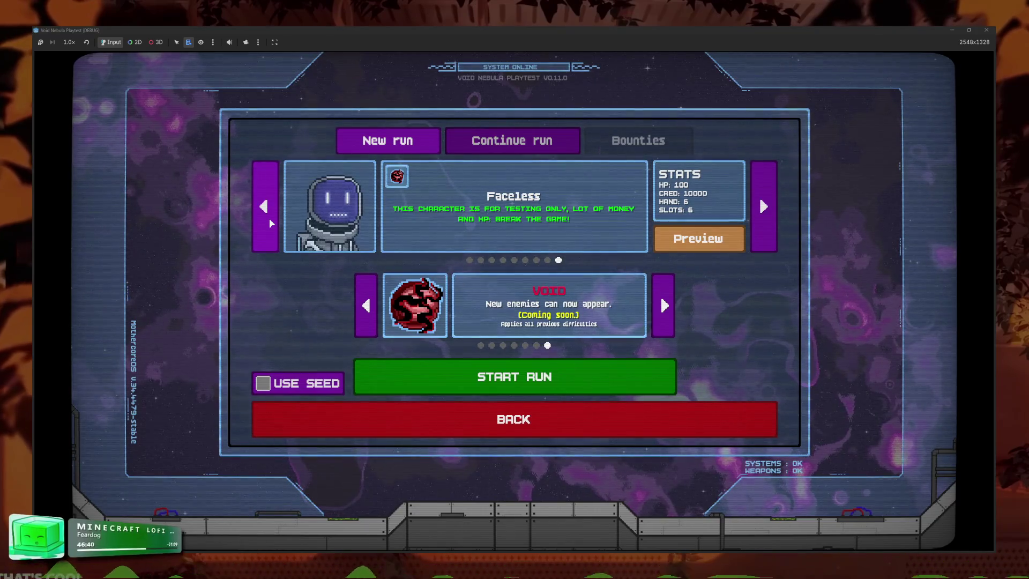
{"action": "left_click", "coordinate": [271, 223]}
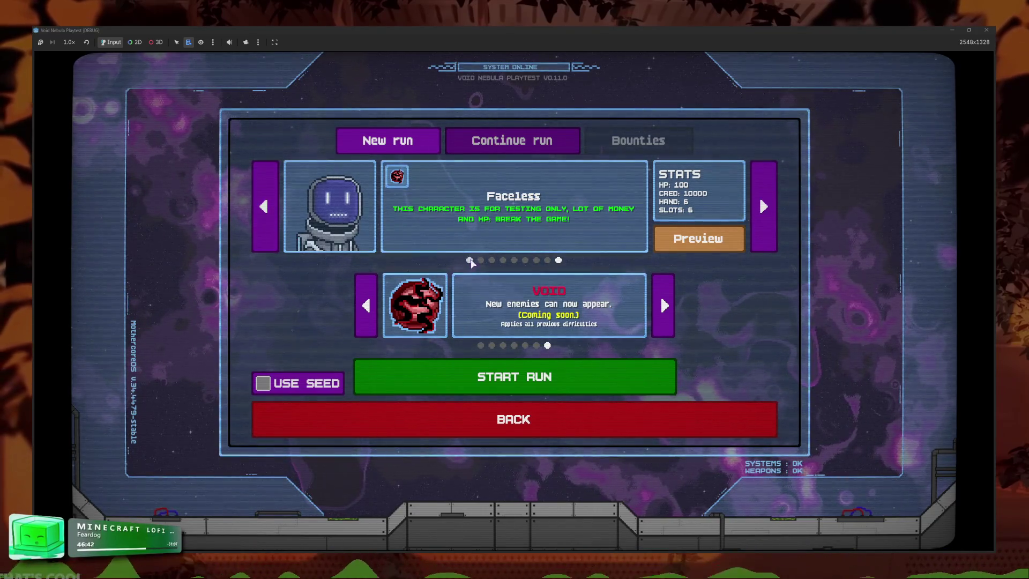
{"action": "left_click", "coordinate": [489, 368]}
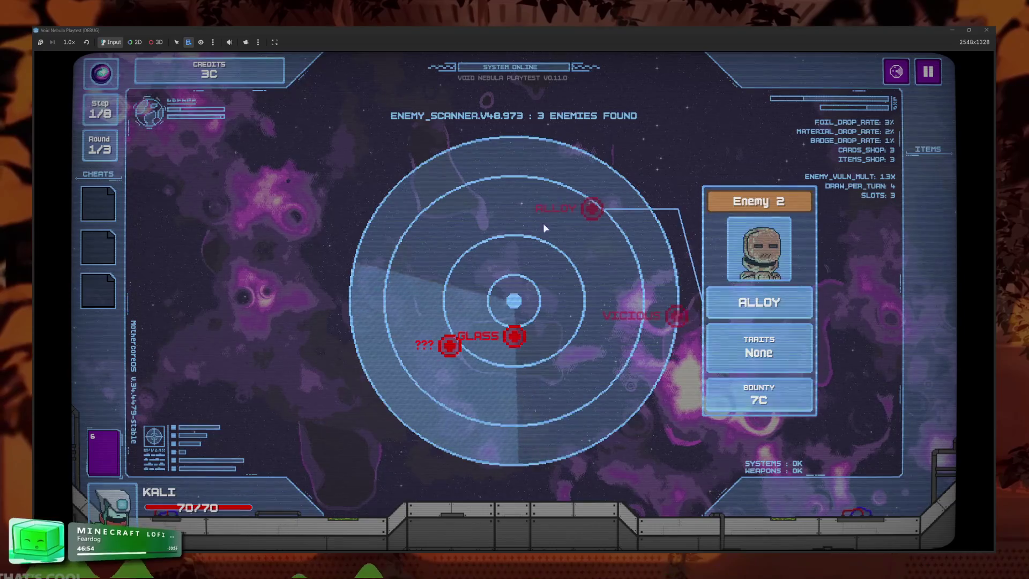
- Inspect Glass, the unknown ??? signal and boss Vicious on the radar
{"action": "left_click", "coordinate": [514, 336]}
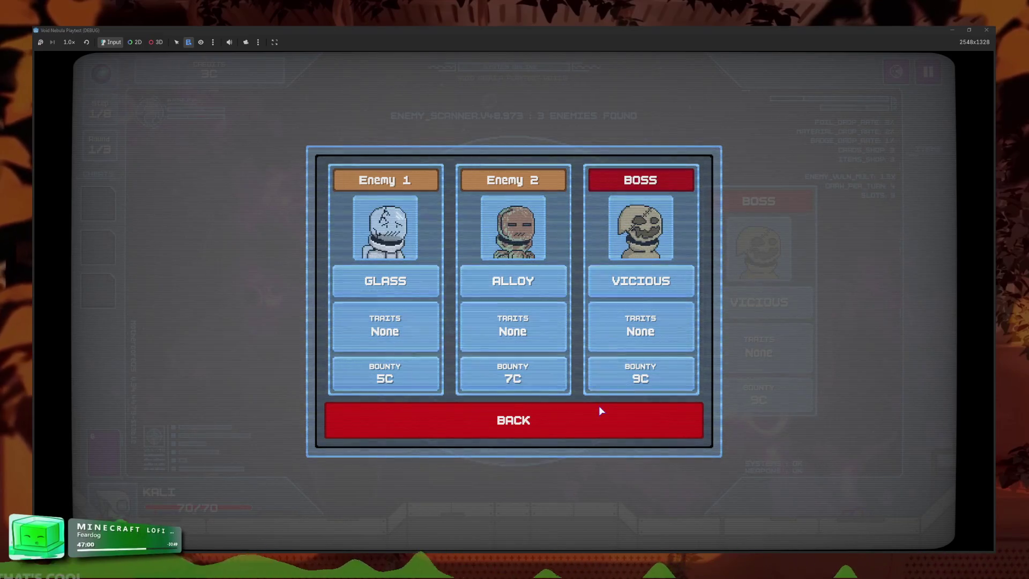
{"action": "left_click", "coordinate": [601, 411]}
{"action": "left_click", "coordinate": [450, 345]}
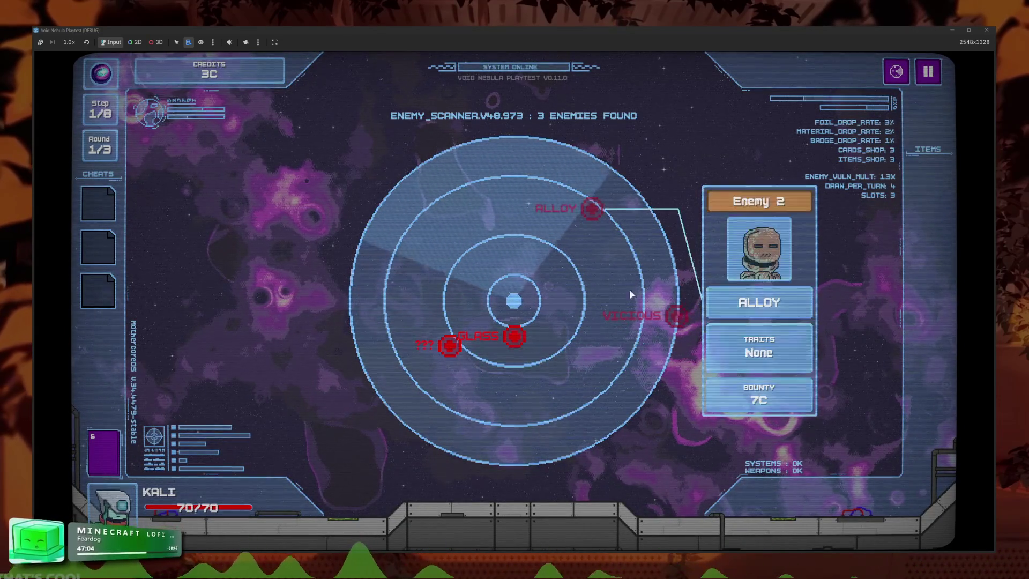
{"action": "left_click", "coordinate": [445, 401]}
- Resolve the Sudden Attack event and start the battle against Glass
{"action": "left_click", "coordinate": [424, 344]}
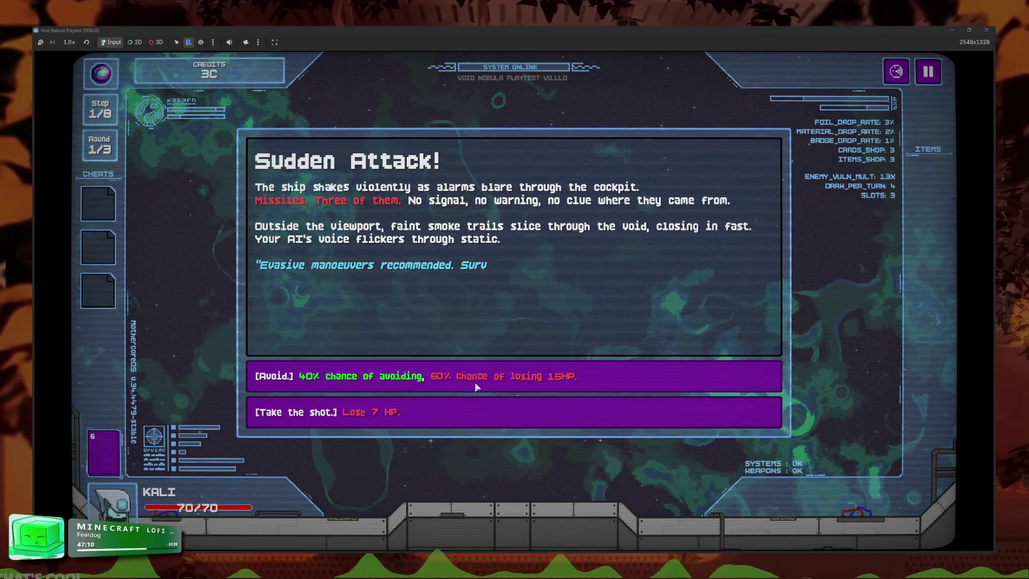
{"action": "left_click", "coordinate": [617, 377]}
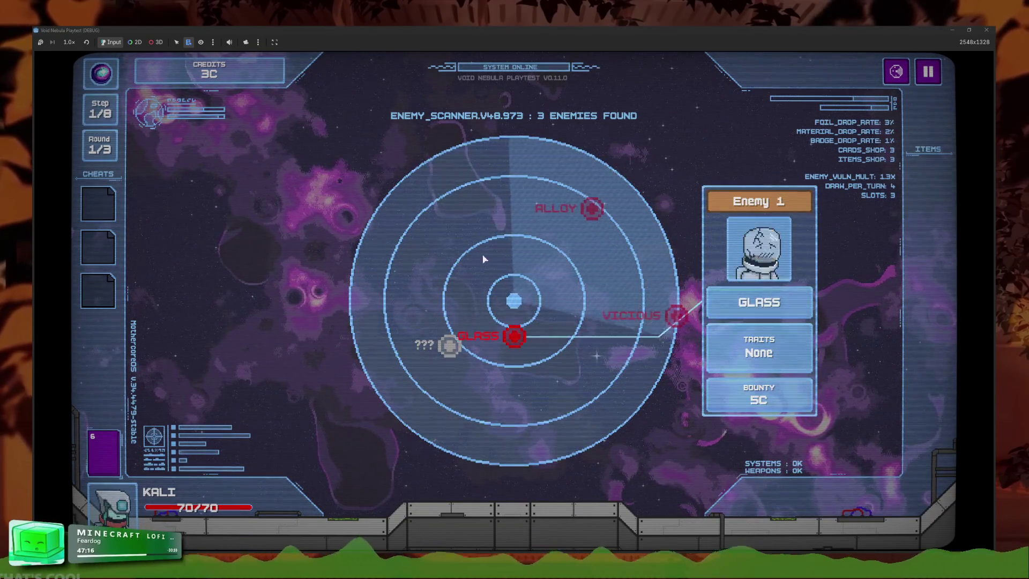
{"action": "left_click", "coordinate": [513, 337]}
- Play Slash, Slash and Critical Shot against Glass and end the turn
{"action": "left_click", "coordinate": [536, 499]}
{"action": "left_click", "coordinate": [574, 482]}
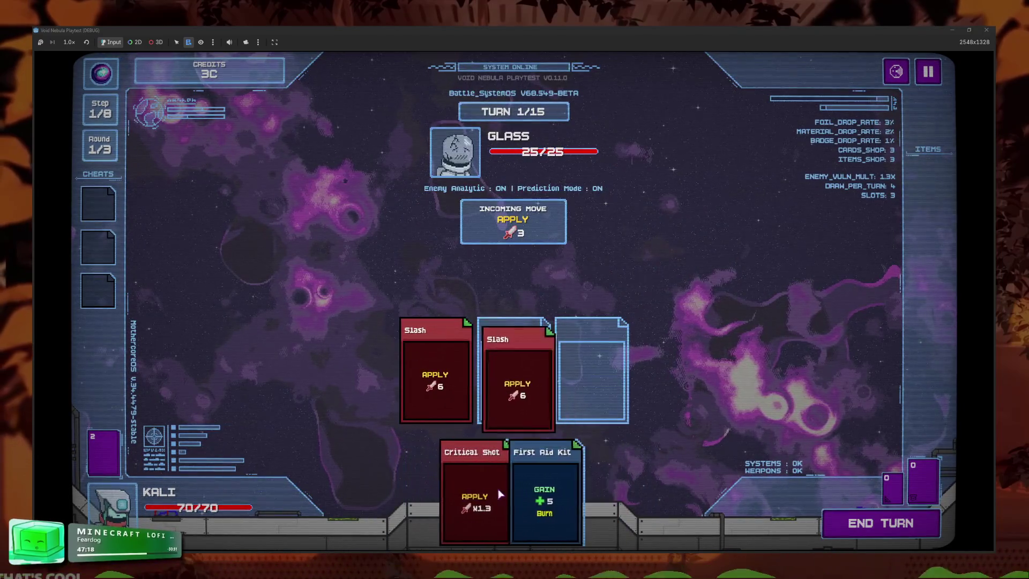
{"action": "left_click", "coordinate": [472, 488]}
{"action": "left_click", "coordinate": [877, 523]}
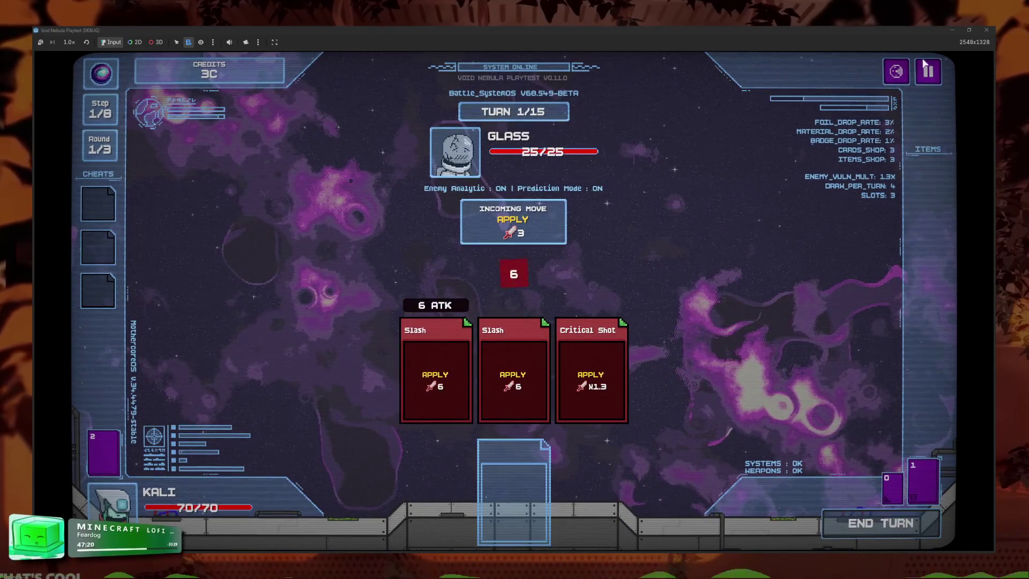
- Review the enemy overview, stop the playtest with F8, and clear the faceless file filter
{"action": "left_click", "coordinate": [929, 72]}
{"action": "left_click", "coordinate": [536, 380]}
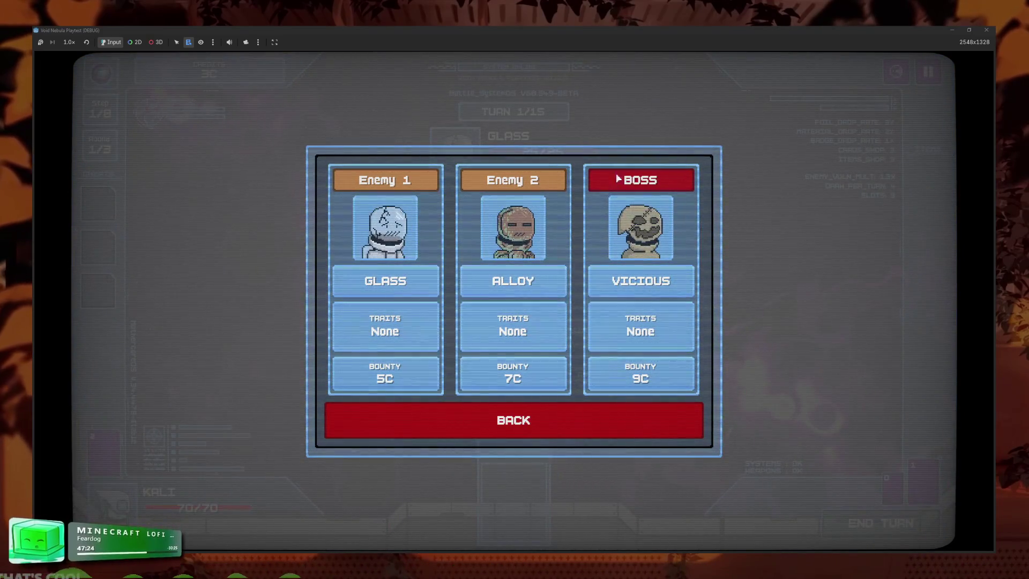
{"action": "left_click", "coordinate": [657, 430]}
{"action": "key", "text": "F8"}
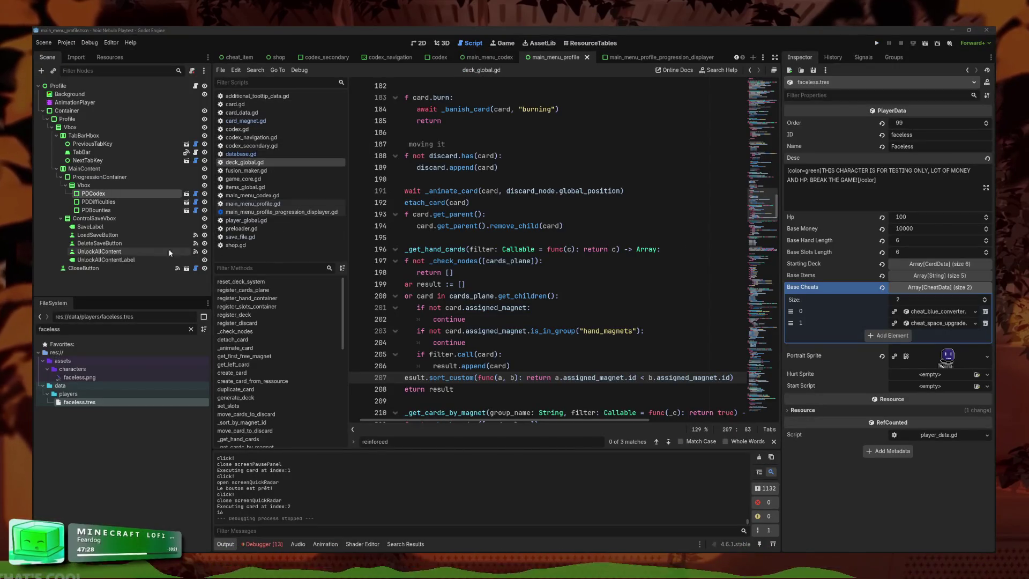
{"action": "key", "text": "BackSpace"}
{"action": "key", "text": "BackSpace"}
{"action": "key", "text": "BackSpace"}
- Filter the FileSystem for main_game and open main_game.tscn
{"action": "type", "text": "main_ind"}
{"action": "key", "text": "BackSpace"}
{"action": "key", "text": "BackSpace"}
{"action": "key", "text": "BackSpace"}
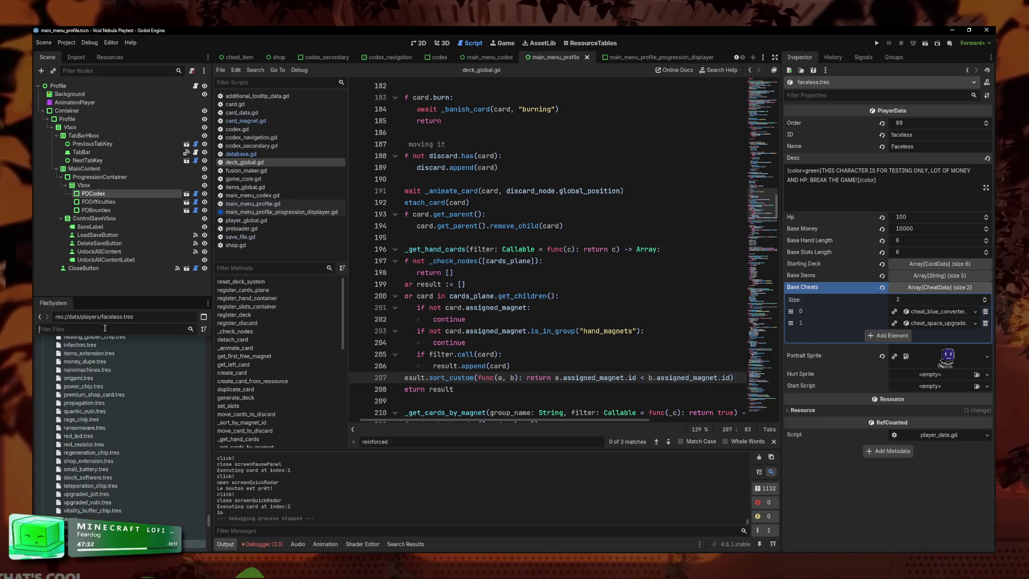
{"action": "key", "text": "BackSpace"}
{"action": "key", "text": "BackSpace"}
{"action": "key", "text": "BackSpace"}
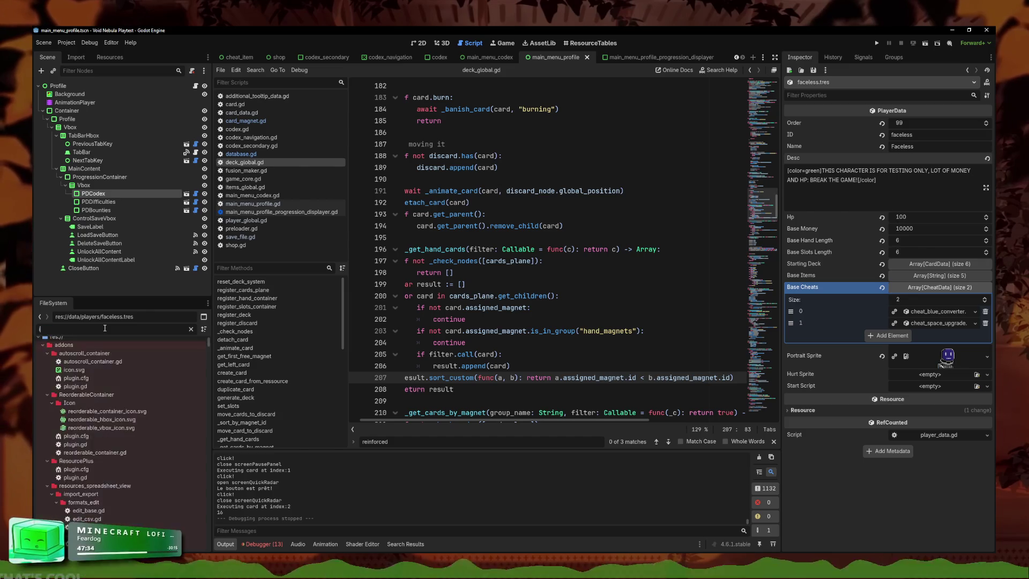
{"action": "type", "text": "index"}
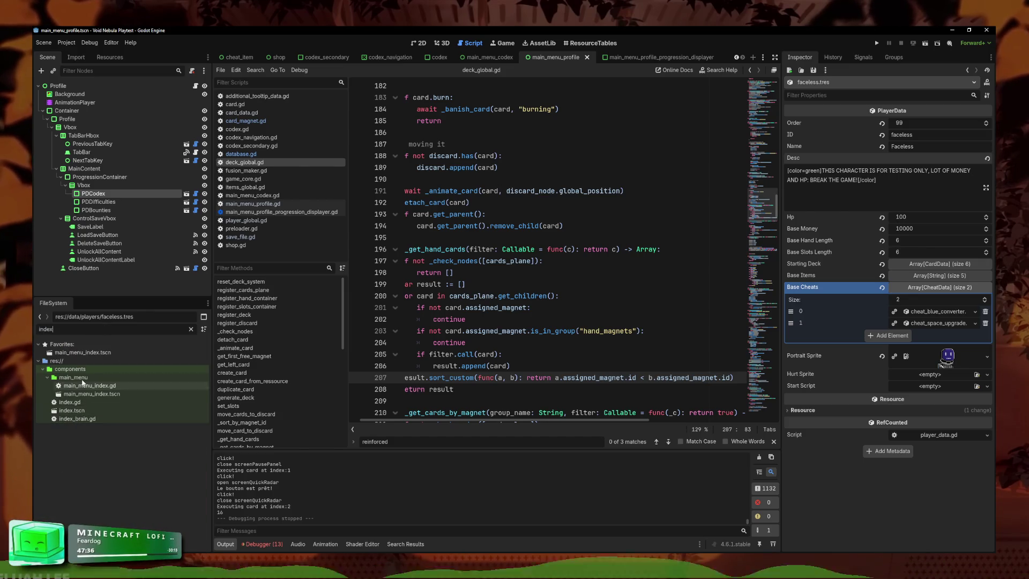
{"action": "type", "text": "main_game"}
{"action": "double_click", "coordinate": [83, 394]}
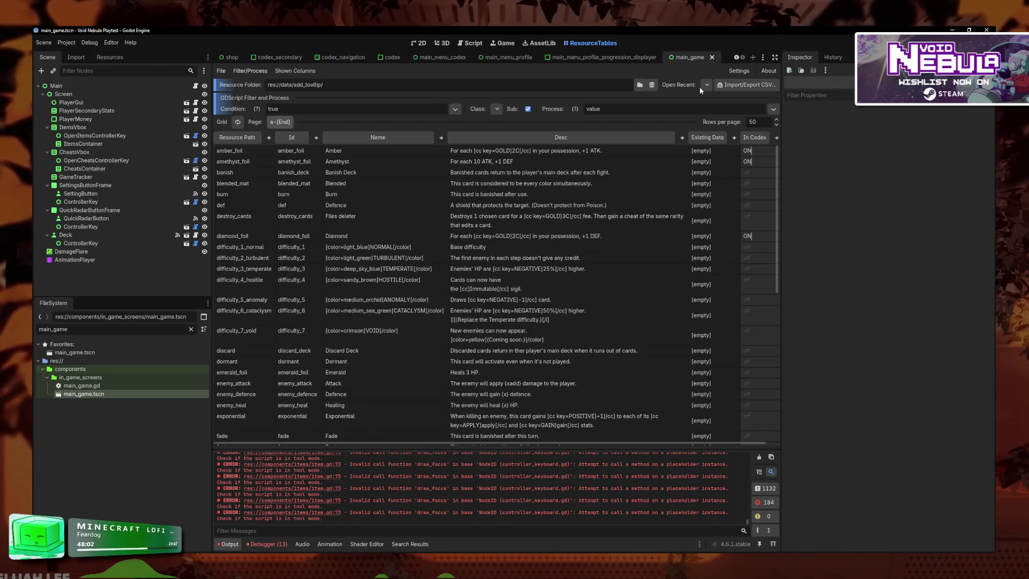
- Load res://data/enemies/ into ResourceTables, browse the table, then view main_game.gd
{"action": "left_click", "coordinate": [706, 84]}
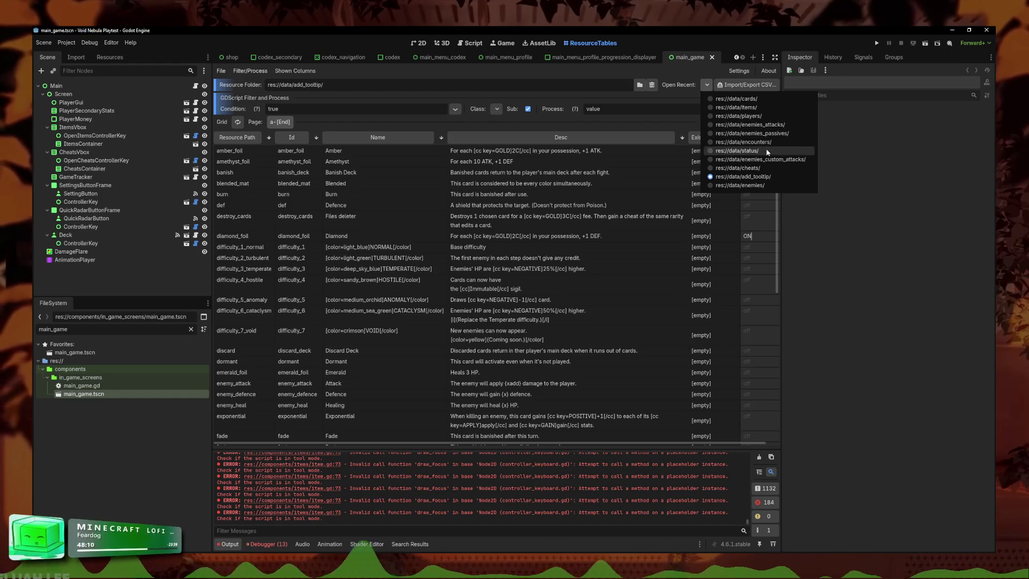
{"action": "left_click", "coordinate": [684, 182]}
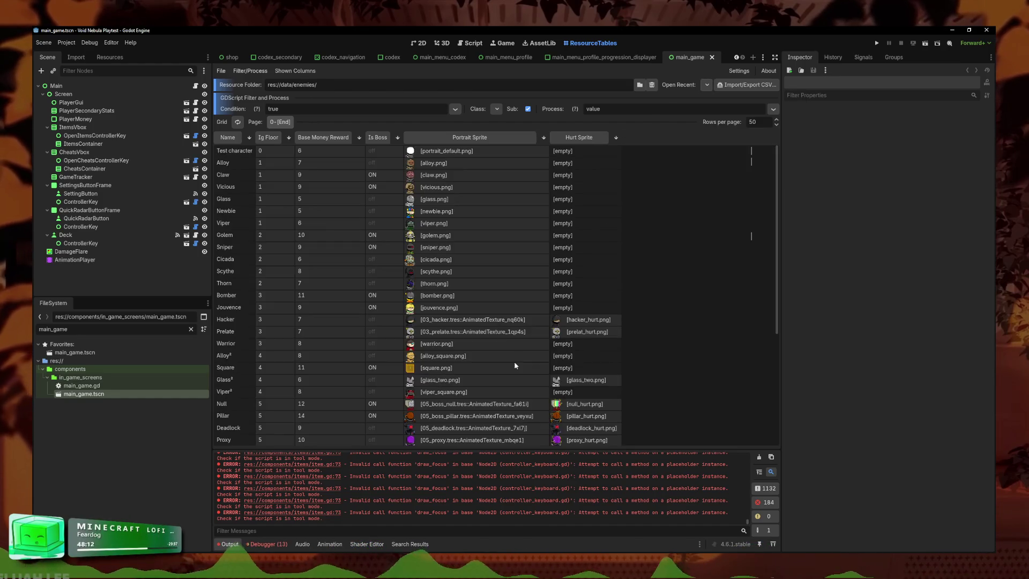
{"action": "scroll", "coordinate": [512, 359], "scroll_direction": "down", "scroll_amount": 5}
{"action": "scroll", "coordinate": [422, 315], "scroll_direction": "up", "scroll_amount": 5}
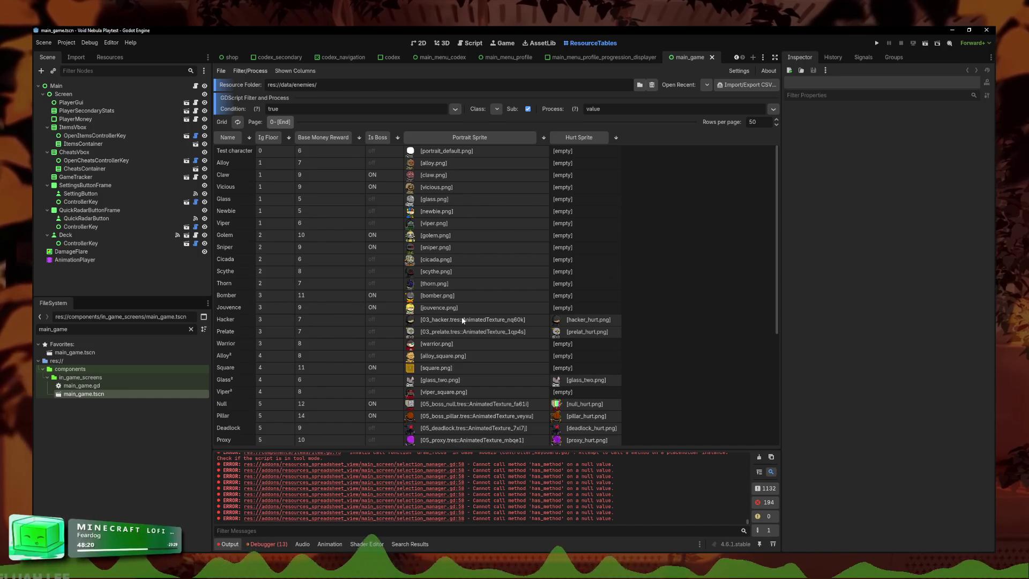
{"action": "scroll", "coordinate": [463, 320], "scroll_direction": "down", "scroll_amount": 2}
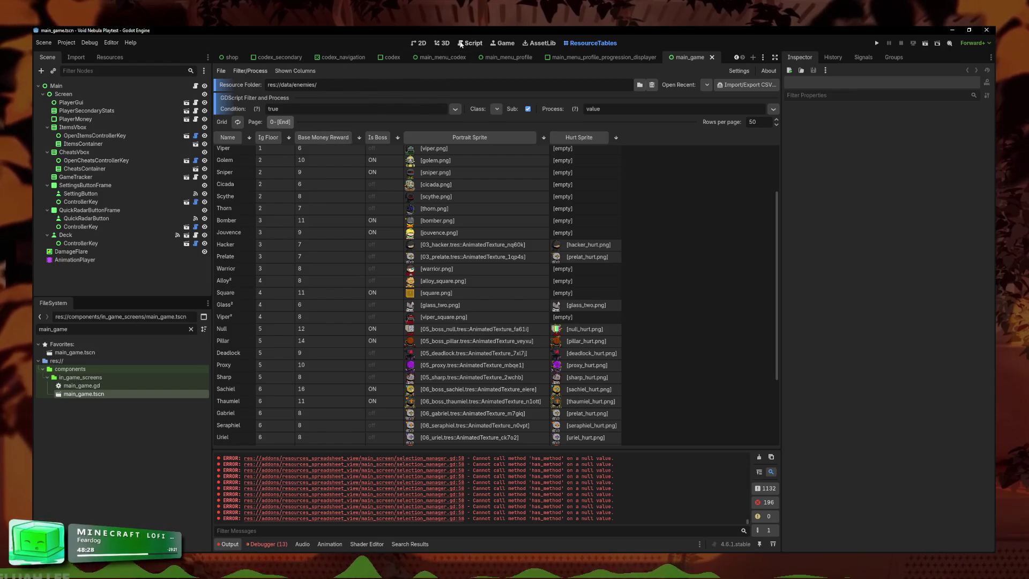
{"action": "left_click", "coordinate": [461, 45]}
{"action": "scroll", "coordinate": [449, 261], "scroll_direction": "up", "scroll_amount": 5}
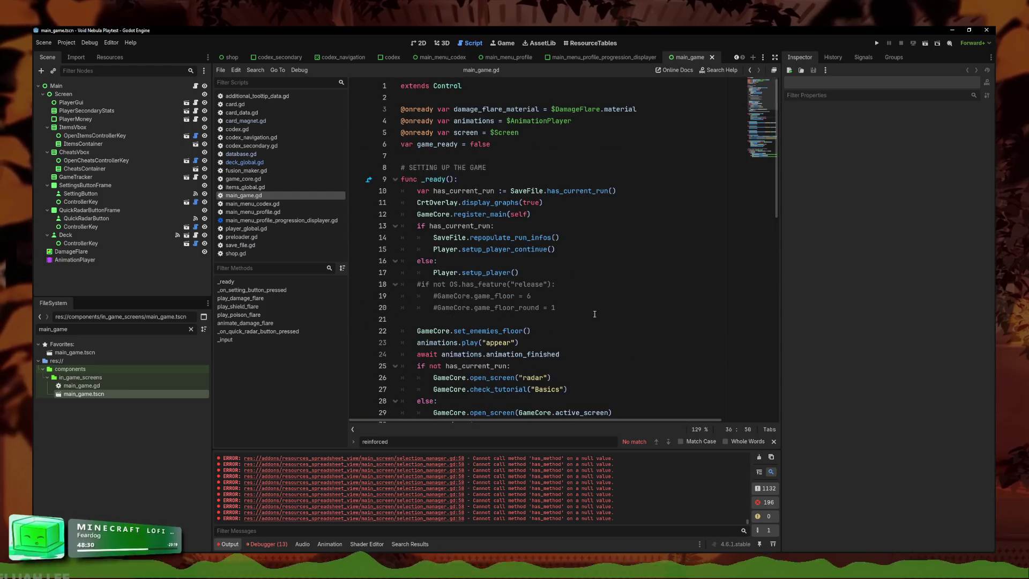
- Uncomment the floor-override lines 18–20 in main_game.gd, save, and launch the playtest
{"action": "left_click", "coordinate": [560, 307]}
{"action": "left_click_drag", "start_coordinate": [605, 306], "coordinate": [373, 282]}
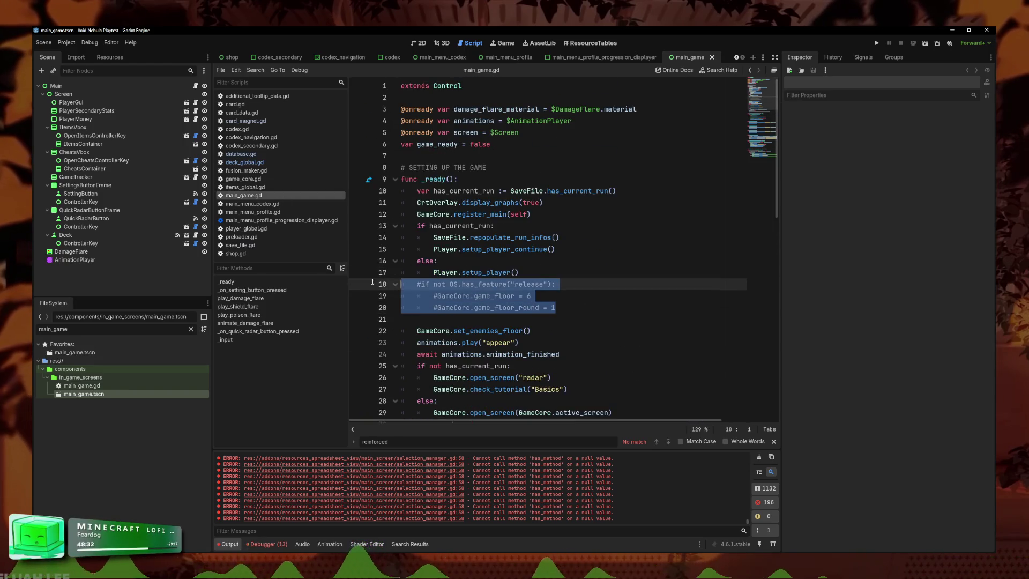
{"action": "left_click", "coordinate": [571, 296]}
{"action": "key", "text": "ctrl+s"}
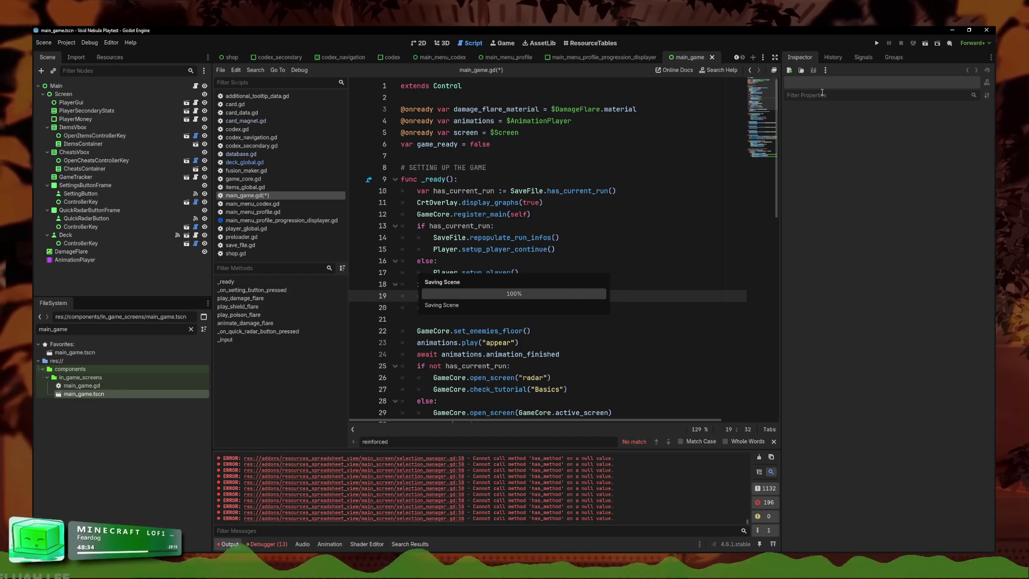
{"action": "left_click", "coordinate": [877, 43]}
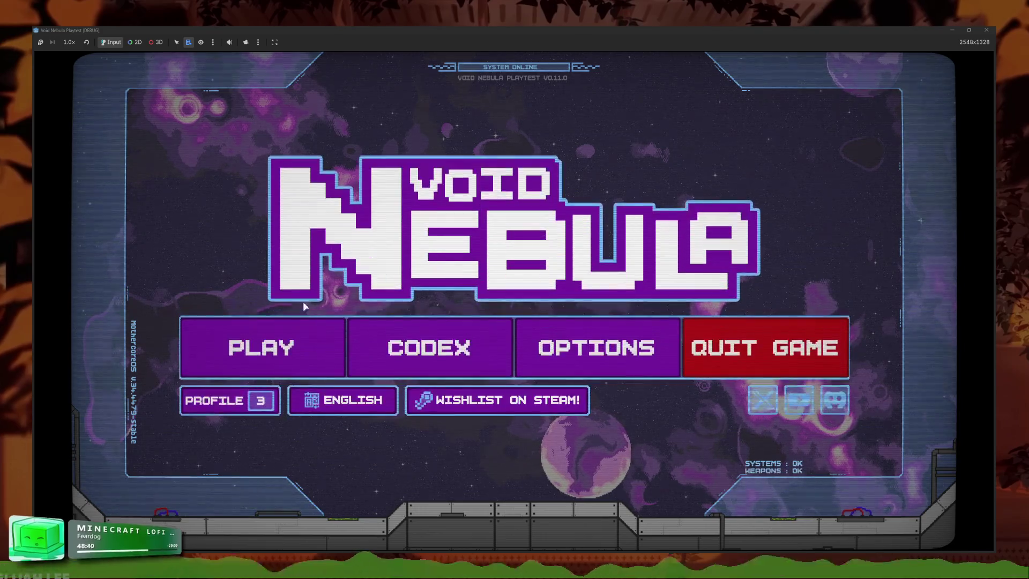
{"action": "left_click", "coordinate": [300, 345]}
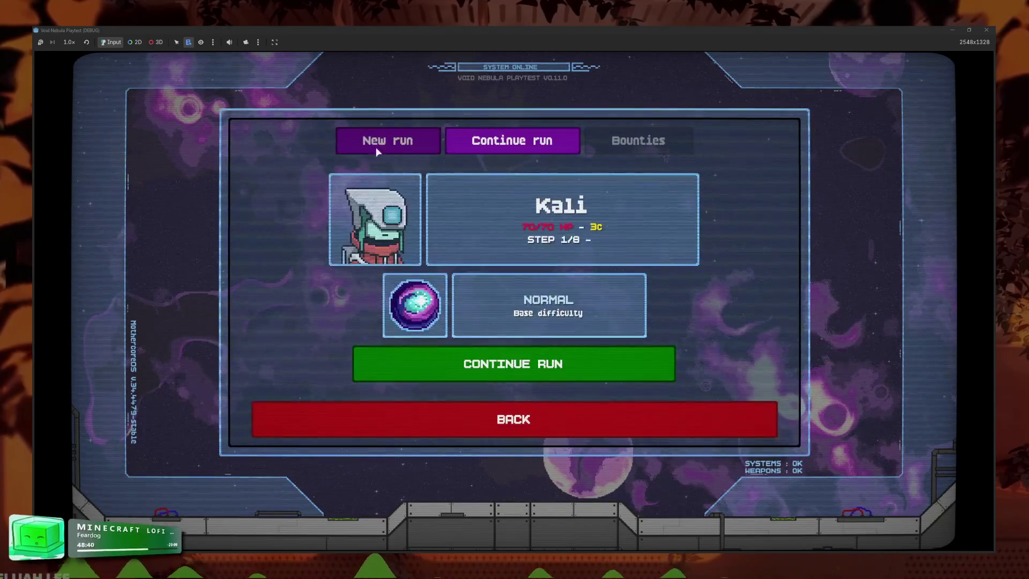
- Start a new Faceless run on the first difficulty, then switch back to the Godot editor
{"action": "left_click", "coordinate": [375, 143]}
{"action": "left_click", "coordinate": [559, 261]}
{"action": "left_click", "coordinate": [481, 346]}
{"action": "left_click", "coordinate": [643, 377]}
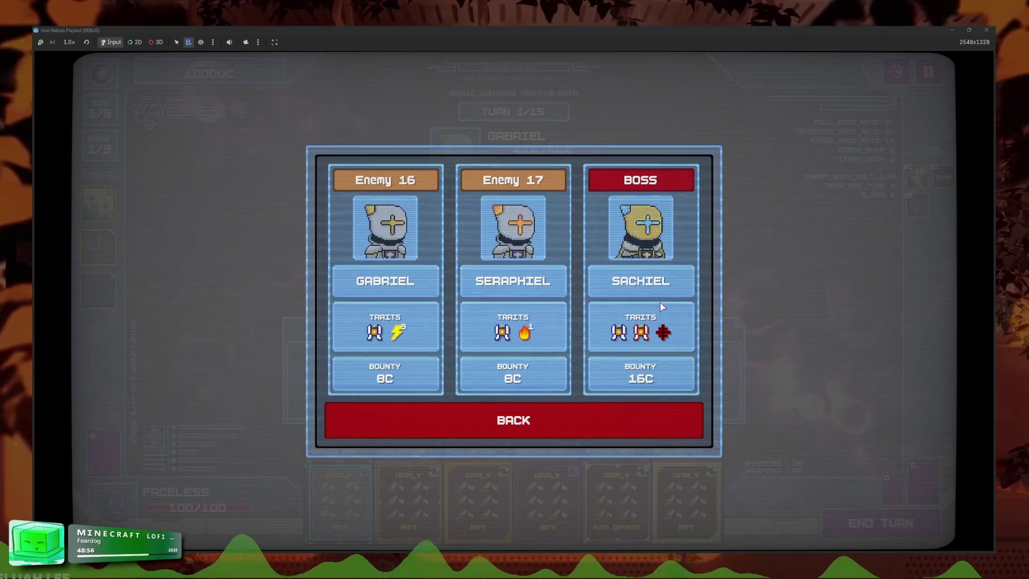
{"action": "mouse_move", "coordinate": [335, 577]}
{"action": "left_click", "coordinate": [300, 568]}
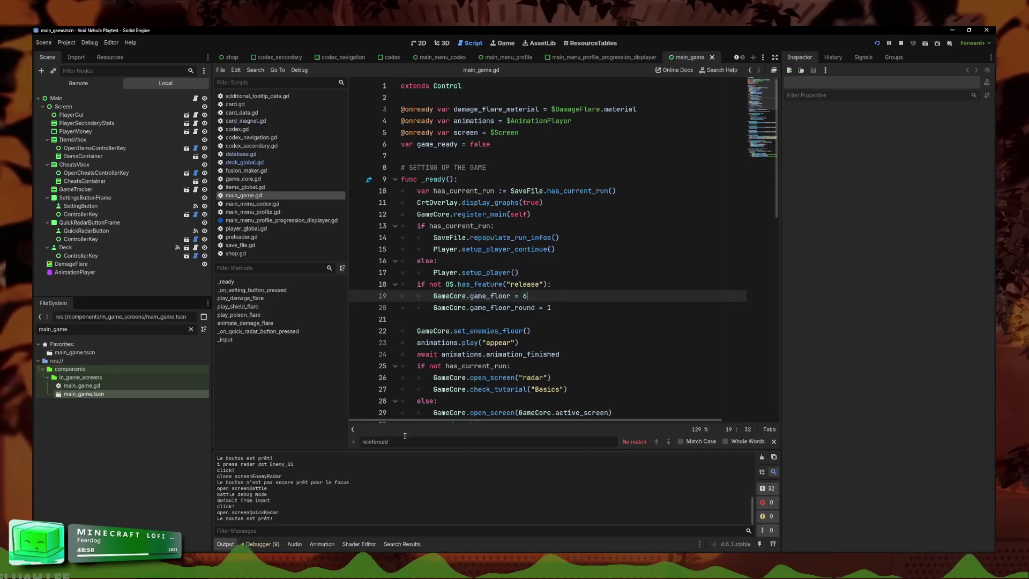
- Check the floor 6 enemies in the ResourceTables enemies table, then bring the playtest forward
{"action": "left_click", "coordinate": [590, 43]}
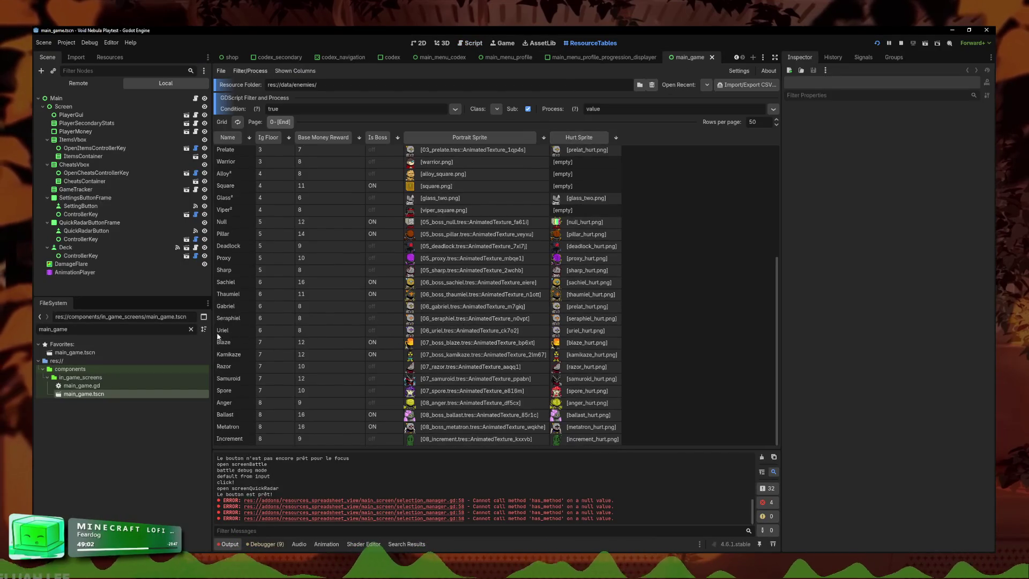
{"action": "mouse_move", "coordinate": [335, 576]}
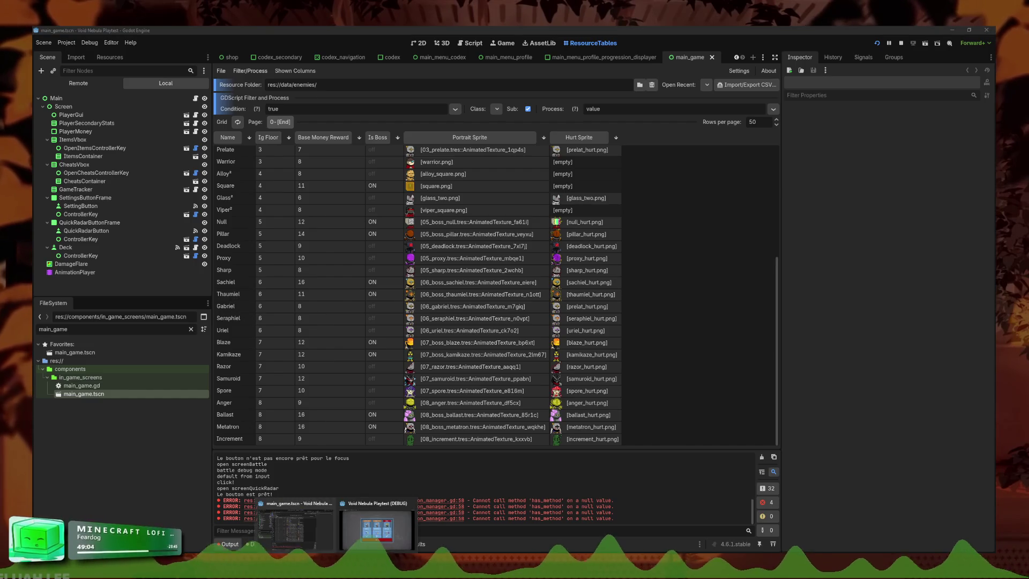
{"action": "left_click", "coordinate": [376, 528]}
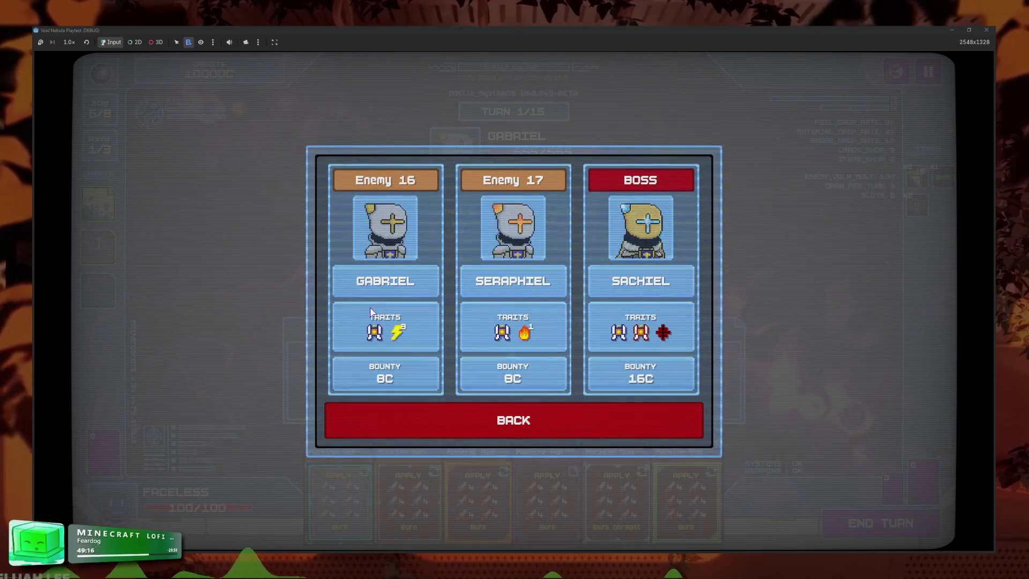
- Read the Gabriel, Seraphiel and Sachiel trait tooltips, then close, reopen and close the enemy overview
{"action": "mouse_move", "coordinate": [508, 339]}
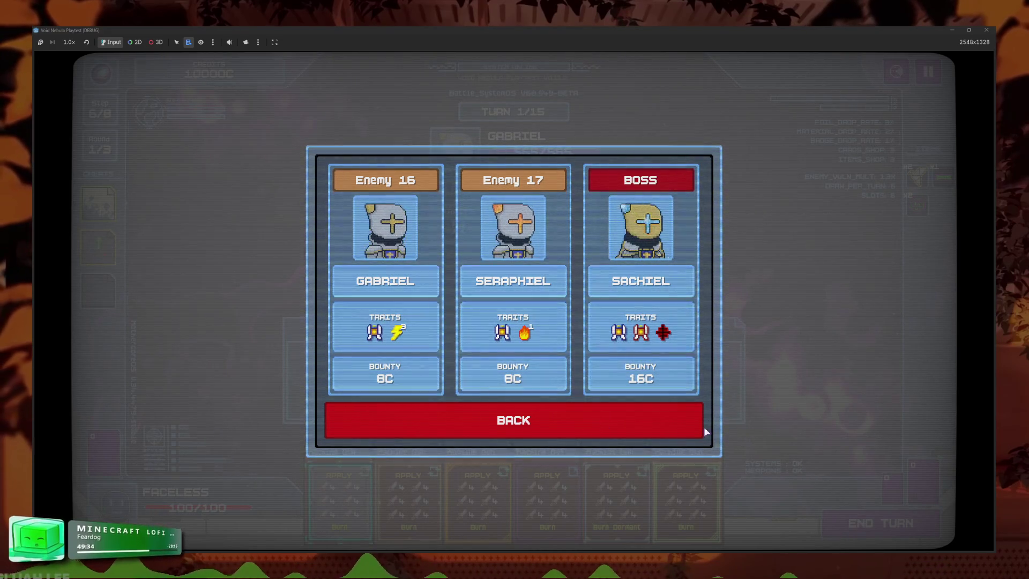
{"action": "mouse_move", "coordinate": [642, 333]}
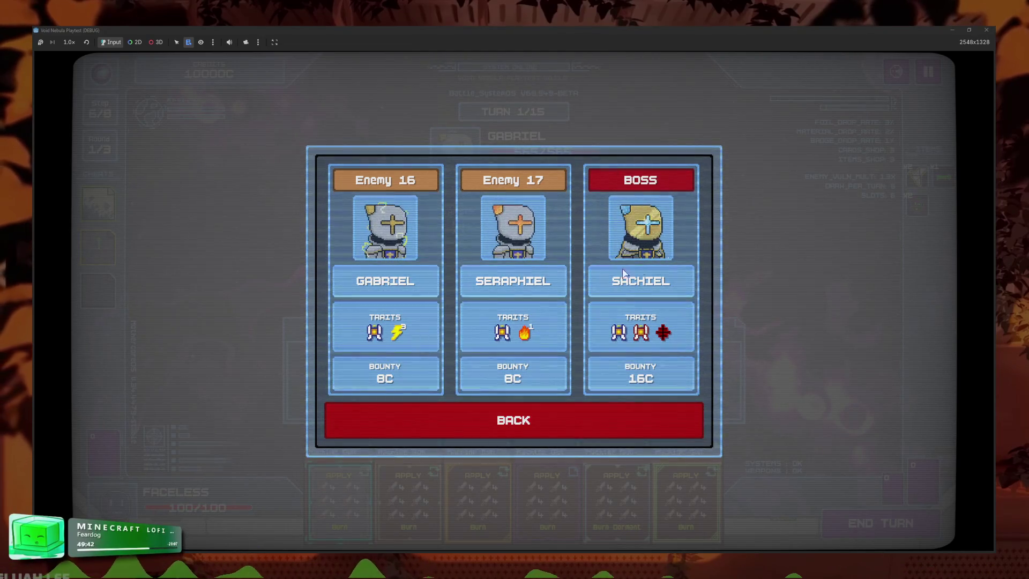
{"action": "left_click", "coordinate": [635, 417]}
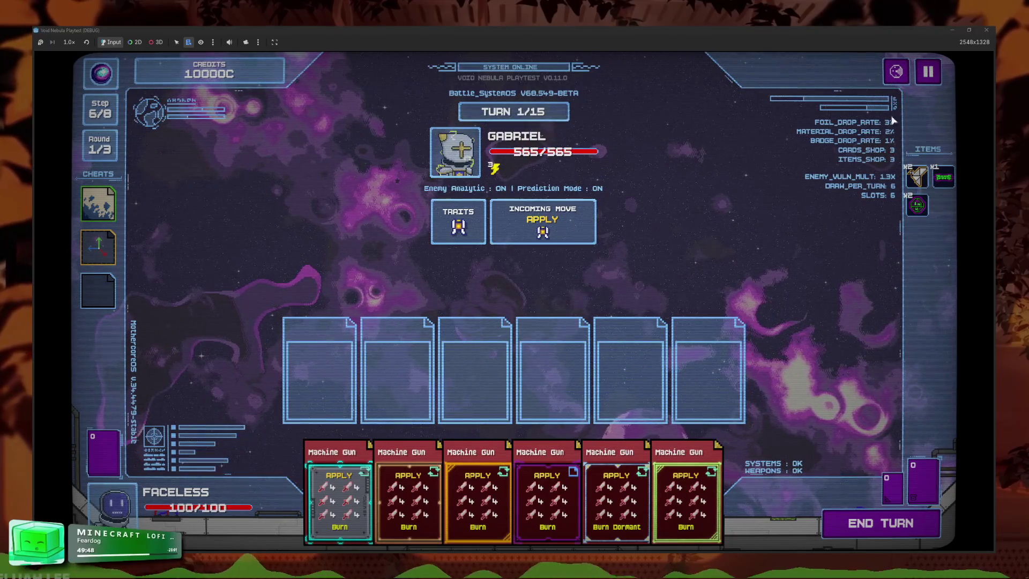
{"action": "left_click", "coordinate": [567, 196]}
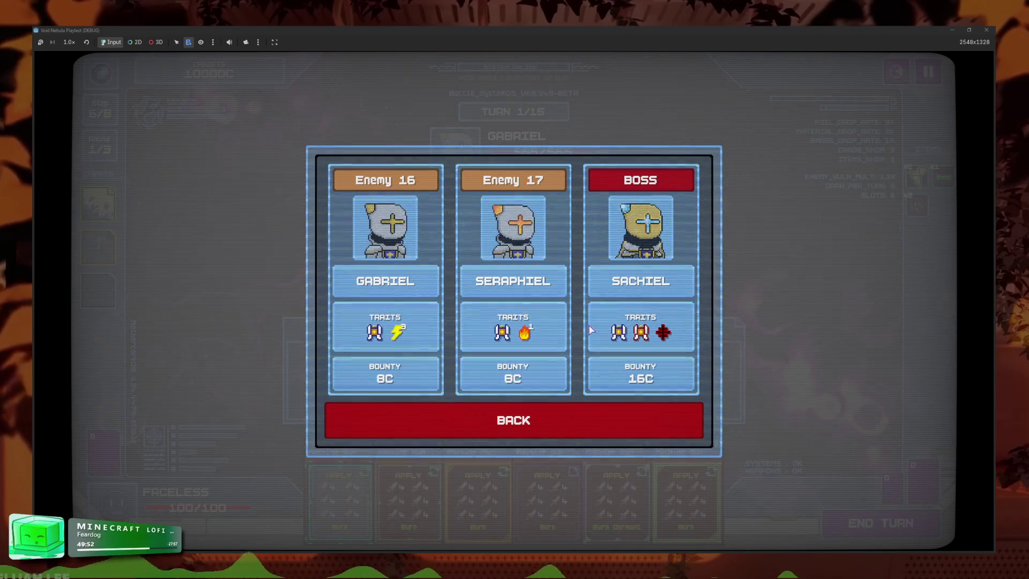
{"action": "left_click", "coordinate": [531, 435]}
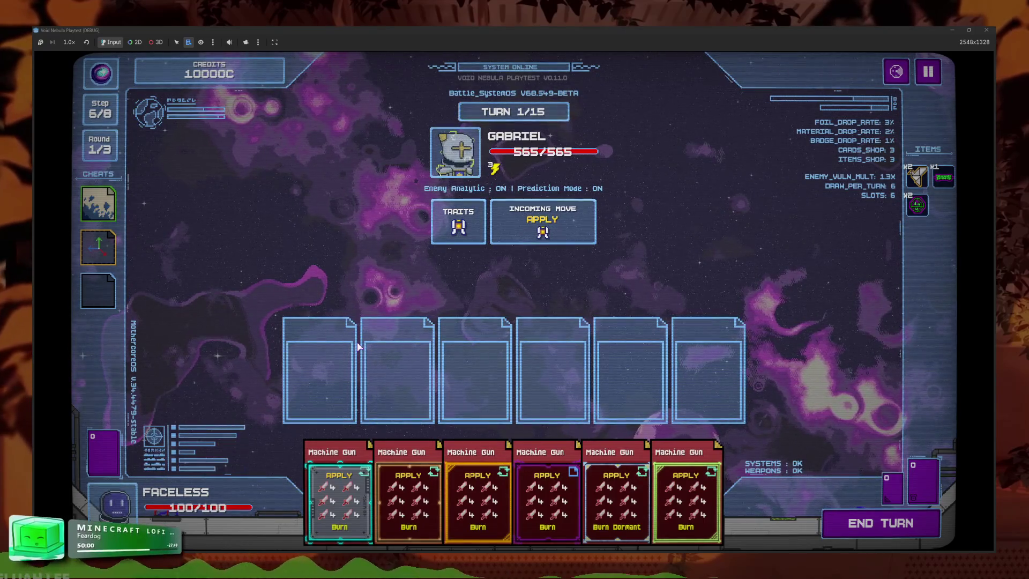
- Play the first card for a shield, then set Card Speed to Too Fast in the pause settings
{"action": "left_click", "coordinate": [918, 525]}
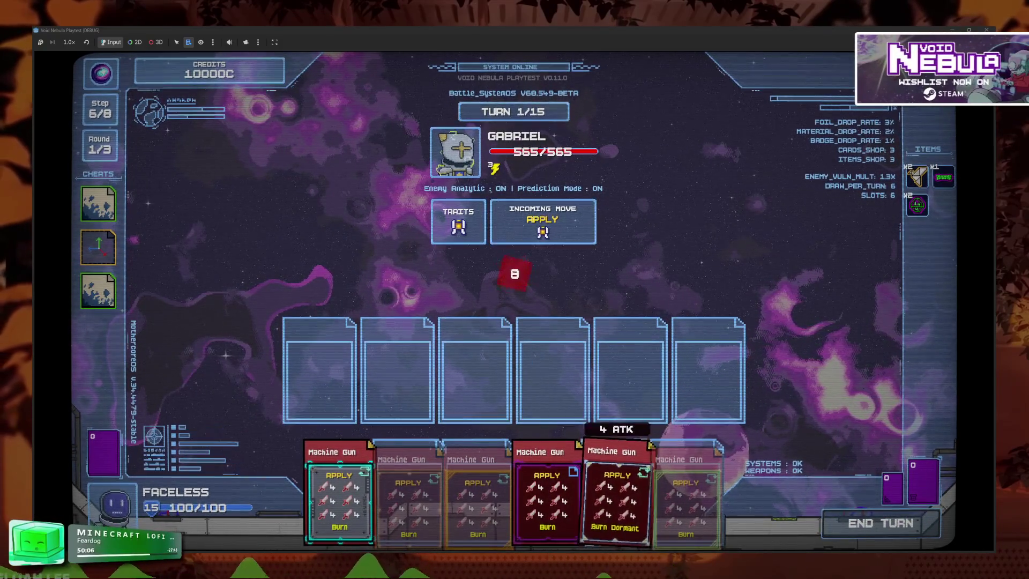
{"action": "key", "text": "Escape"}
{"action": "left_click", "coordinate": [494, 279]}
{"action": "left_click", "coordinate": [620, 281]}
{"action": "left_click", "coordinate": [597, 416]}
{"action": "left_click", "coordinate": [570, 389]}
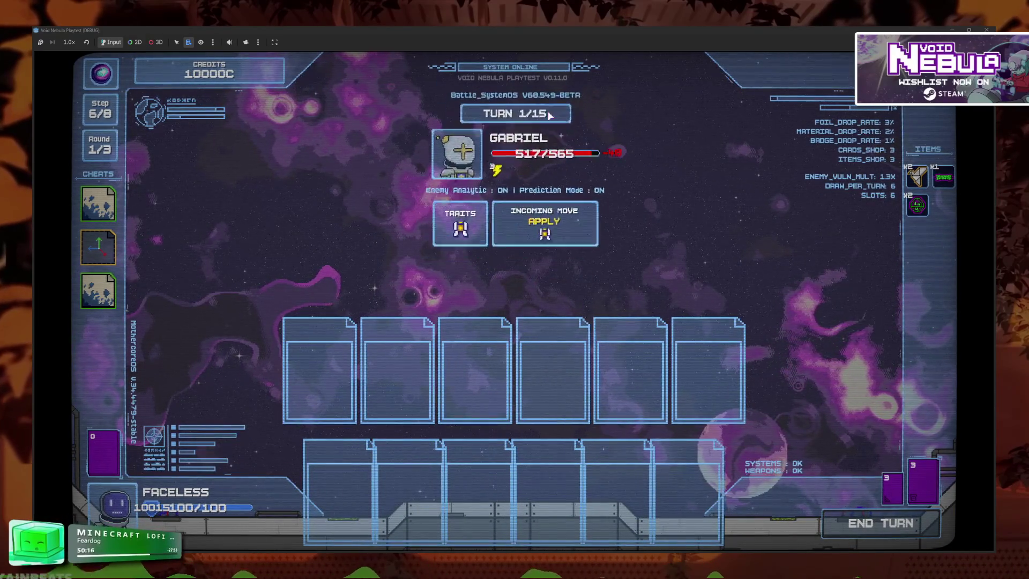
- Play Machine Gun cards into the first two slots, then close the playtest and show main_game.gd
{"action": "mouse_move", "coordinate": [552, 235]}
{"action": "mouse_move", "coordinate": [413, 482]}
{"action": "left_mouse_down"}
{"action": "mouse_move", "coordinate": [375, 461]}
{"action": "mouse_move", "coordinate": [341, 352]}
{"action": "mouse_move", "coordinate": [337, 371]}
{"action": "left_mouse_up"}
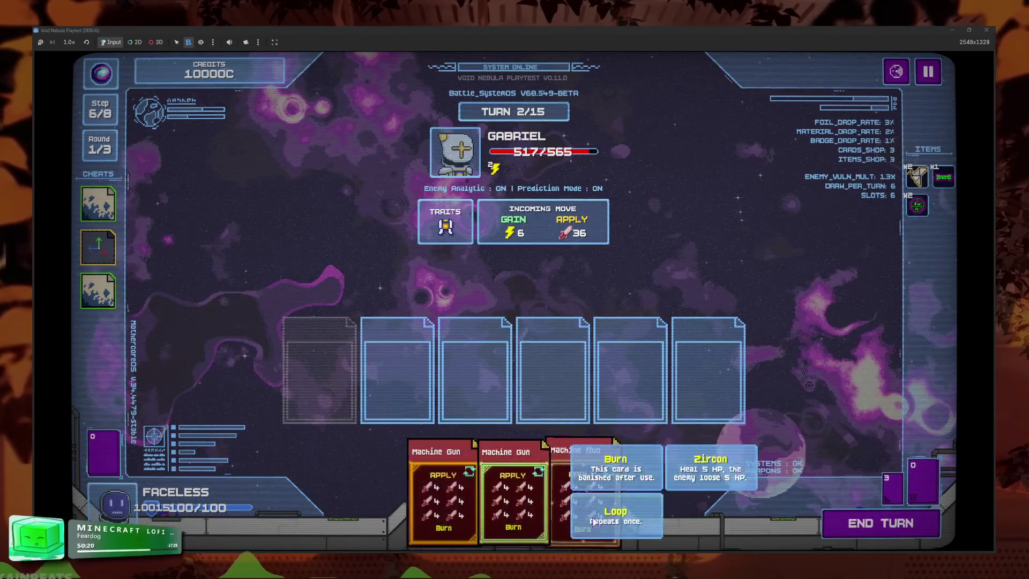
{"action": "mouse_move", "coordinate": [438, 451]}
{"action": "left_mouse_down"}
{"action": "mouse_move", "coordinate": [432, 429]}
{"action": "mouse_move", "coordinate": [451, 376]}
{"action": "mouse_move", "coordinate": [437, 410]}
{"action": "left_mouse_up"}
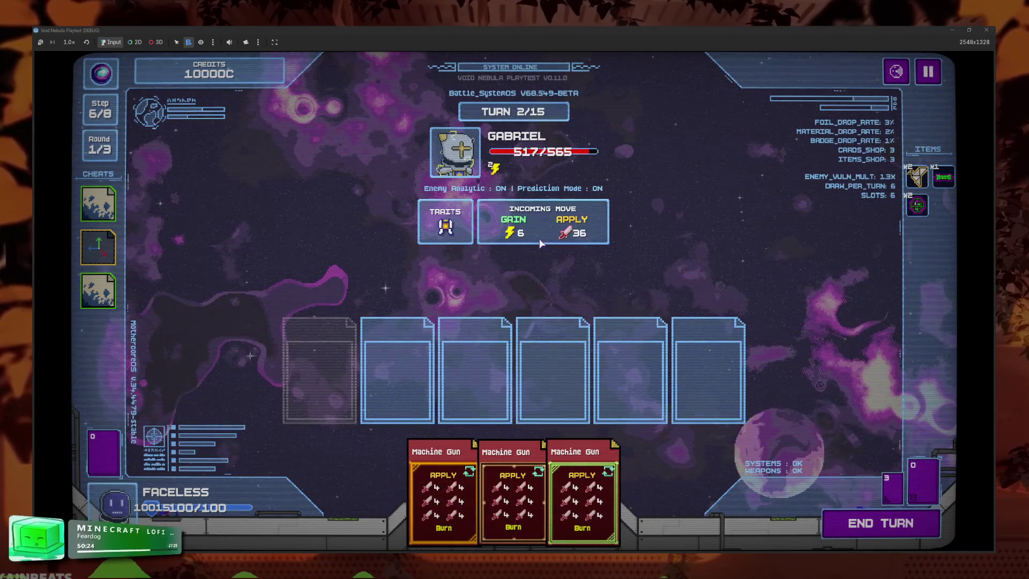
{"action": "mouse_move", "coordinate": [577, 233]}
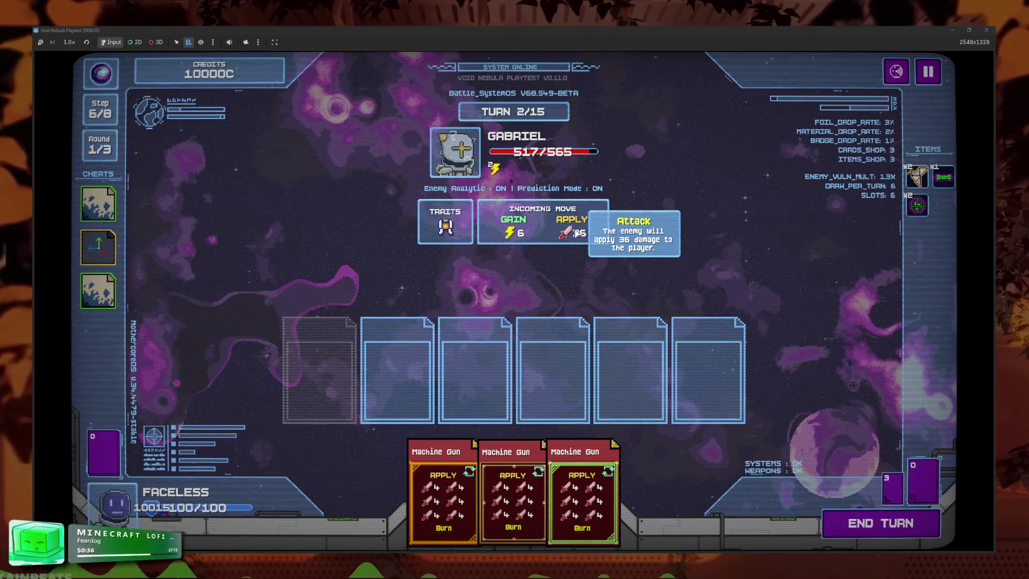
{"action": "left_click", "coordinate": [992, 29]}
{"action": "left_click", "coordinate": [470, 42]}
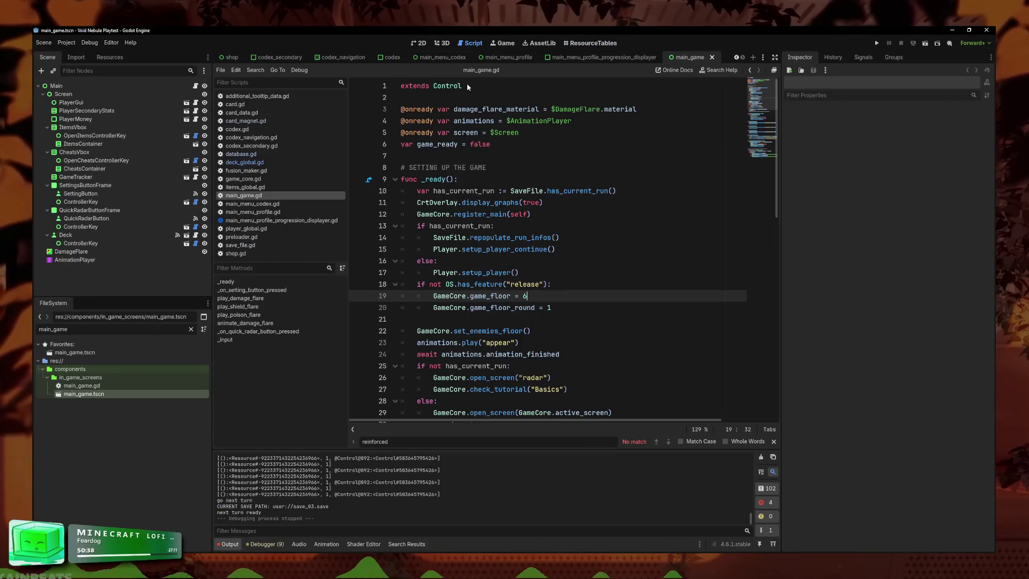
- Rerun the project and start a new run as Faceless on NORMAL difficulty
{"action": "left_click", "coordinate": [586, 277]}
{"action": "left_click", "coordinate": [877, 43]}
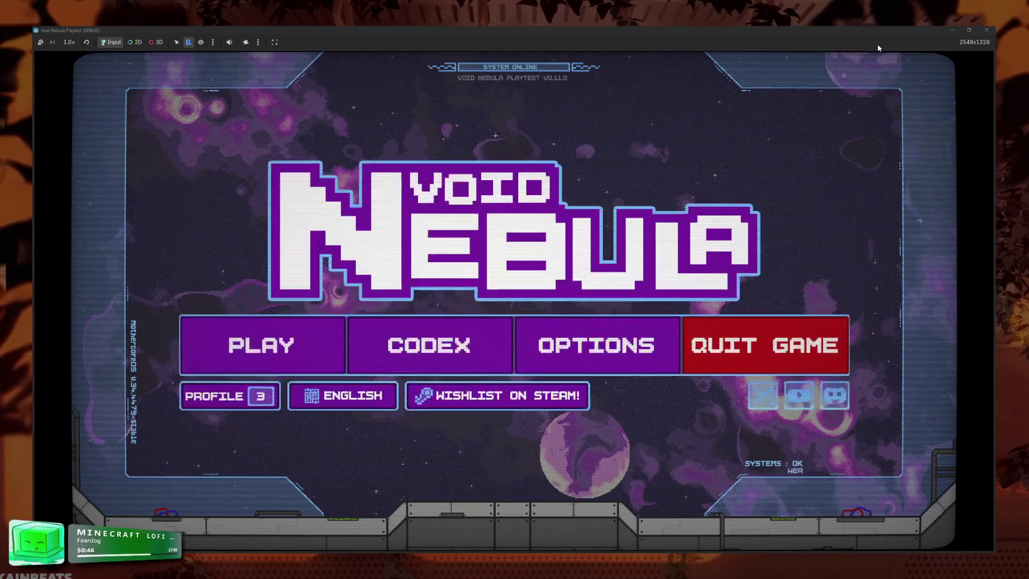
{"action": "left_click", "coordinate": [327, 323]}
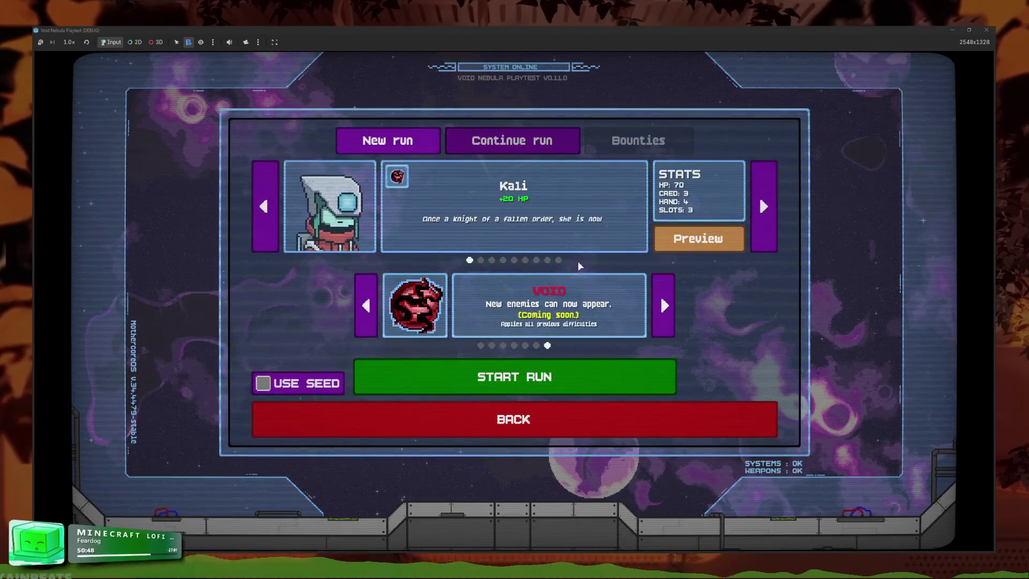
{"action": "left_click", "coordinate": [560, 261]}
{"action": "left_click", "coordinate": [481, 346]}
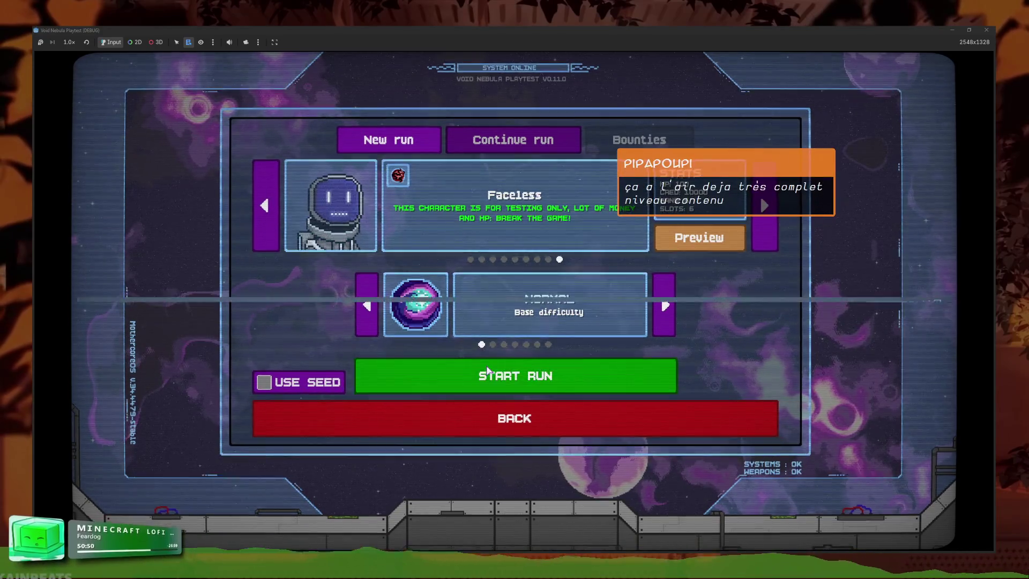
{"action": "left_click", "coordinate": [490, 370]}
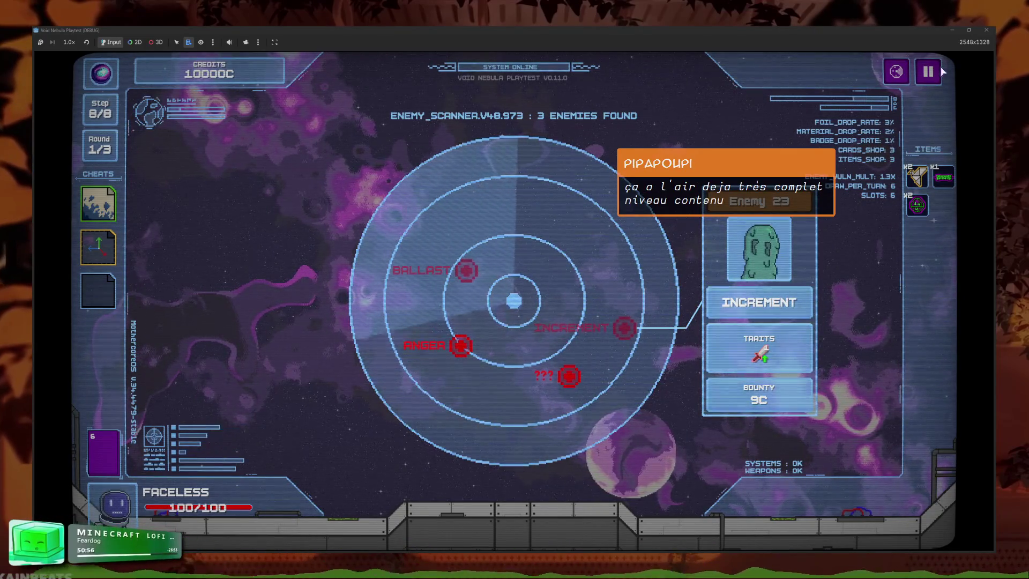
- Check the found-enemies list, fight Anger by playing all cards at once, and cash out
{"action": "left_click", "coordinate": [715, 378]}
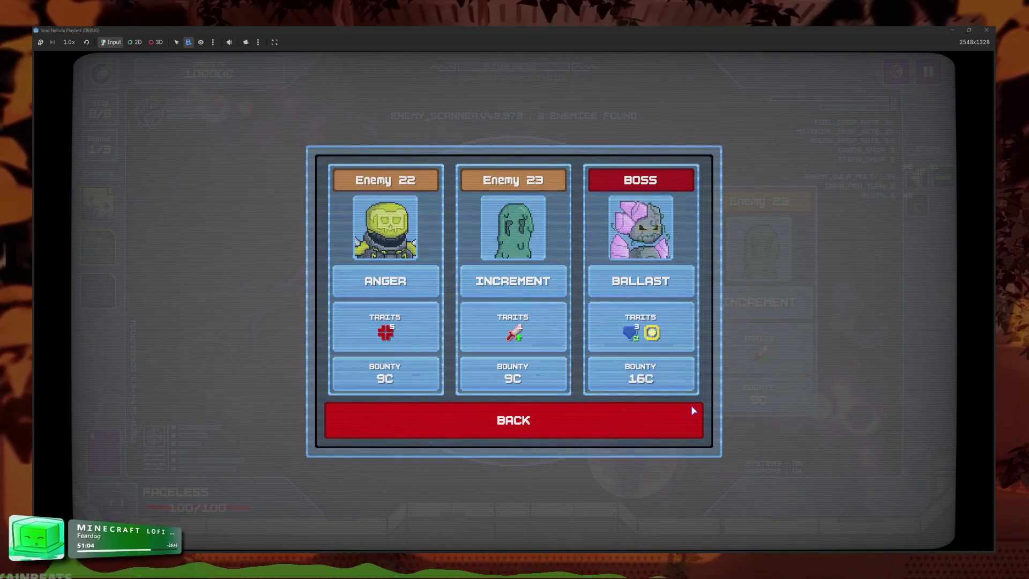
{"action": "left_click", "coordinate": [588, 425]}
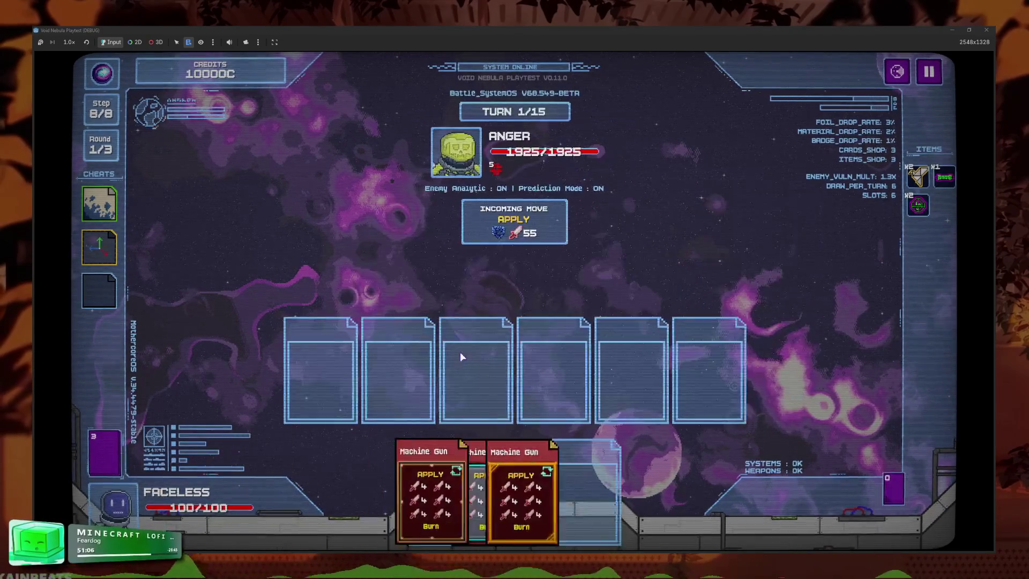
{"action": "mouse_move", "coordinate": [517, 242]}
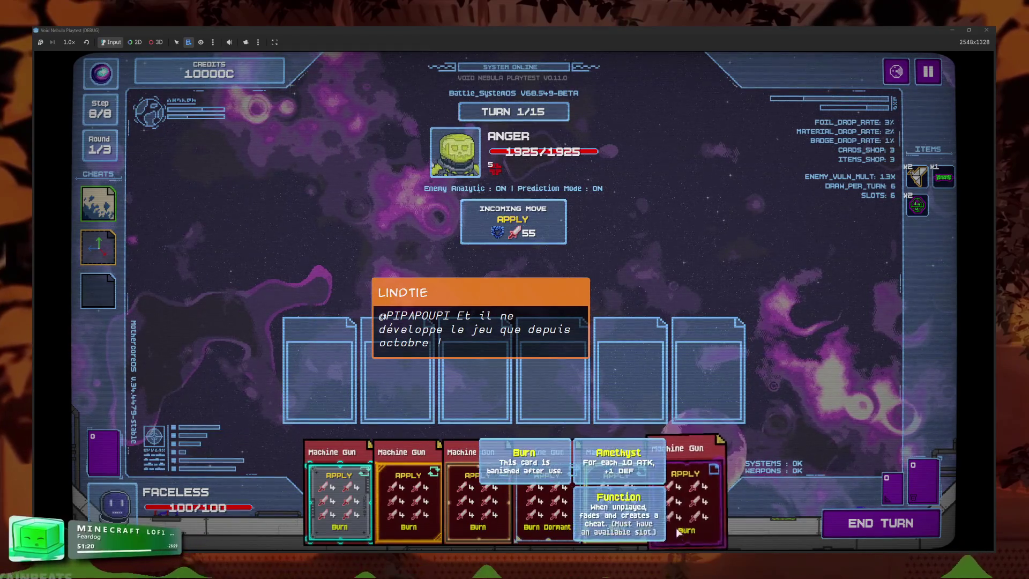
{"action": "key", "text": "space"}
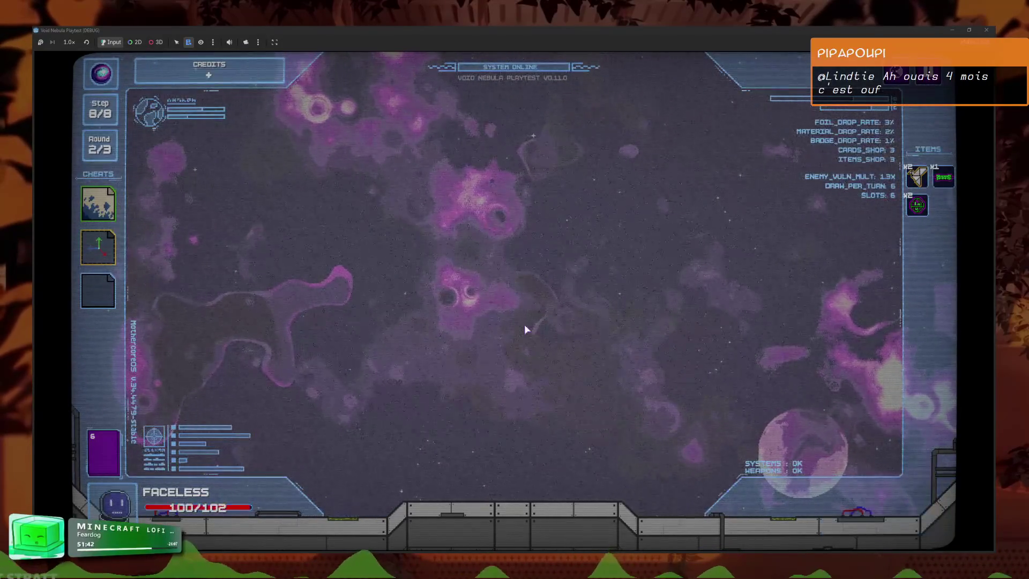
{"action": "left_click", "coordinate": [557, 412]}
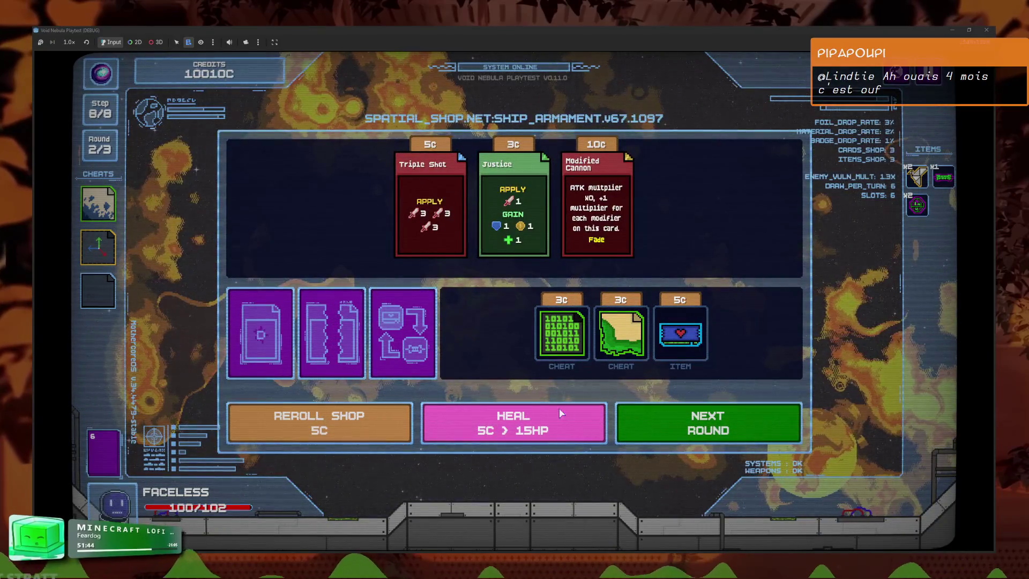
- Leave the shop, battle Increment from the scanner, and cash out the kill
{"action": "left_click", "coordinate": [708, 423]}
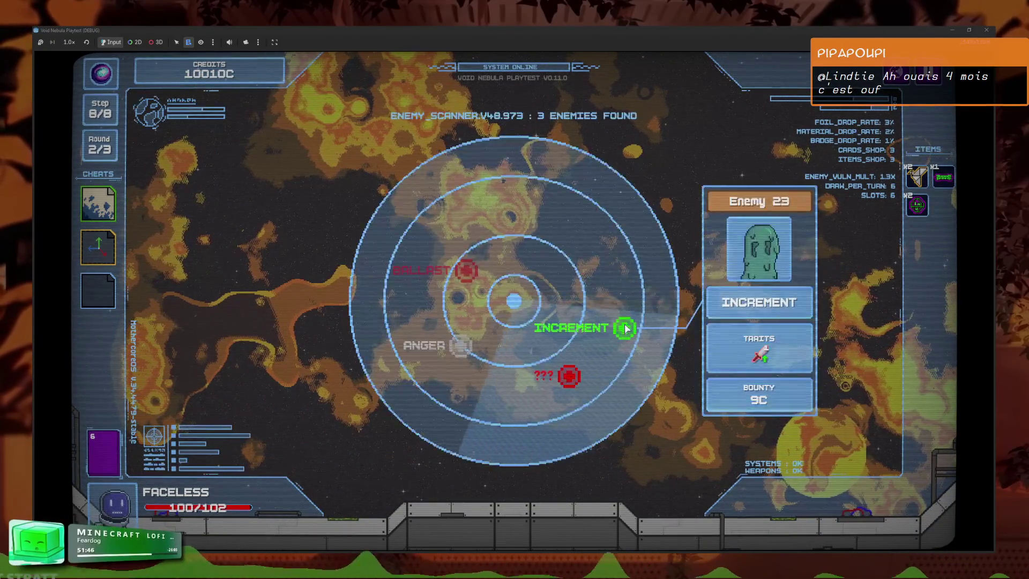
{"action": "left_click", "coordinate": [624, 327]}
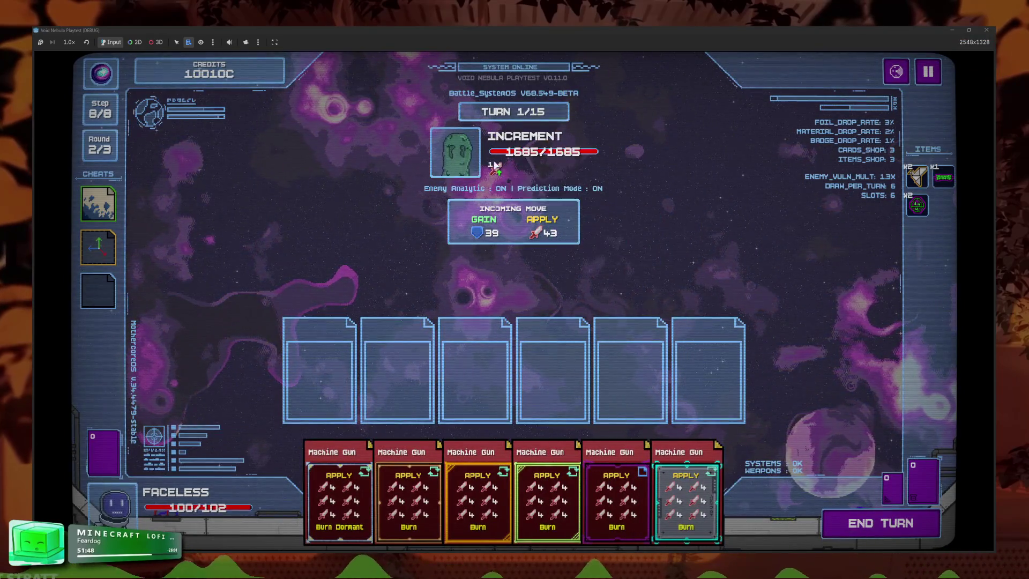
{"action": "mouse_move", "coordinate": [498, 169]}
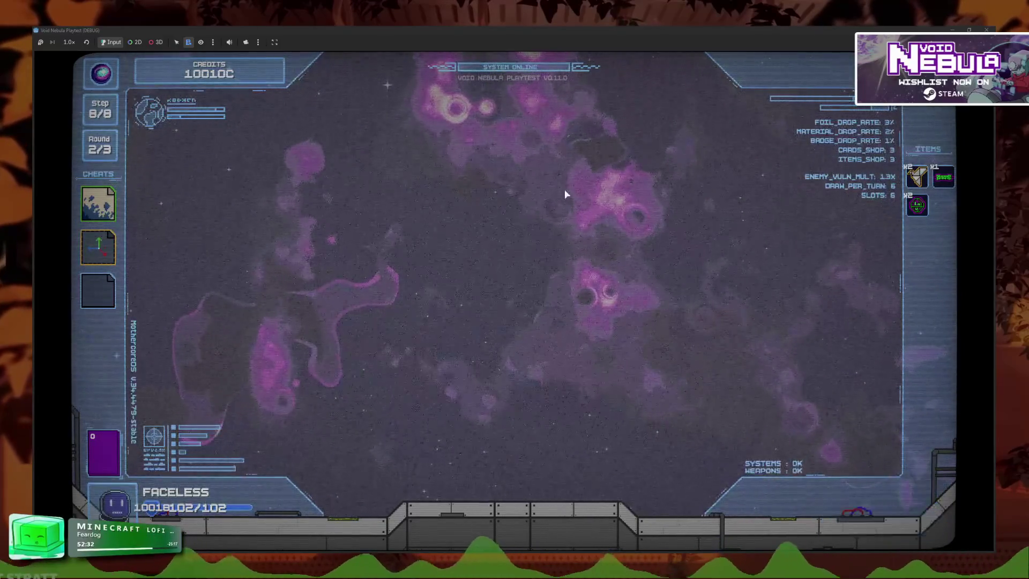
{"action": "left_click", "coordinate": [560, 413]}
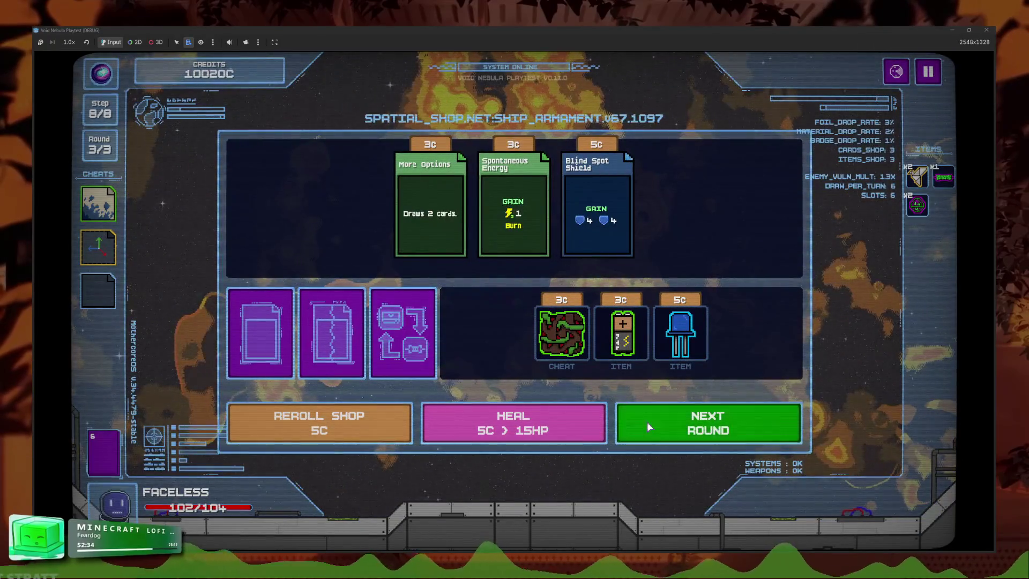
- Advance to round 3/3 and pause at the start of the Ballast boss battle
{"action": "left_click", "coordinate": [707, 423]}
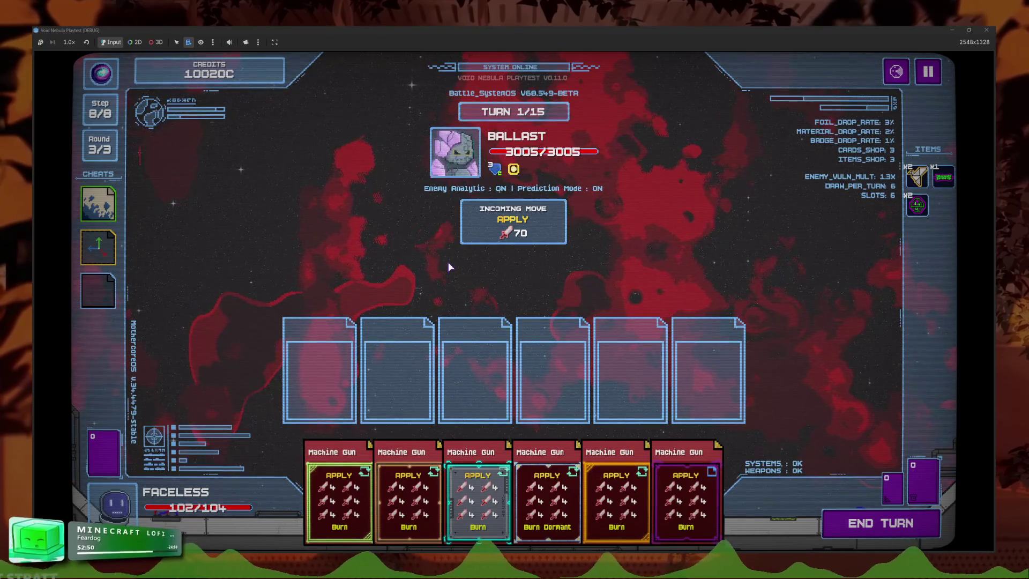
{"action": "mouse_move", "coordinate": [514, 172]}
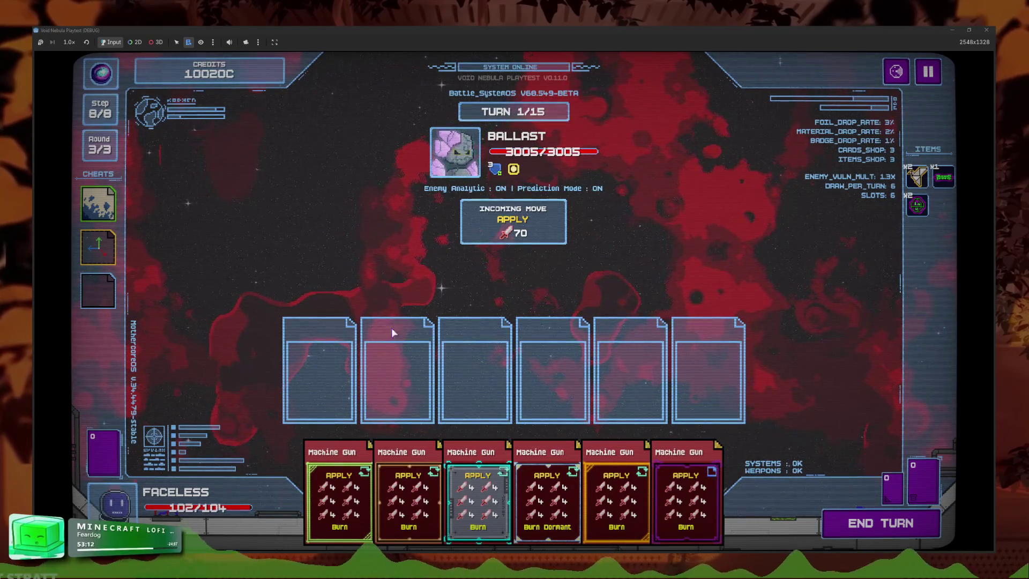
{"action": "key", "text": "Escape"}
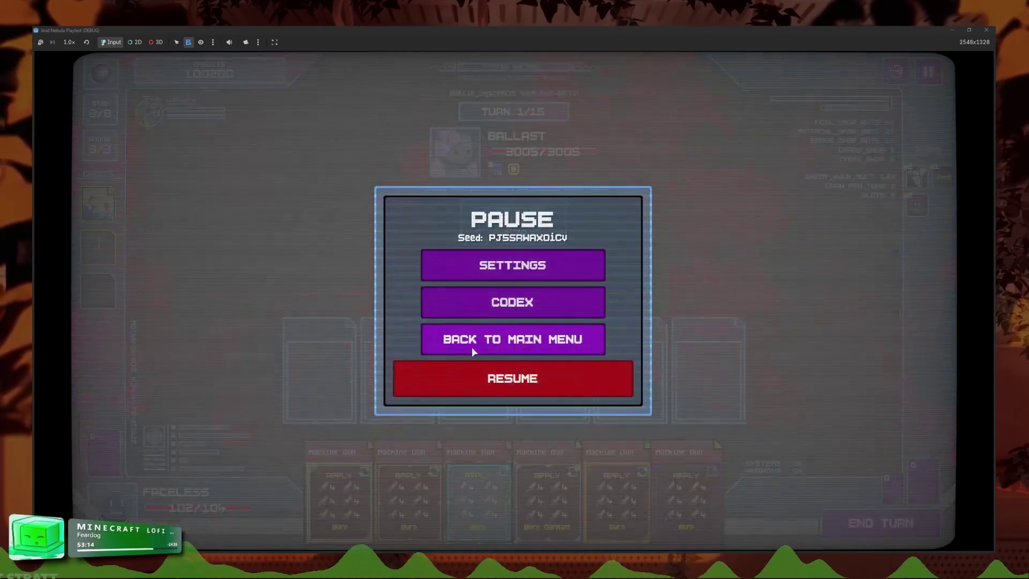
- Quit the Ballast battle to the main menu and open new-run setup
{"action": "left_click", "coordinate": [555, 340]}
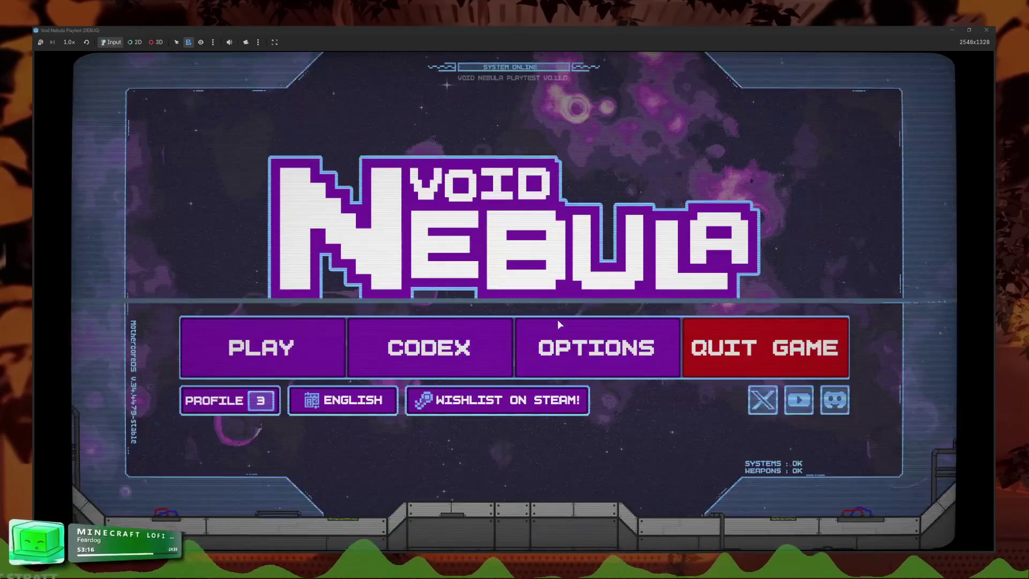
{"action": "left_click", "coordinate": [261, 348]}
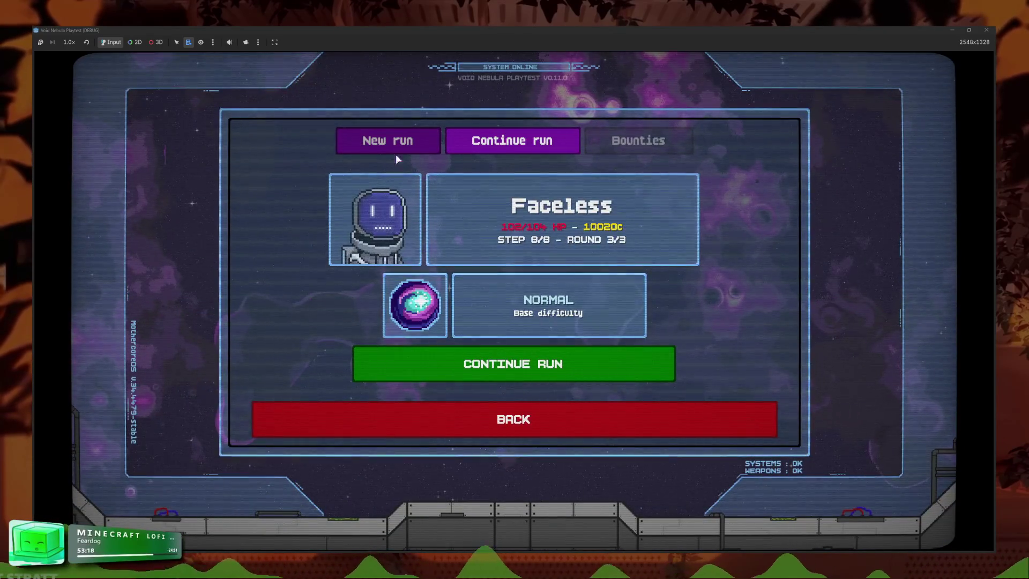
{"action": "left_click", "coordinate": [388, 141]}
- Raise the difficulty through TURBULENT, TEMPERATE, HOSTILE and ANOMALY up to VOID
{"action": "left_click", "coordinate": [665, 322]}
{"action": "left_click", "coordinate": [665, 321]}
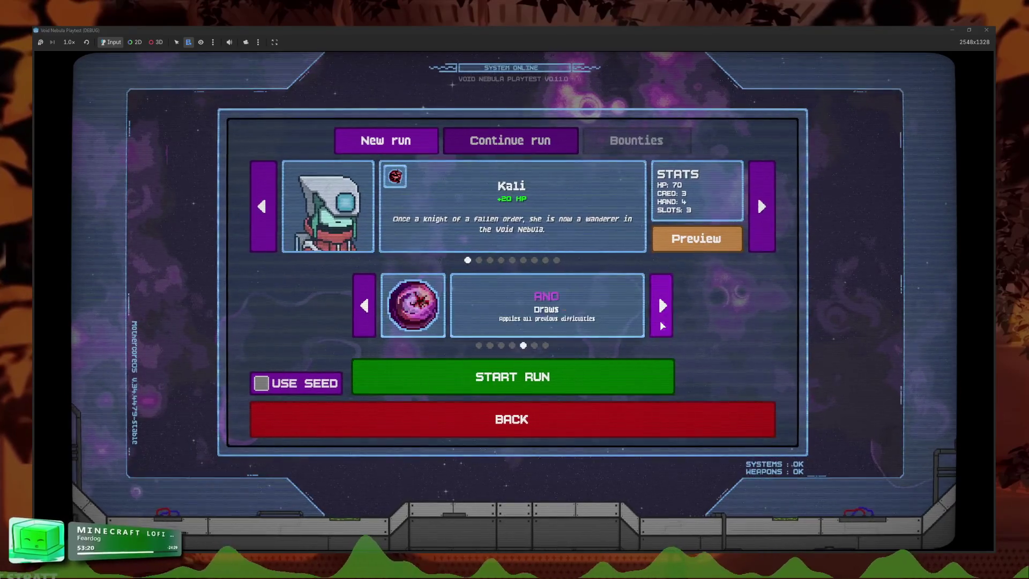
{"action": "left_click", "coordinate": [664, 322]}
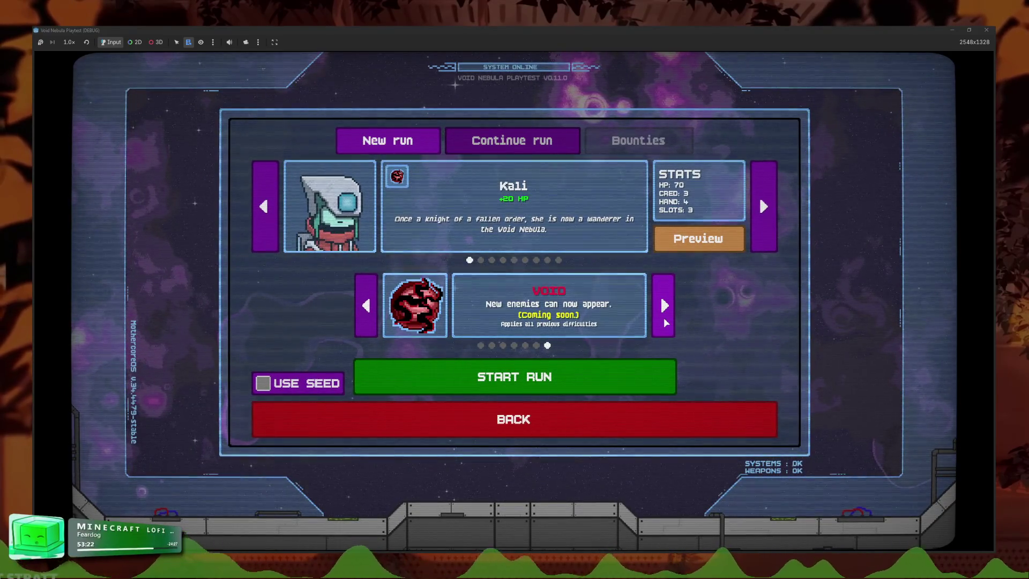
{"action": "left_click", "coordinate": [664, 318]}
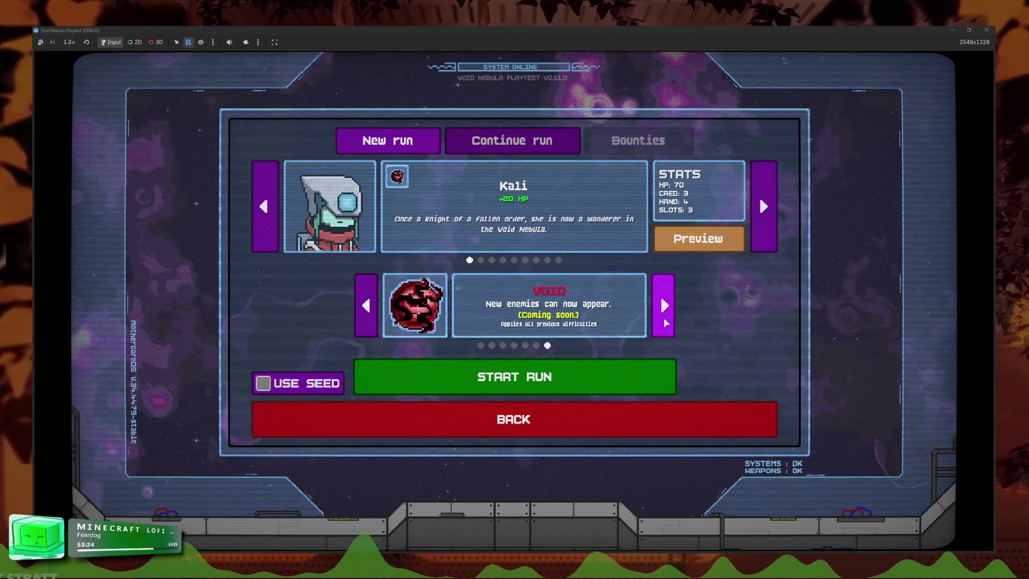
{"action": "left_click", "coordinate": [664, 317]}
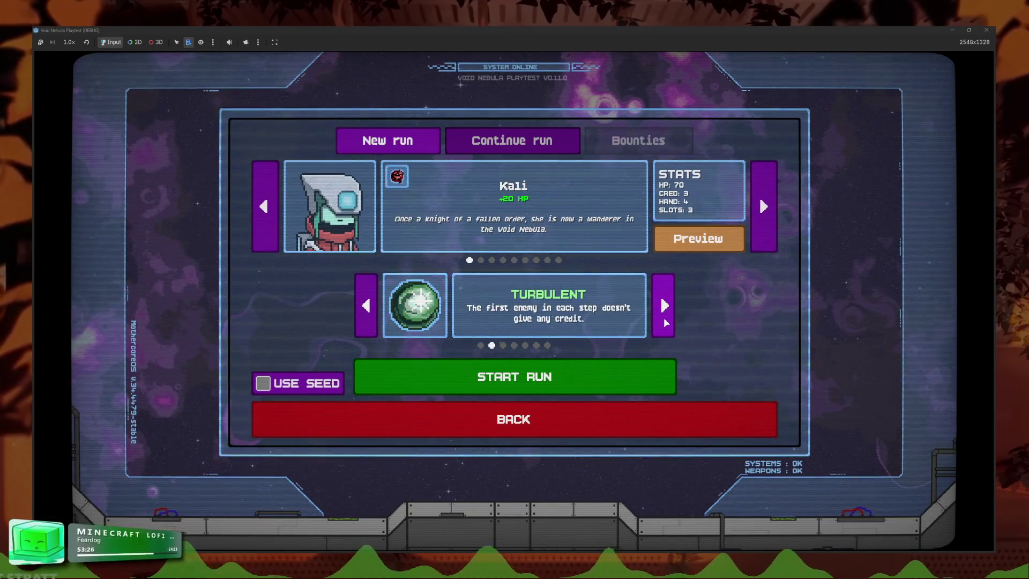
{"action": "left_click", "coordinate": [664, 317]}
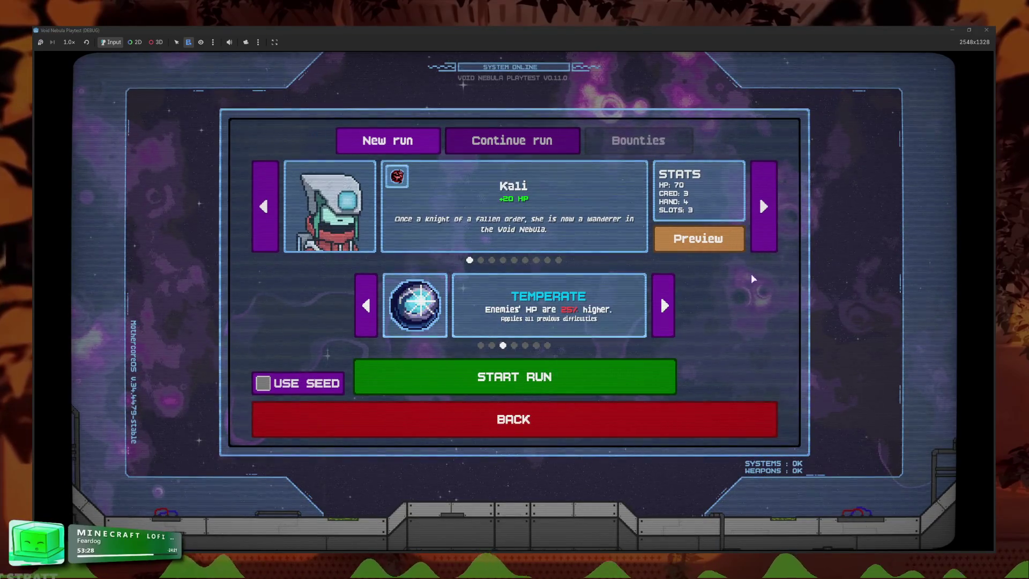
{"action": "left_click", "coordinate": [655, 326]}
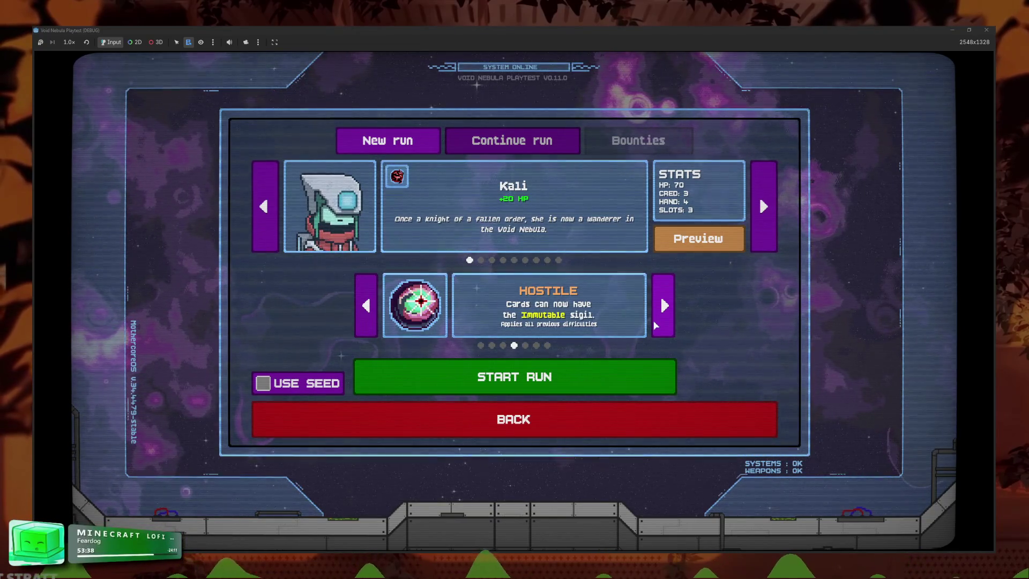
{"action": "left_click", "coordinate": [656, 325]}
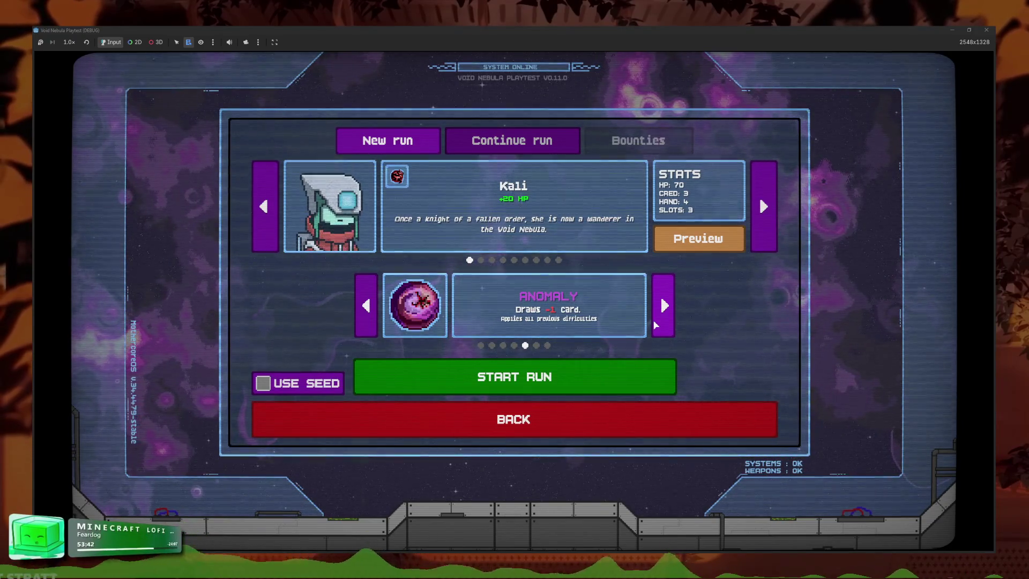
{"action": "left_click", "coordinate": [656, 325]}
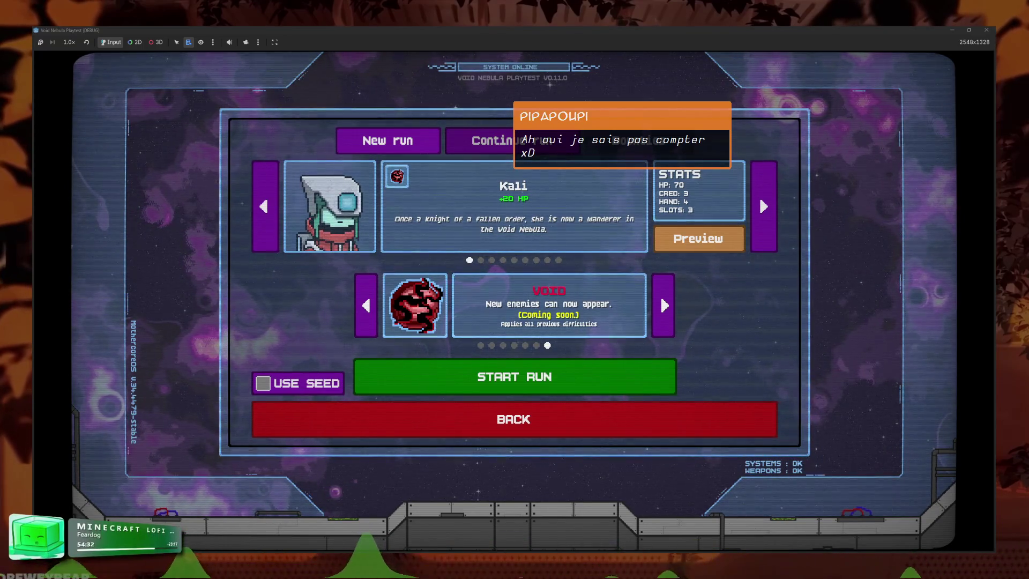
{"action": "key", "text": "alt+Tab"}
- Maximize the browser and rerun the search with its misspelled ending corrected to 'sis'
{"action": "double_click", "coordinate": [307, 161]}
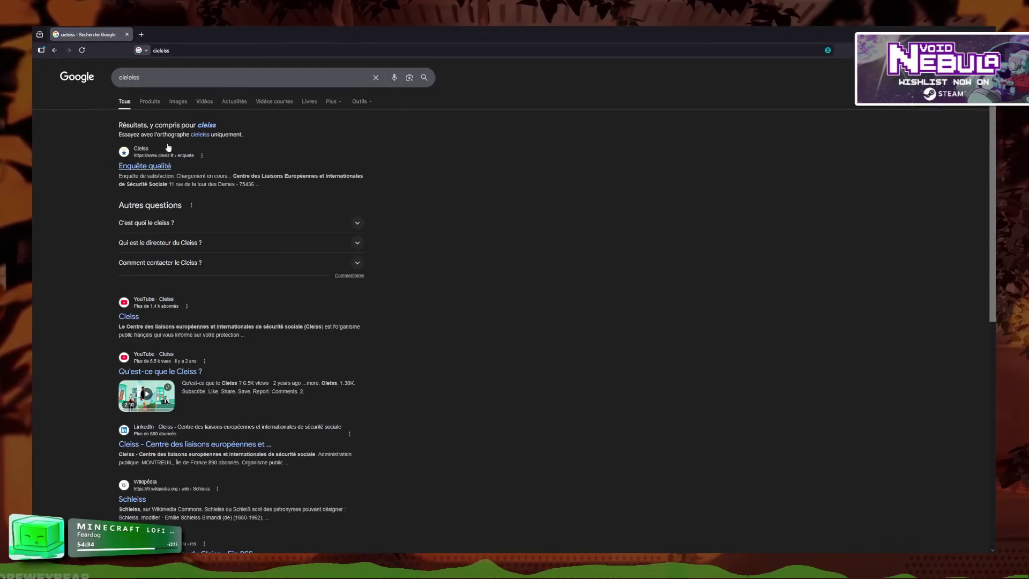
{"action": "left_click", "coordinate": [140, 77]}
{"action": "key", "text": "BackSpace"}
{"action": "key", "text": "BackSpace"}
{"action": "key", "text": "BackSpace"}
{"action": "type", "text": "sis"}
{"action": "key", "text": "Return"}
- Open the developer's YouTube channel and play the 'They broke my game... again' Short, skipping ahead
{"action": "left_click", "coordinate": [123, 253]}
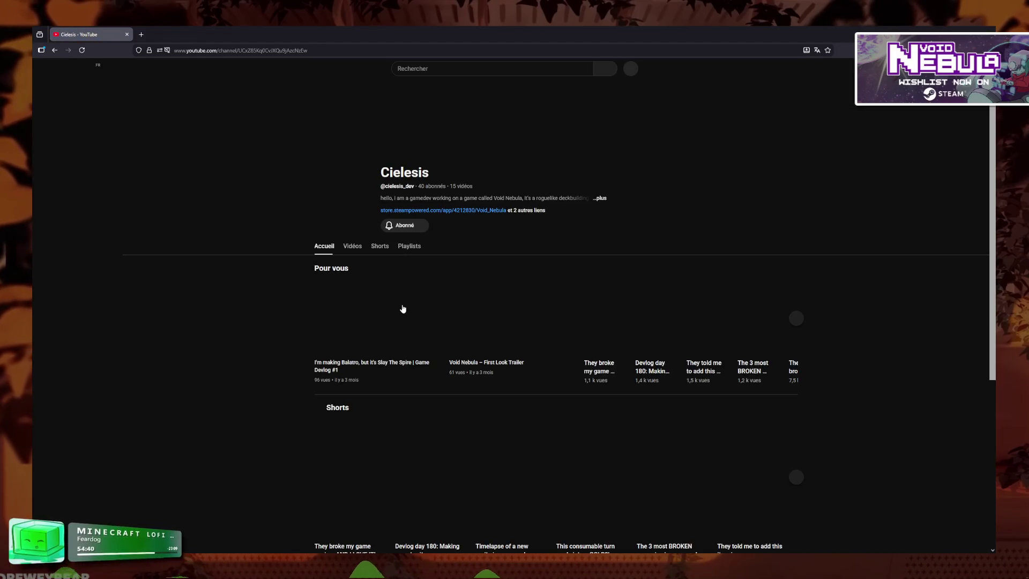
{"action": "left_click", "coordinate": [356, 489]}
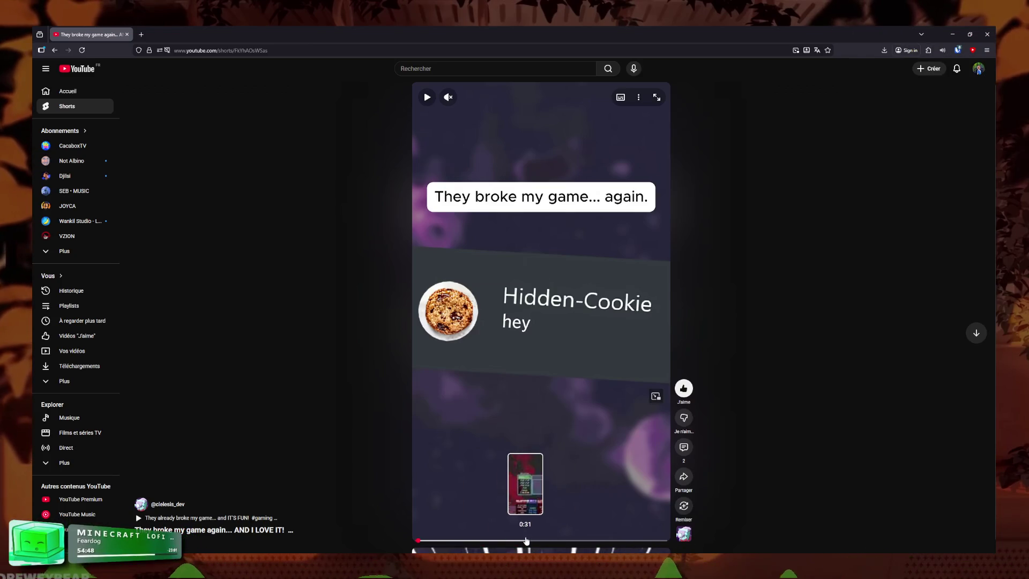
{"action": "left_click", "coordinate": [554, 540]}
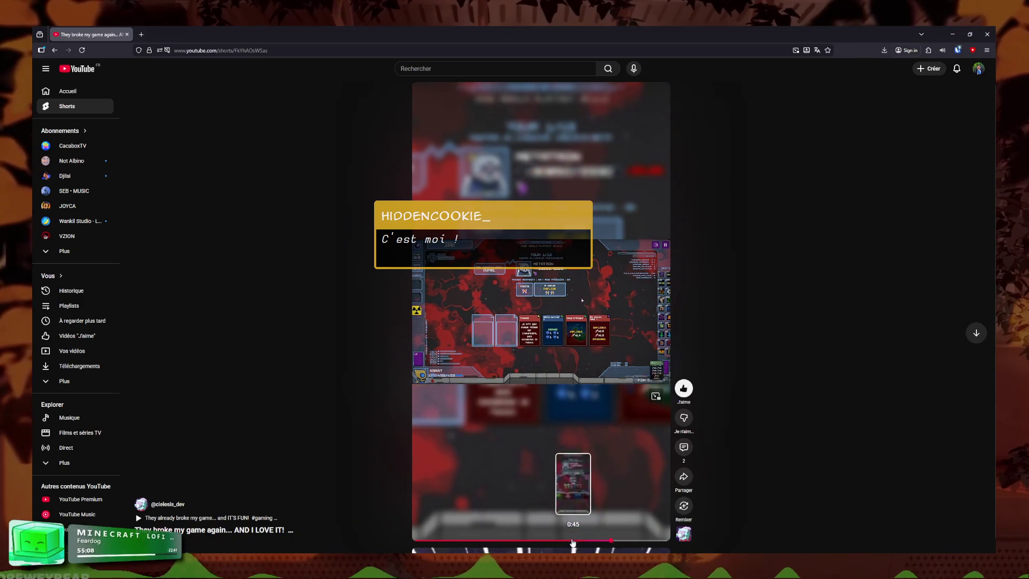
- Rewind the Short to the Justice card scene, then return the game to its main menu
{"action": "left_click", "coordinate": [546, 543]}
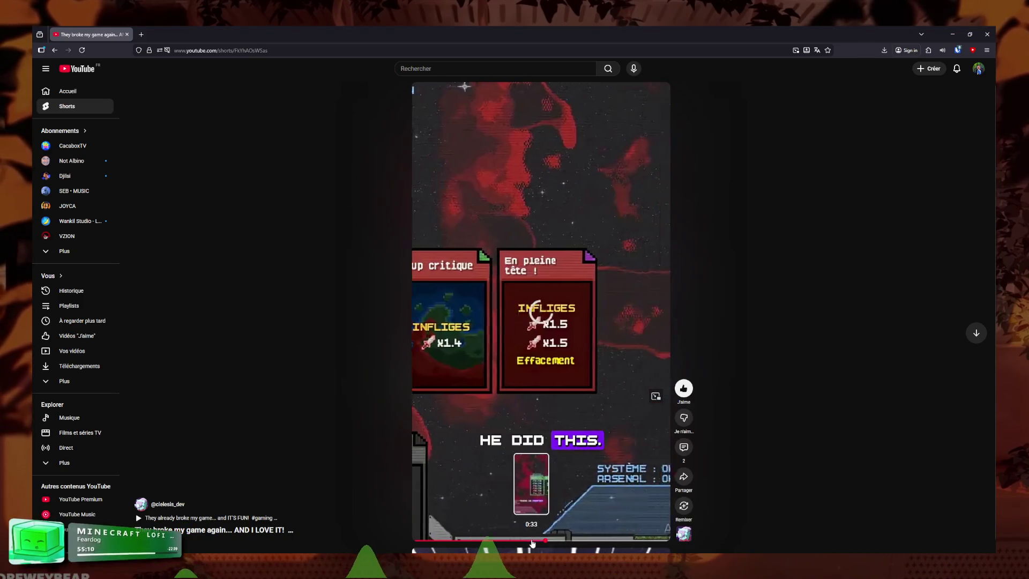
{"action": "left_click", "coordinate": [504, 543]}
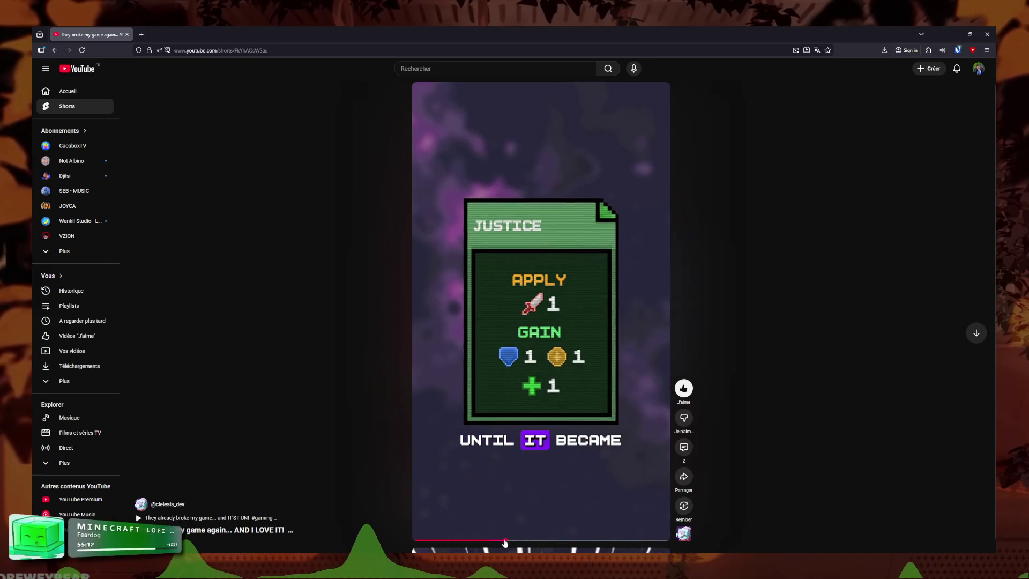
{"action": "left_click", "coordinate": [558, 277]}
{"action": "left_click", "coordinate": [534, 414]}
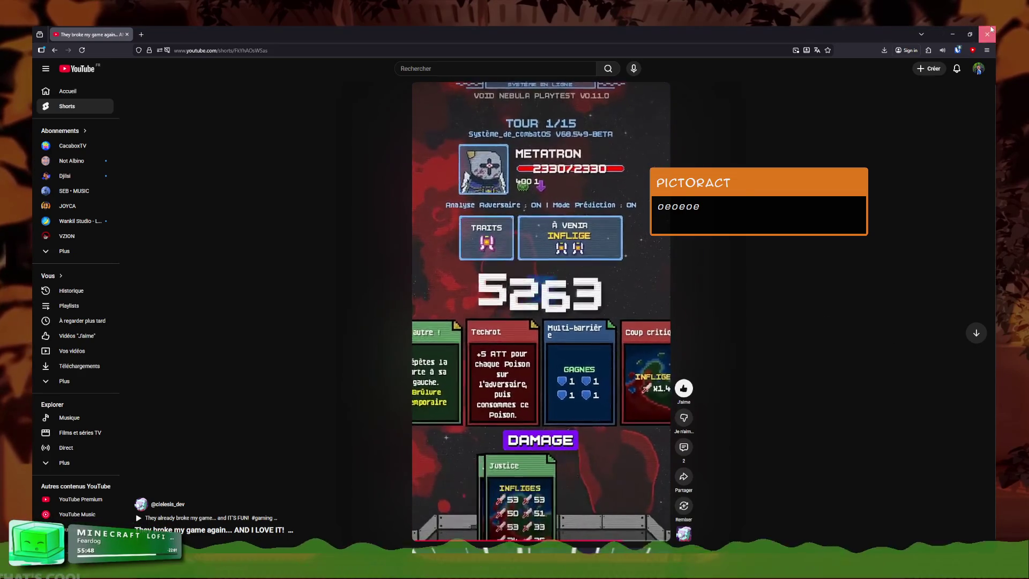
{"action": "left_click", "coordinate": [969, 31]}
{"action": "left_click", "coordinate": [652, 430]}
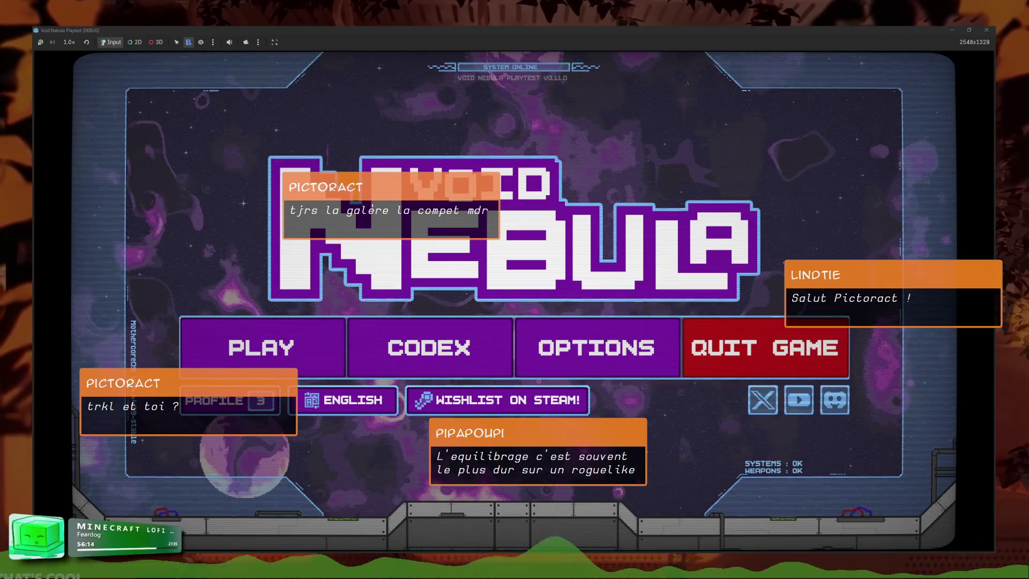
{"action": "left_click", "coordinate": [429, 347]}
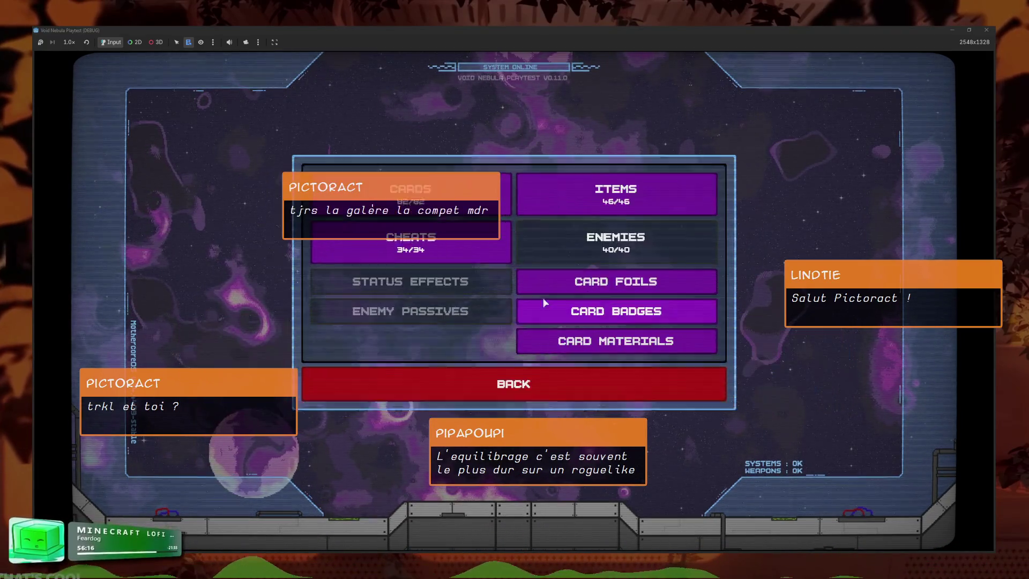
{"action": "left_click", "coordinate": [391, 177]}
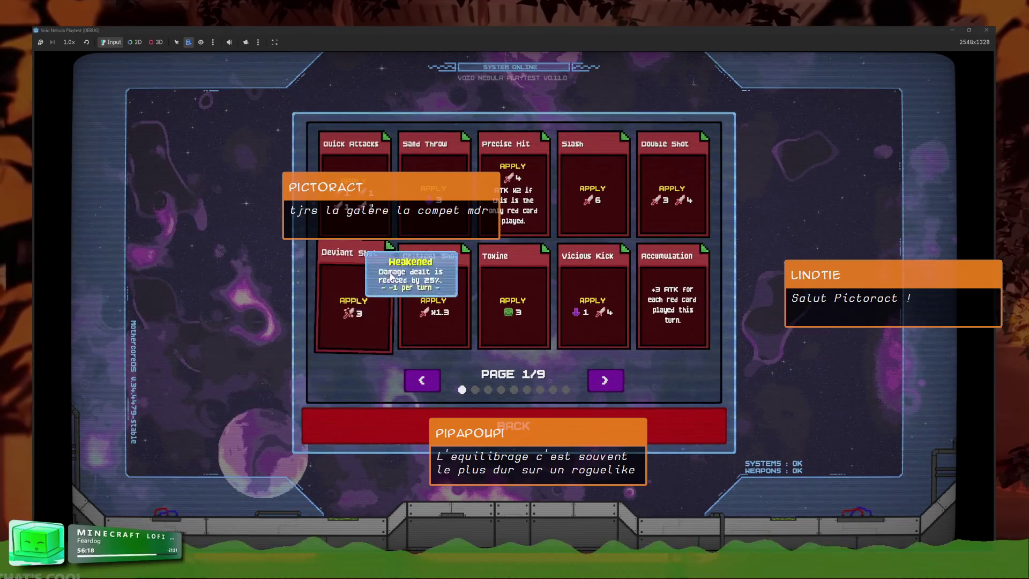
{"action": "left_click", "coordinate": [606, 381]}
{"action": "left_click", "coordinate": [608, 385]}
{"action": "left_click", "coordinate": [609, 389]}
{"action": "left_click", "coordinate": [606, 384]}
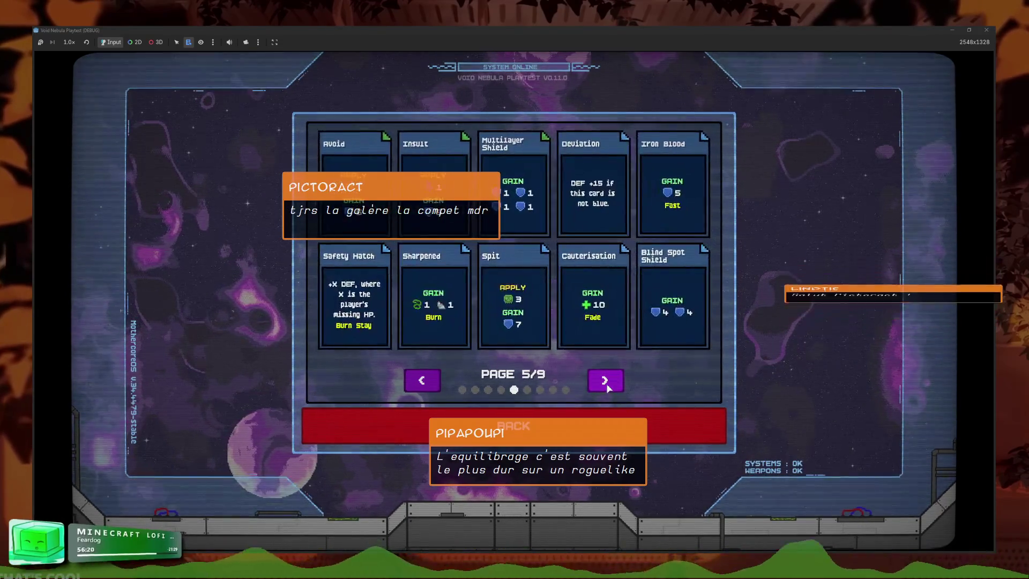
{"action": "left_click", "coordinate": [607, 383]}
{"action": "left_click", "coordinate": [606, 384]}
{"action": "left_click", "coordinate": [606, 384]}
{"action": "left_click", "coordinate": [607, 384]}
{"action": "left_click", "coordinate": [607, 384]}
{"action": "left_click", "coordinate": [607, 384]}
{"action": "left_click", "coordinate": [607, 384]}
{"action": "left_click", "coordinate": [606, 384]}
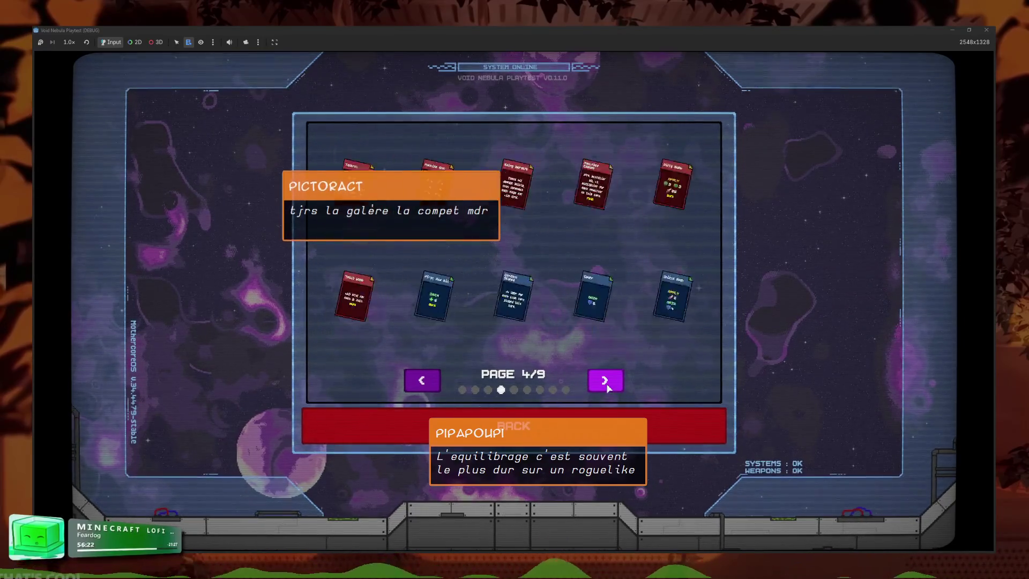
{"action": "left_click", "coordinate": [606, 384]}
{"action": "left_click", "coordinate": [606, 384]}
{"action": "left_click", "coordinate": [607, 384]}
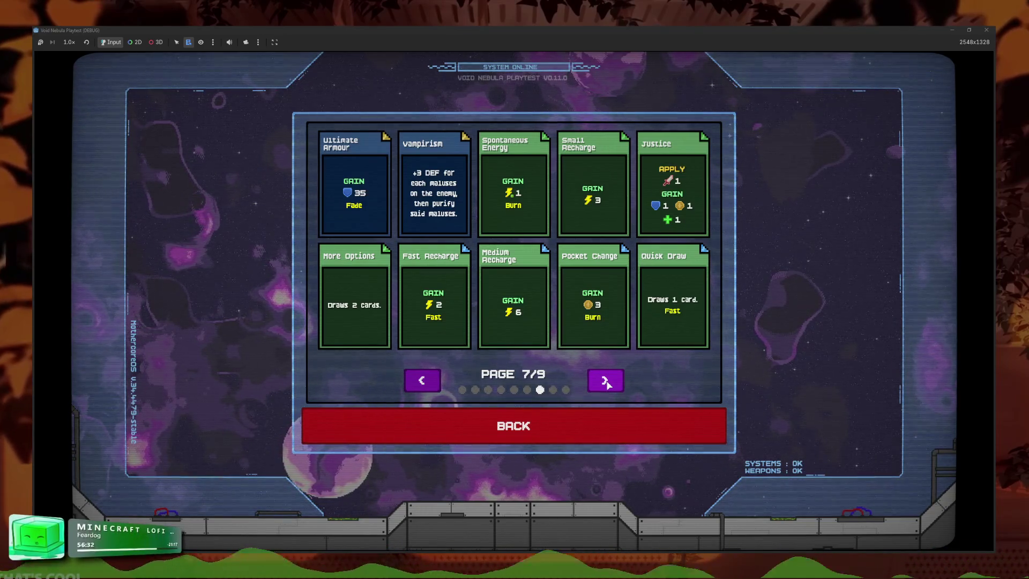
{"action": "left_click", "coordinate": [593, 429]}
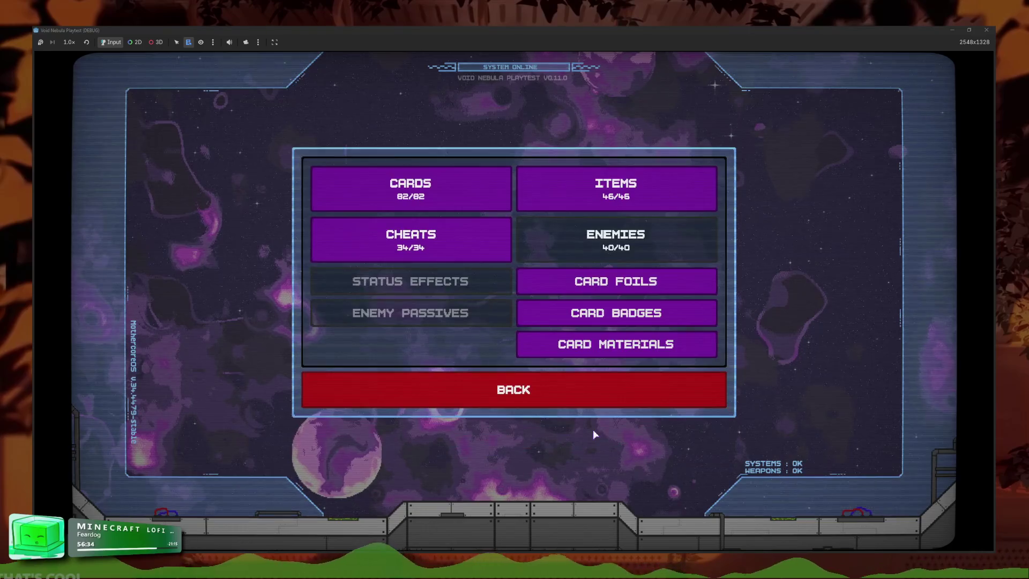
{"action": "left_click", "coordinate": [490, 228]}
{"action": "left_click", "coordinate": [579, 380]}
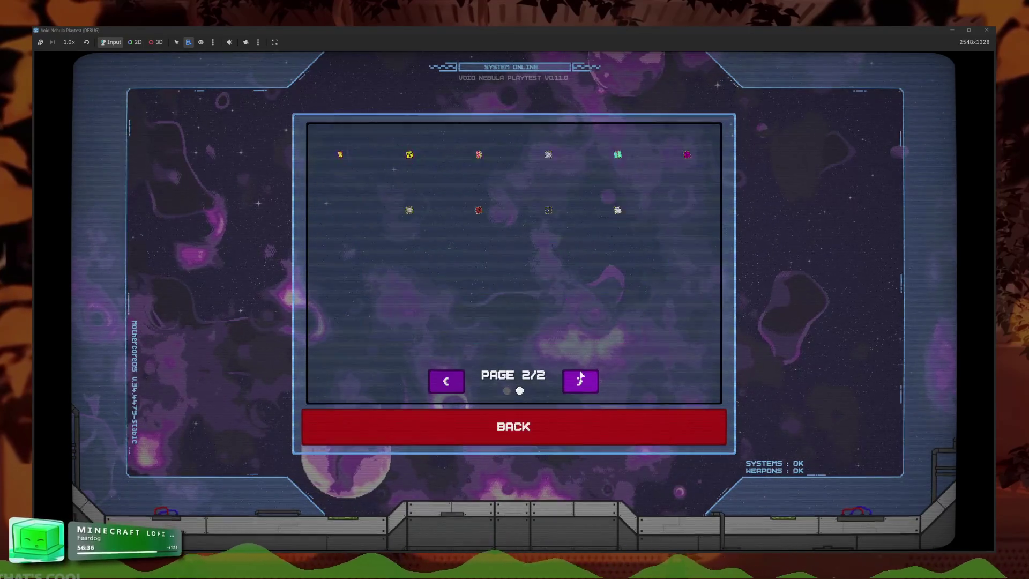
{"action": "left_click", "coordinate": [470, 427]}
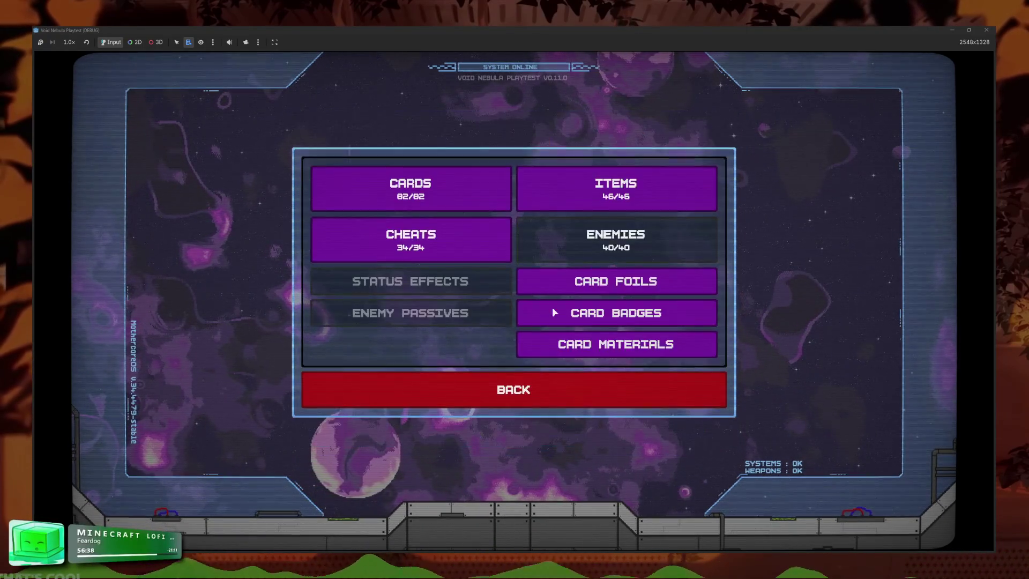
{"action": "left_click", "coordinate": [606, 195]}
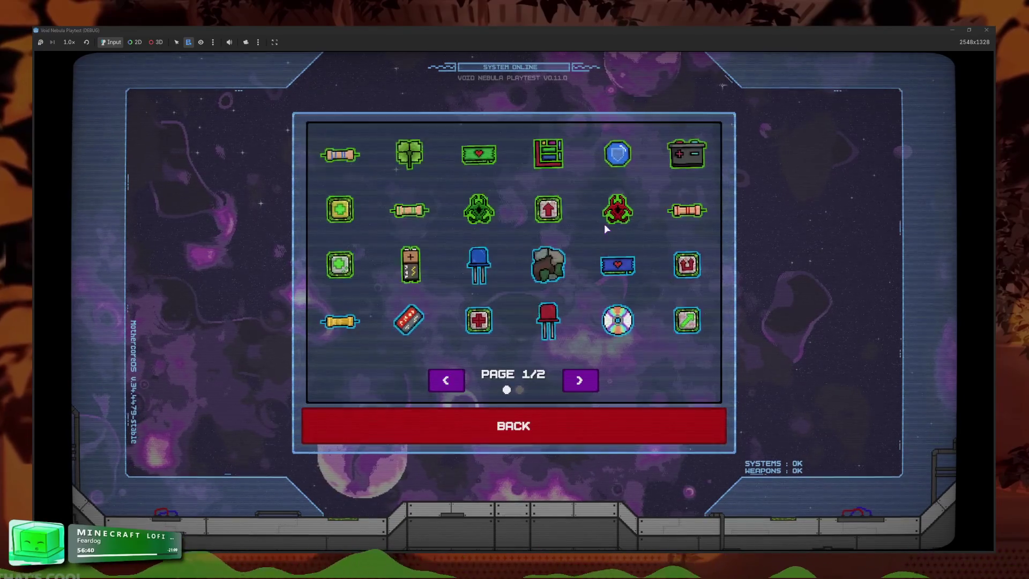
{"action": "left_click", "coordinate": [579, 380]}
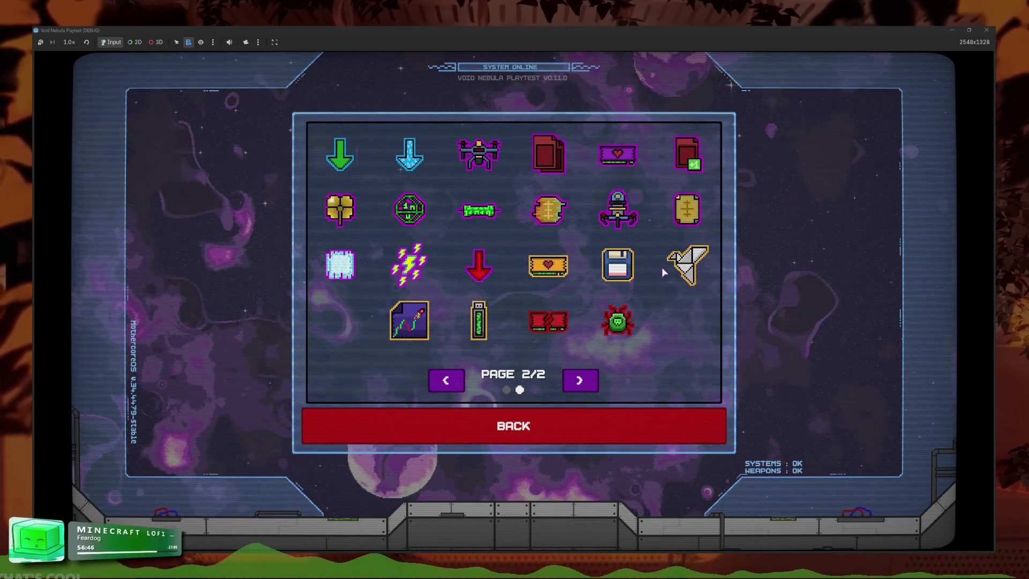
{"action": "left_click", "coordinate": [589, 424]}
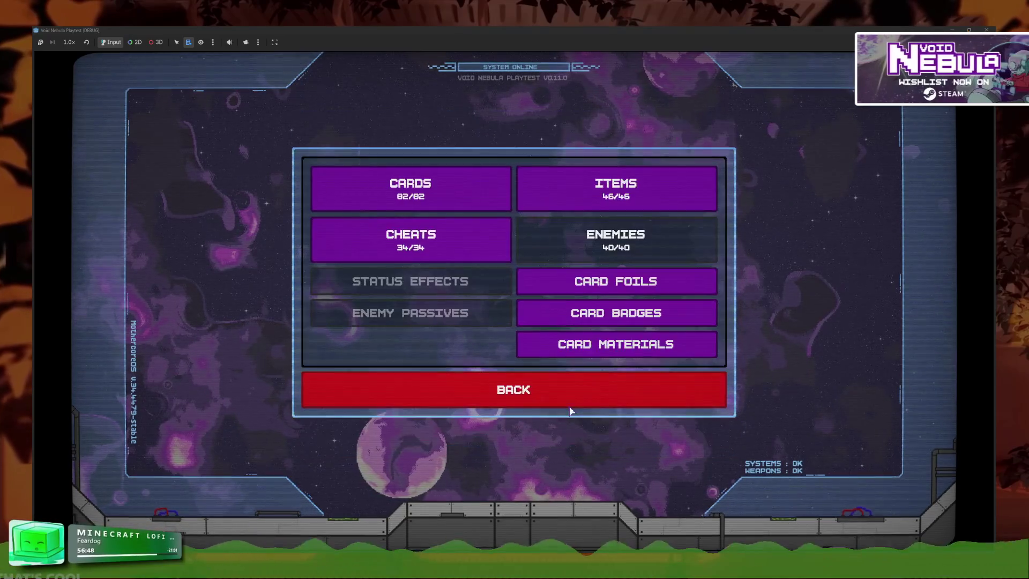
{"action": "left_click", "coordinate": [450, 255]}
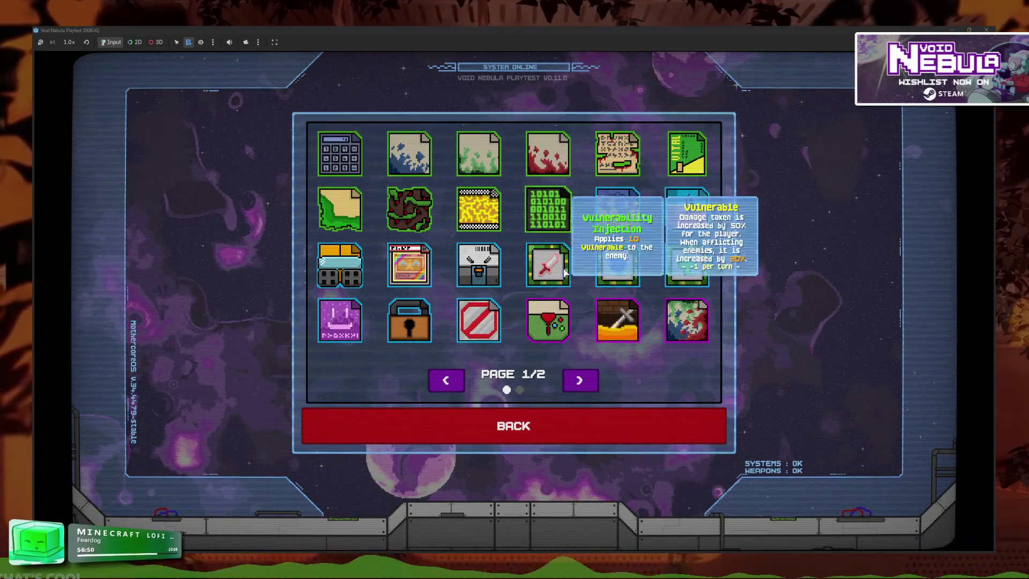
{"action": "left_click", "coordinate": [574, 381]}
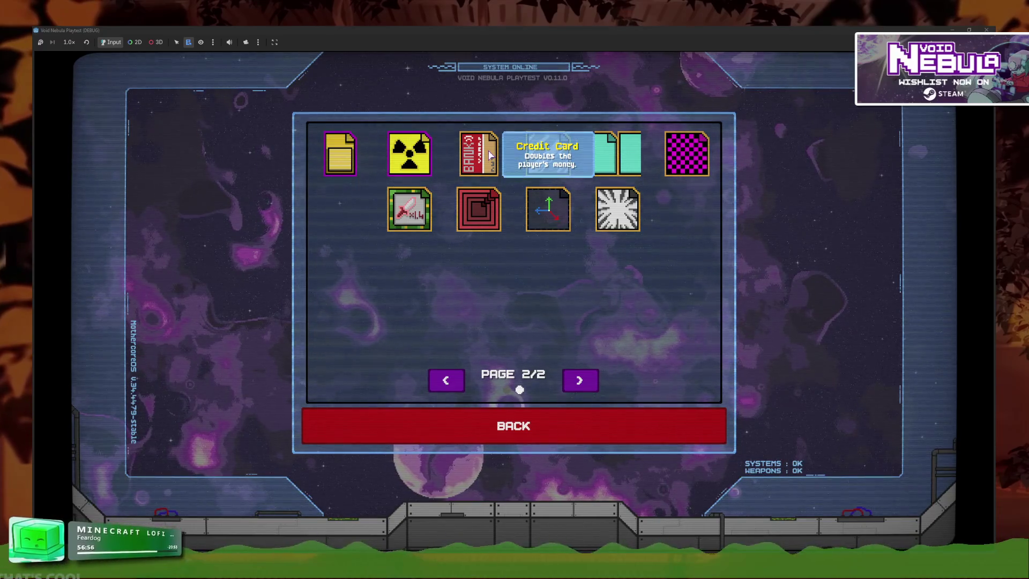
{"action": "left_click", "coordinate": [558, 422]}
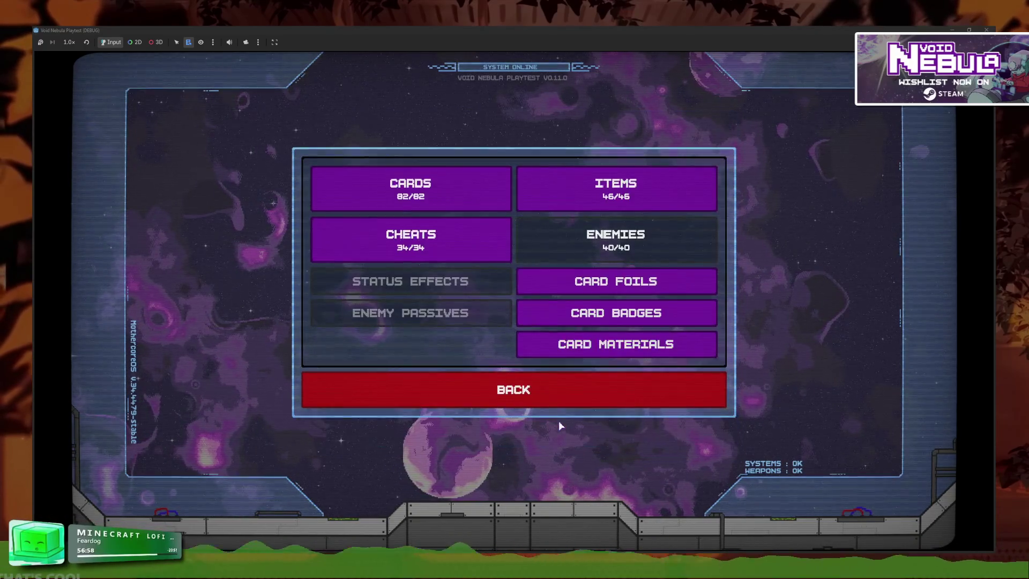
{"action": "left_click", "coordinate": [549, 391]}
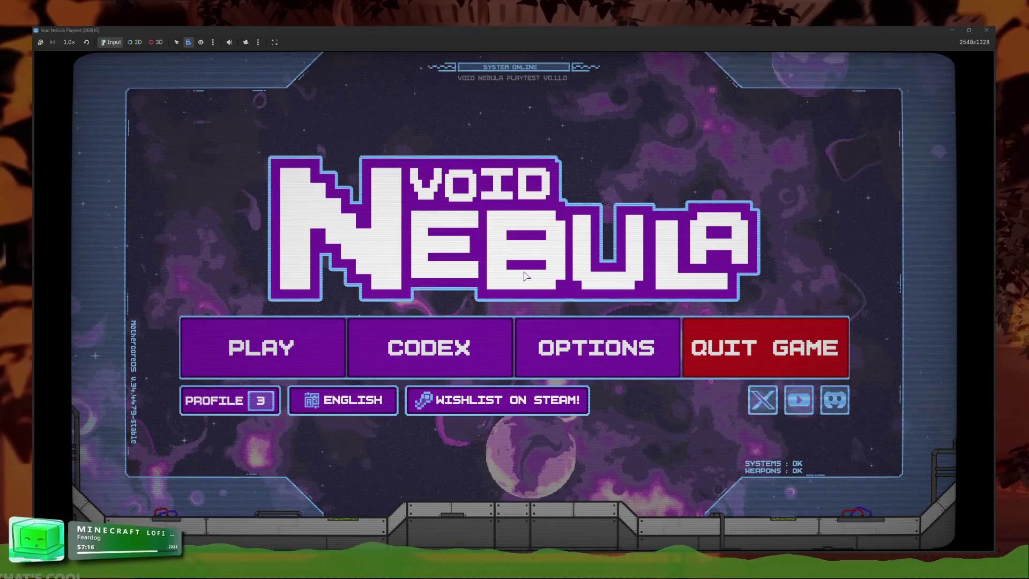
{"action": "left_click", "coordinate": [506, 349]}
{"action": "left_click", "coordinate": [446, 242]}
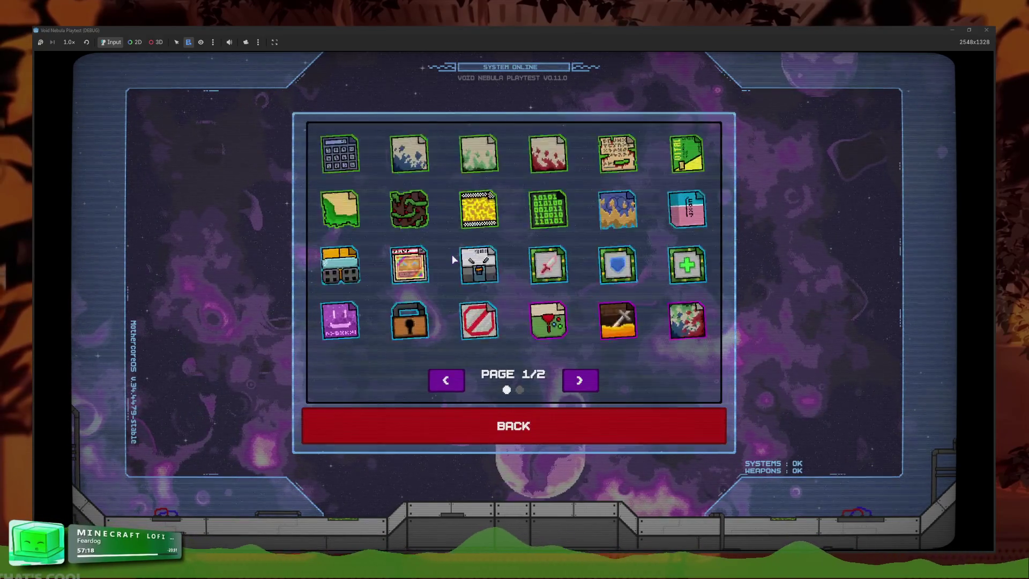
{"action": "left_click", "coordinate": [580, 380]}
{"action": "left_click", "coordinate": [513, 427]}
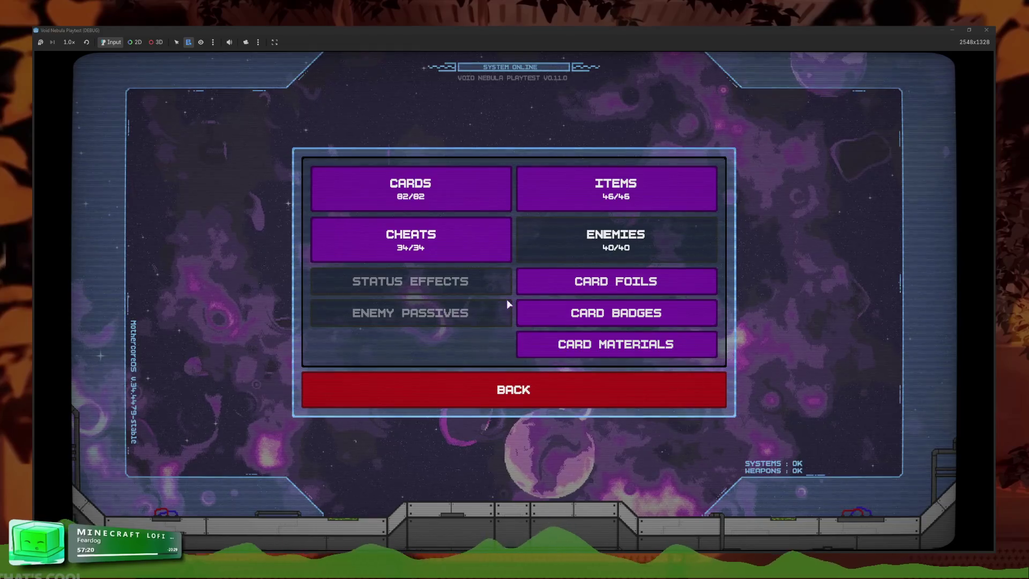
{"action": "left_click", "coordinate": [495, 394]}
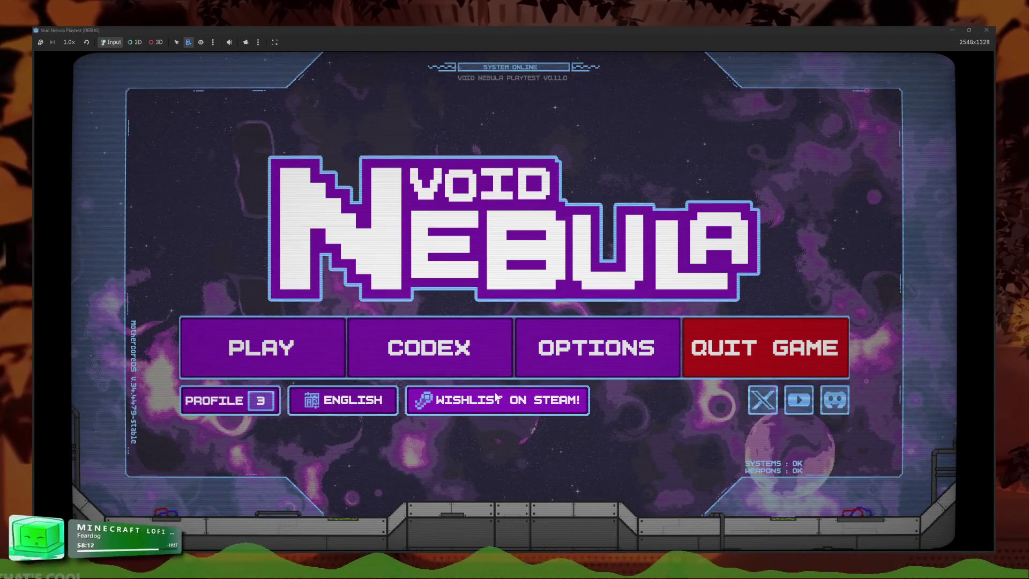
- In new-run setup, cycle the playable characters up to Kaos, then go back to the main menu
{"action": "left_click", "coordinate": [333, 356]}
{"action": "left_click", "coordinate": [413, 148]}
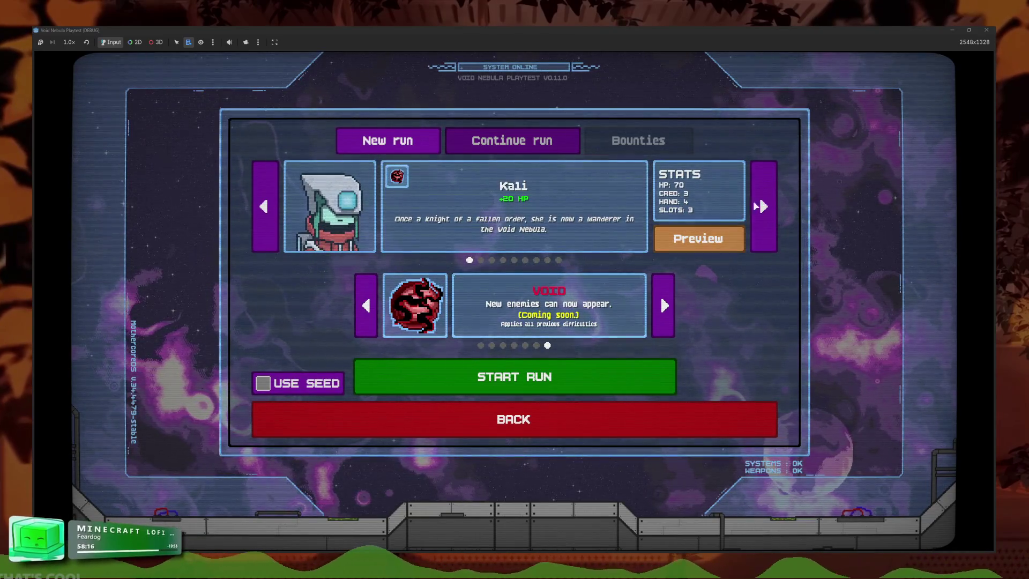
{"action": "left_click", "coordinate": [764, 207]}
{"action": "left_click", "coordinate": [764, 207]}
{"action": "left_click", "coordinate": [764, 207]}
{"action": "left_click", "coordinate": [764, 207]}
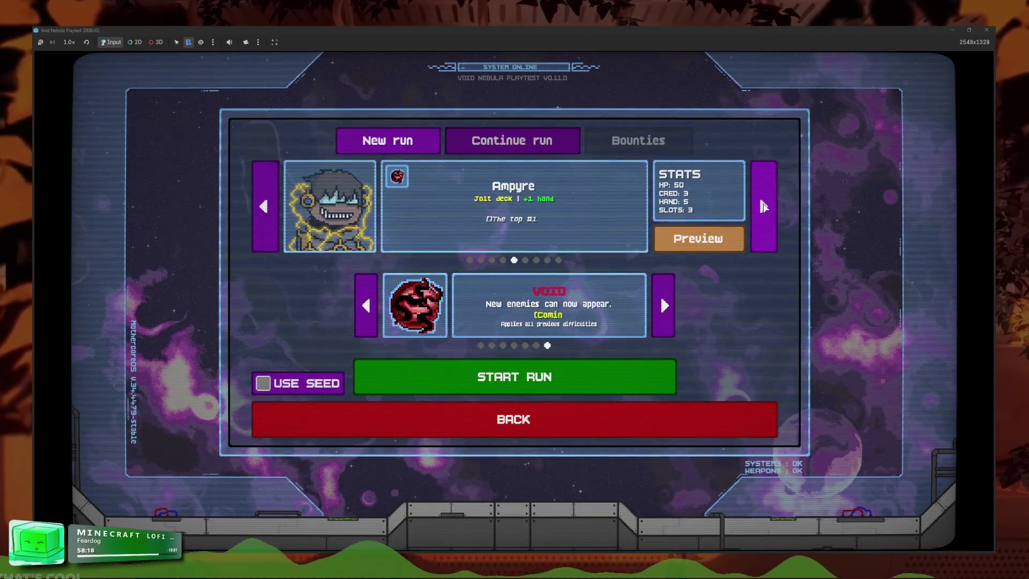
{"action": "left_click", "coordinate": [769, 207]}
{"action": "left_click", "coordinate": [769, 207]}
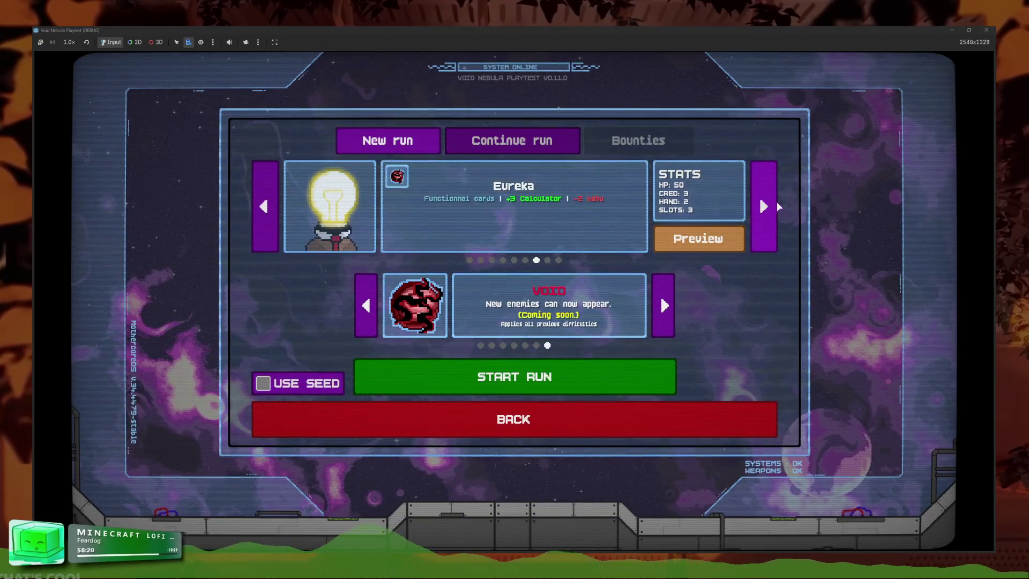
{"action": "left_click", "coordinate": [770, 207]}
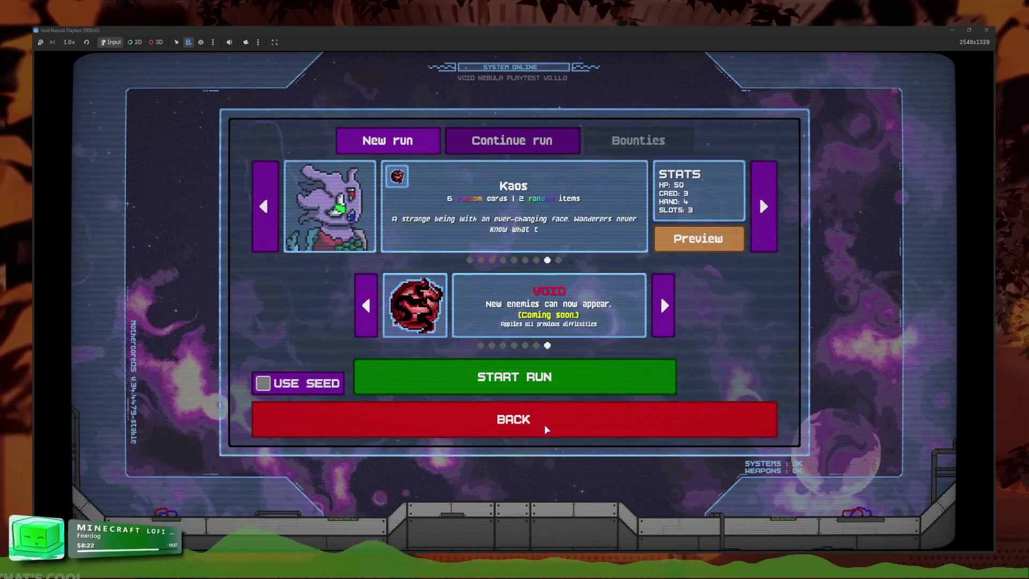
{"action": "left_click", "coordinate": [544, 429]}
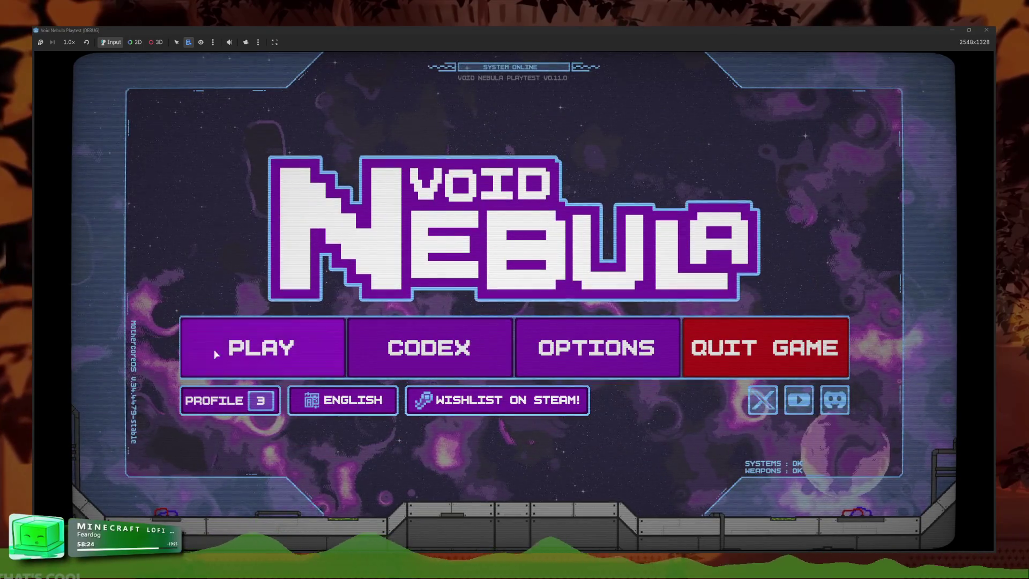
- Glance into the codex, return to the menu, and switch to the browser
{"action": "left_click", "coordinate": [418, 346]}
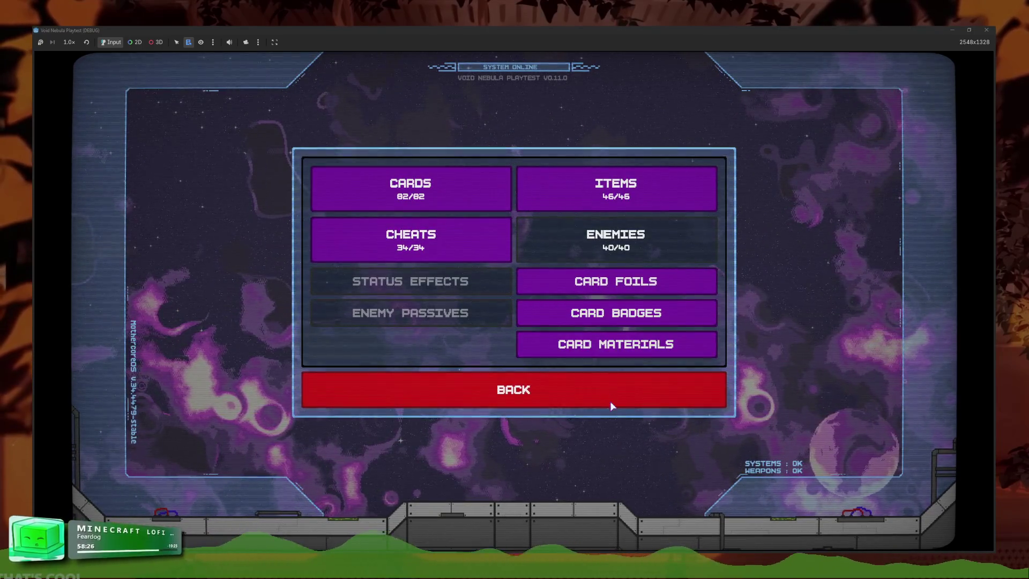
{"action": "left_click", "coordinate": [612, 401]}
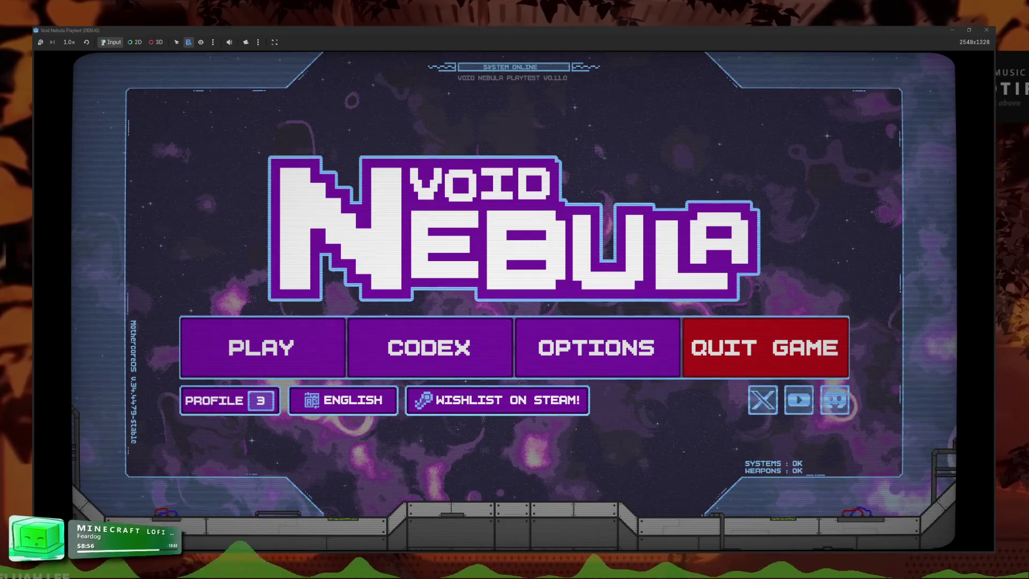
{"action": "key", "text": "alt+Tab"}
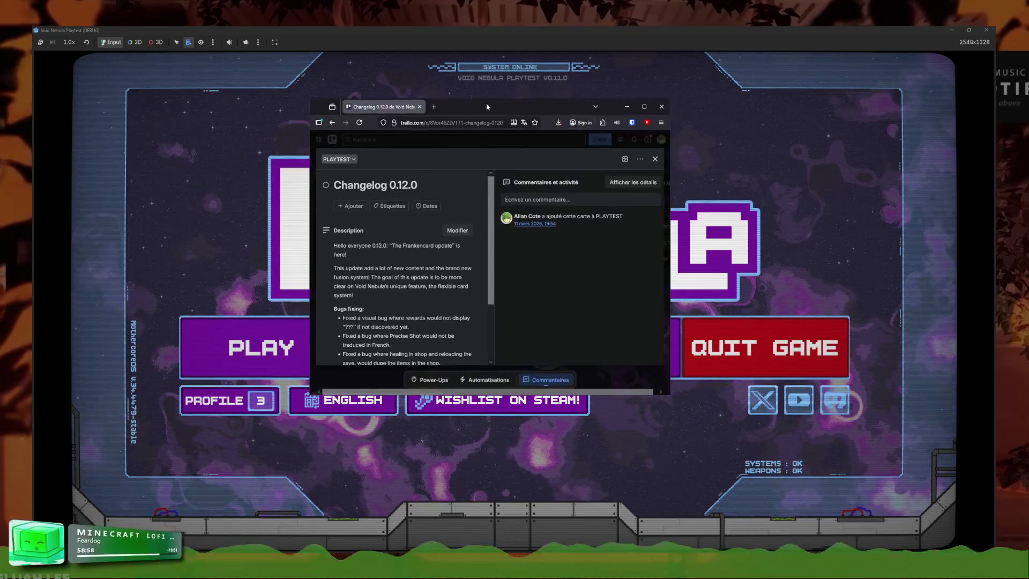
- Scroll up and down through the Changelog 0.12.0 card to read it
{"action": "scroll", "coordinate": [427, 271], "scroll_direction": "down", "scroll_amount": 10}
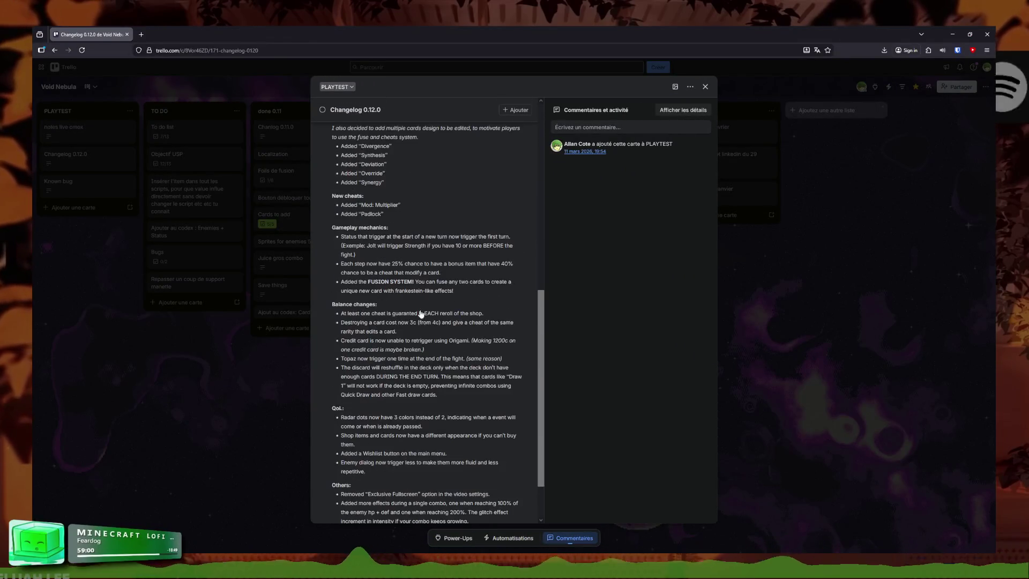
{"action": "scroll", "coordinate": [410, 276], "scroll_direction": "up", "scroll_amount": 6}
{"action": "scroll", "coordinate": [401, 266], "scroll_direction": "up", "scroll_amount": 5}
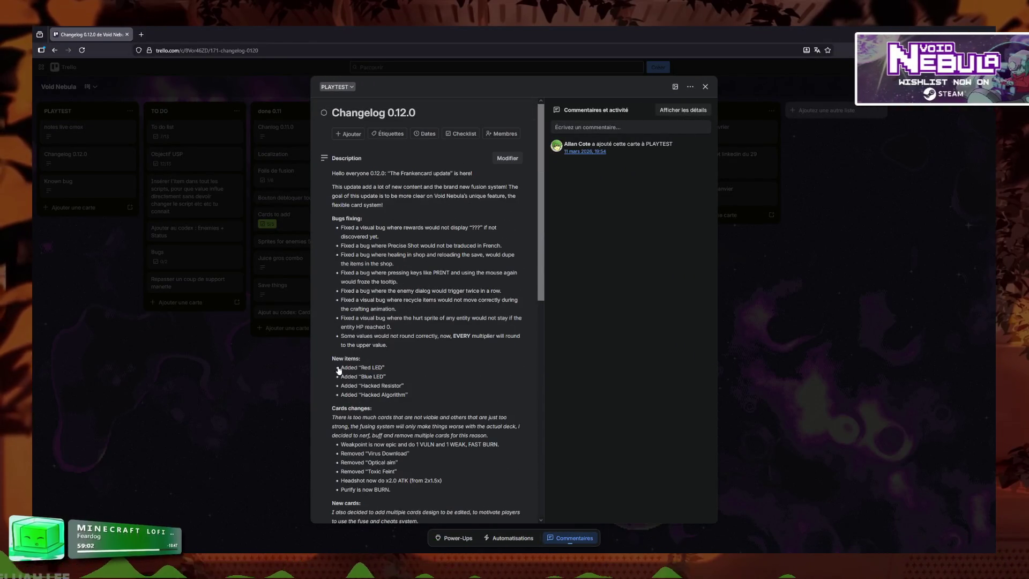
{"action": "scroll", "coordinate": [425, 299], "scroll_direction": "down", "scroll_amount": 15}
{"action": "scroll", "coordinate": [446, 382], "scroll_direction": "up", "scroll_amount": 15}
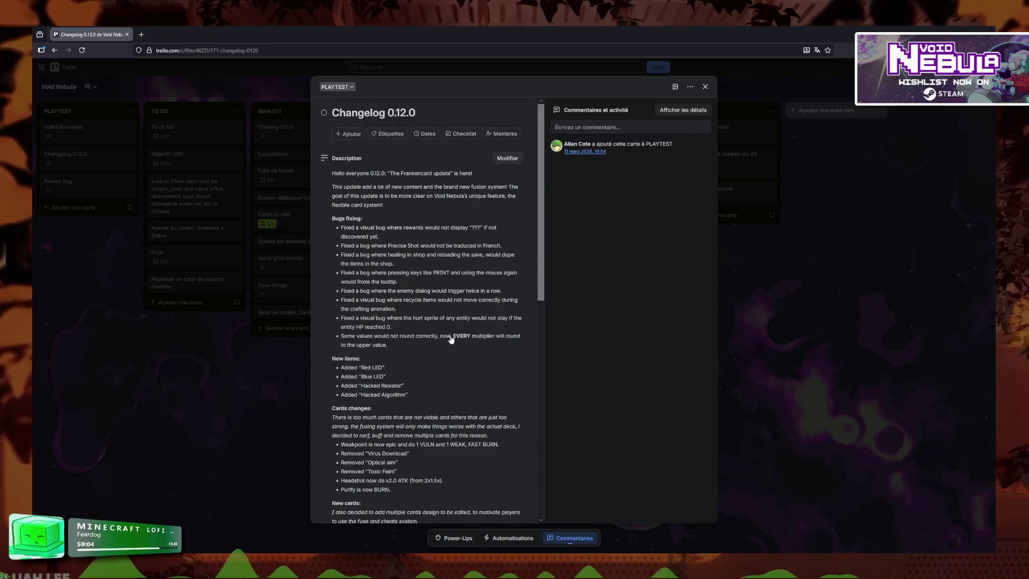
{"action": "scroll", "coordinate": [385, 412], "scroll_direction": "down", "scroll_amount": 3}
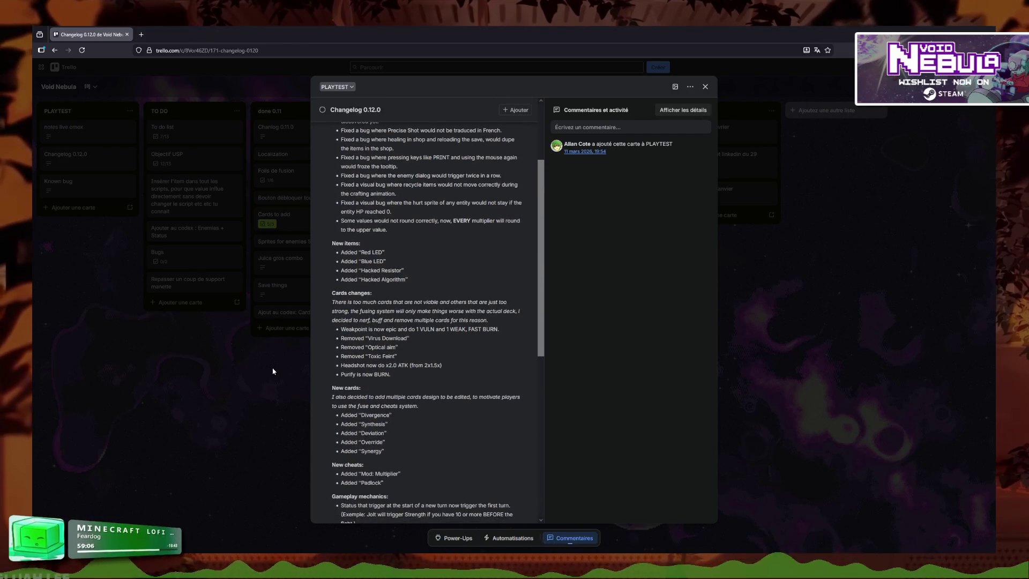
{"action": "scroll", "coordinate": [382, 374], "scroll_direction": "down", "scroll_amount": 9}
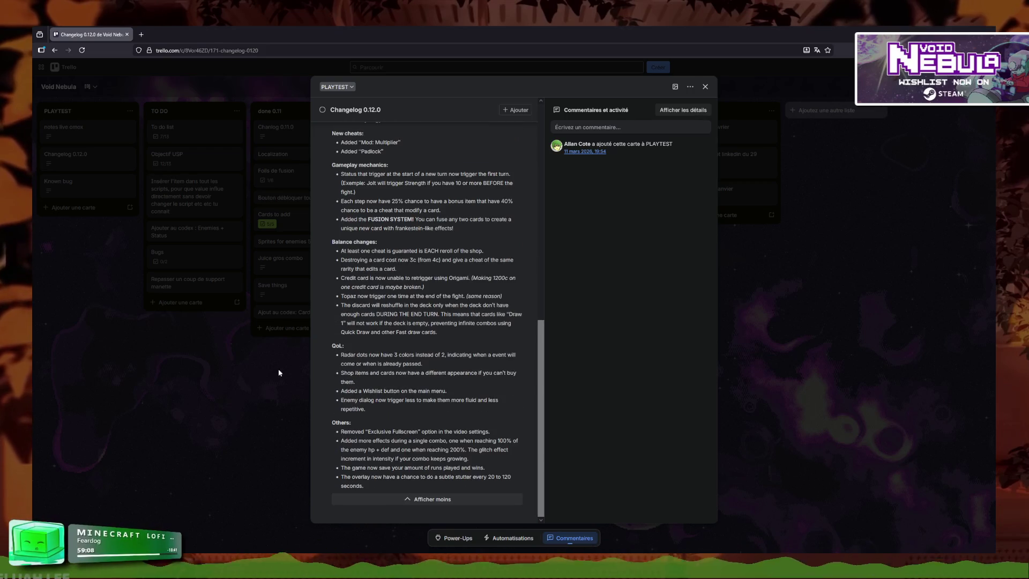
{"action": "scroll", "coordinate": [388, 370], "scroll_direction": "up", "scroll_amount": 12}
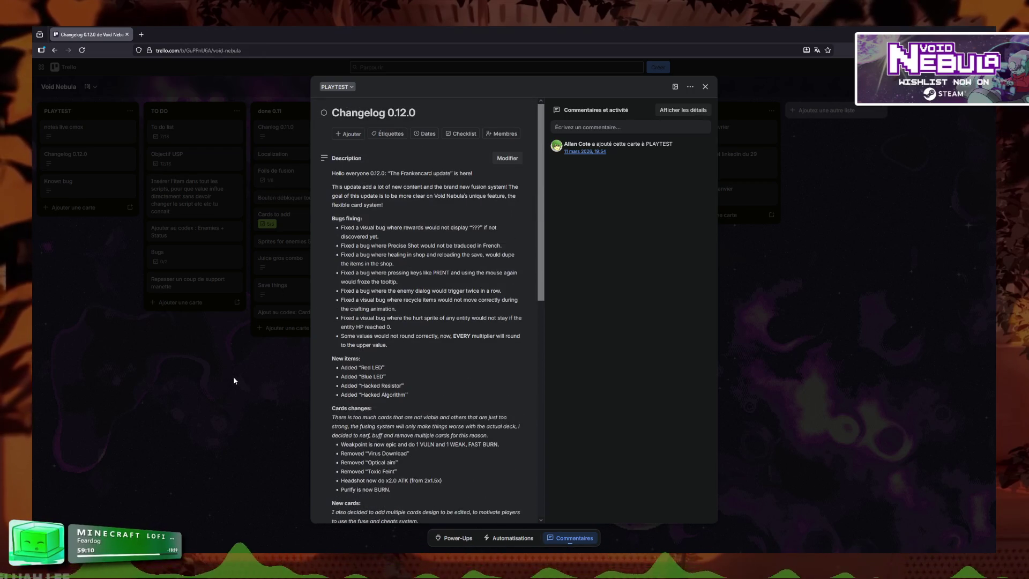
- Close the changelog card and minimize the browser to reveal the game
{"action": "left_click", "coordinate": [233, 380]}
{"action": "left_click_drag", "start_coordinate": [167, 107], "coordinate": [166, 123]}
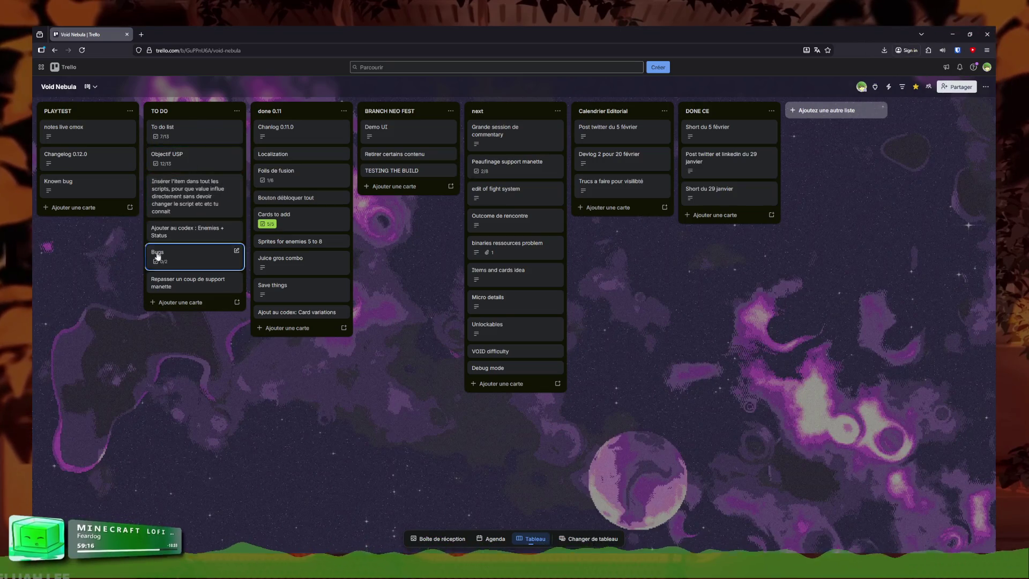
{"action": "left_click", "coordinate": [951, 30]}
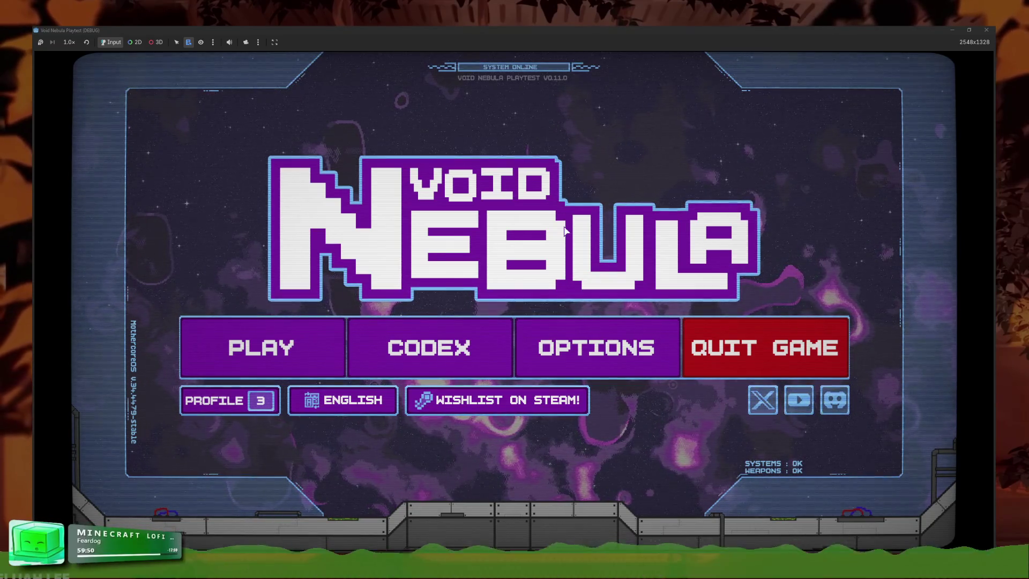
- Flip between both pages of the codex's ITEMS collection, then bring up File Explorer at Quick access
{"action": "left_click", "coordinate": [421, 358]}
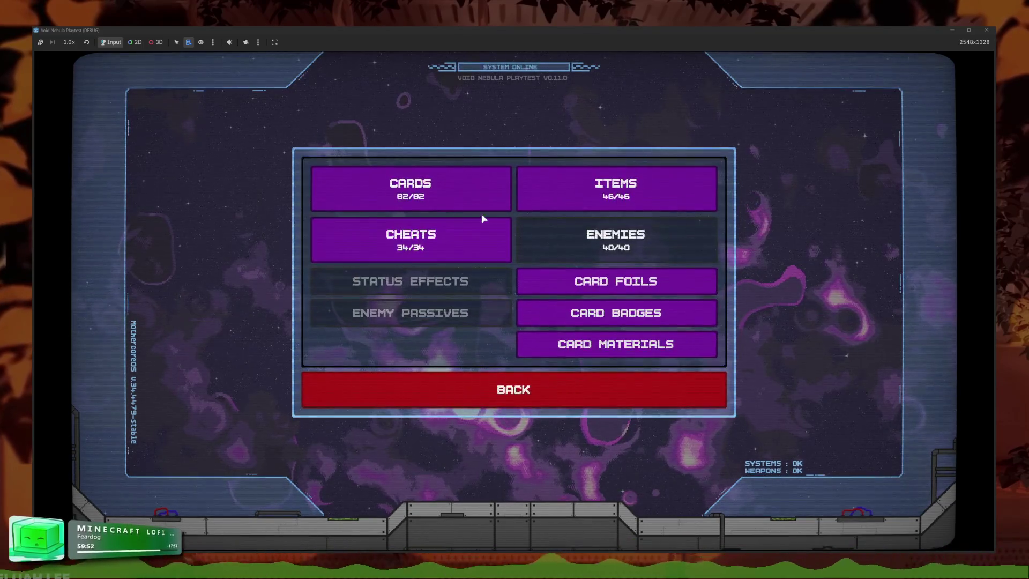
{"action": "left_click", "coordinate": [482, 217]}
{"action": "left_click", "coordinate": [589, 385]}
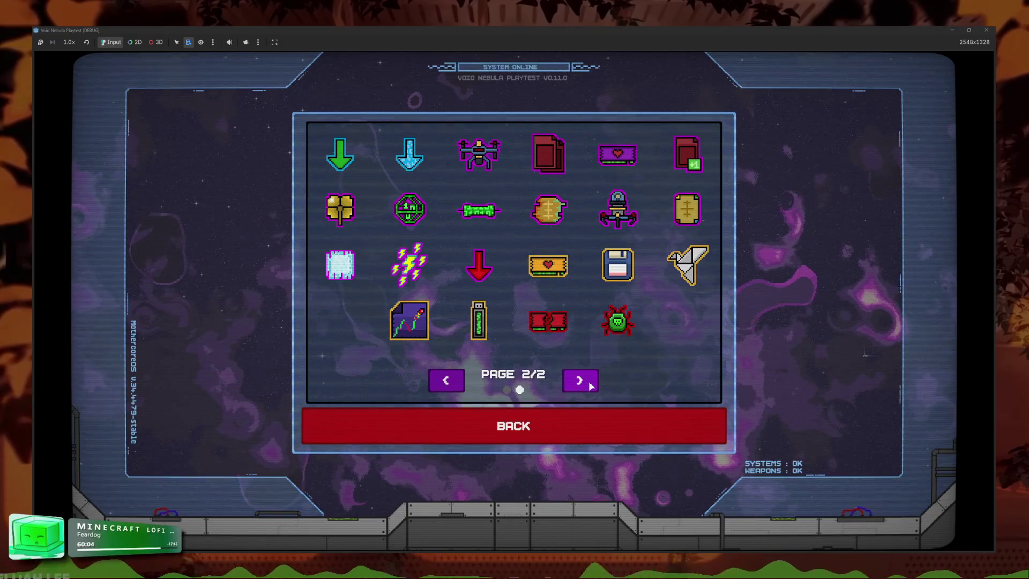
{"action": "left_click", "coordinate": [591, 385]}
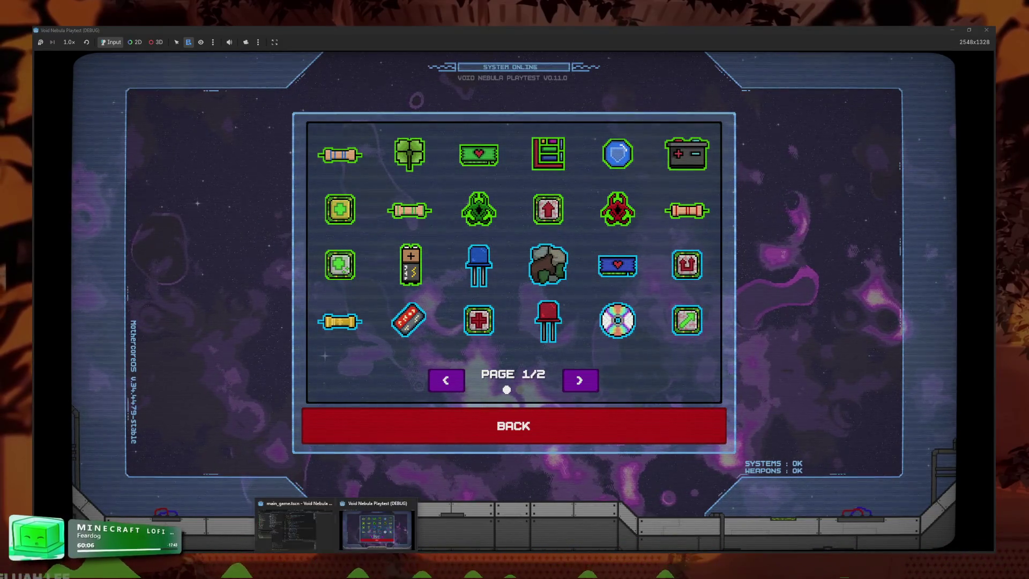
{"action": "key", "text": "super+e"}
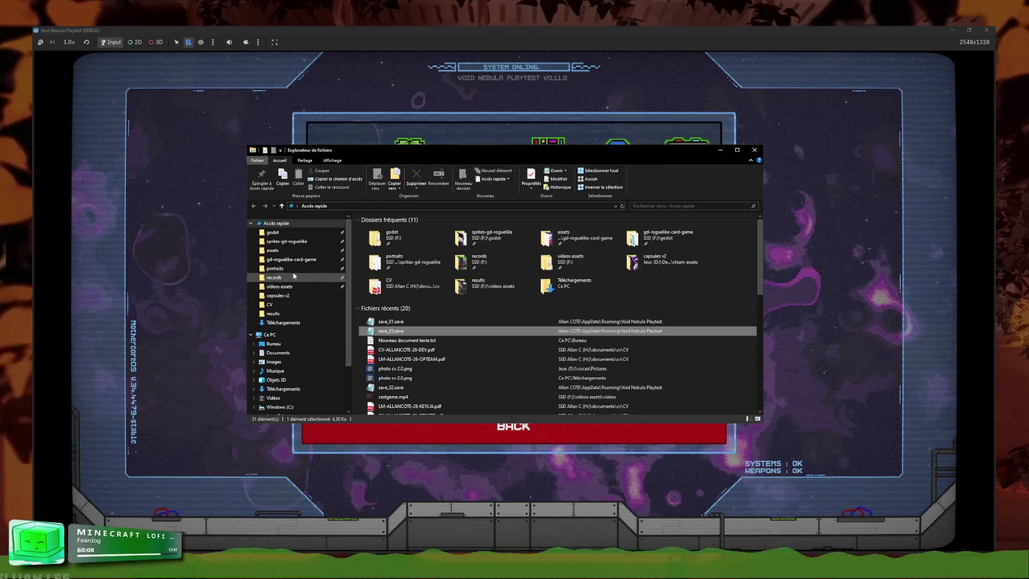
- View the playtest checklist image from gd-roguelike-card-game maximized and zoomed in, then return to the game's codex categories
{"action": "left_click", "coordinate": [307, 260]}
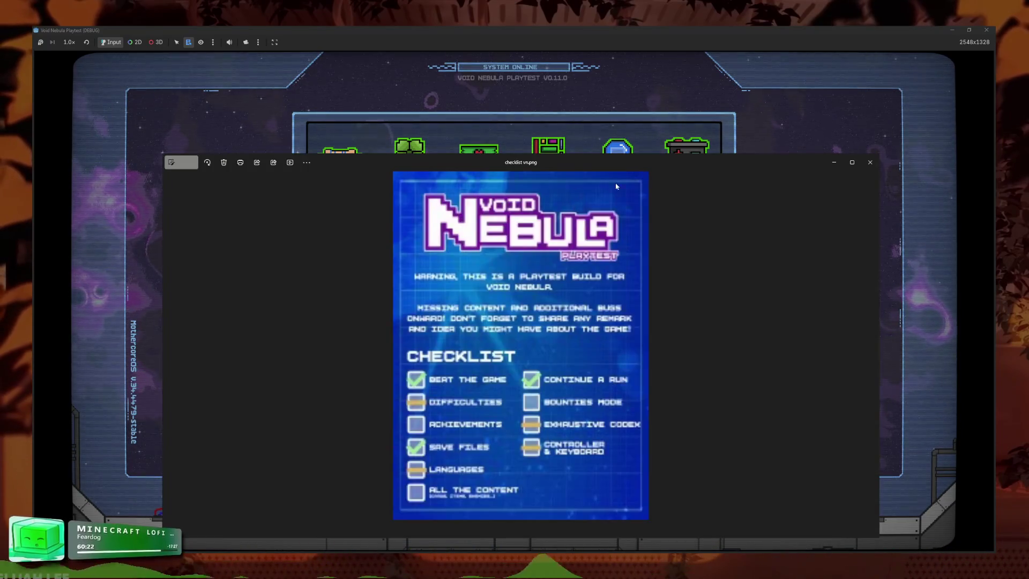
{"action": "double_click", "coordinate": [660, 168]}
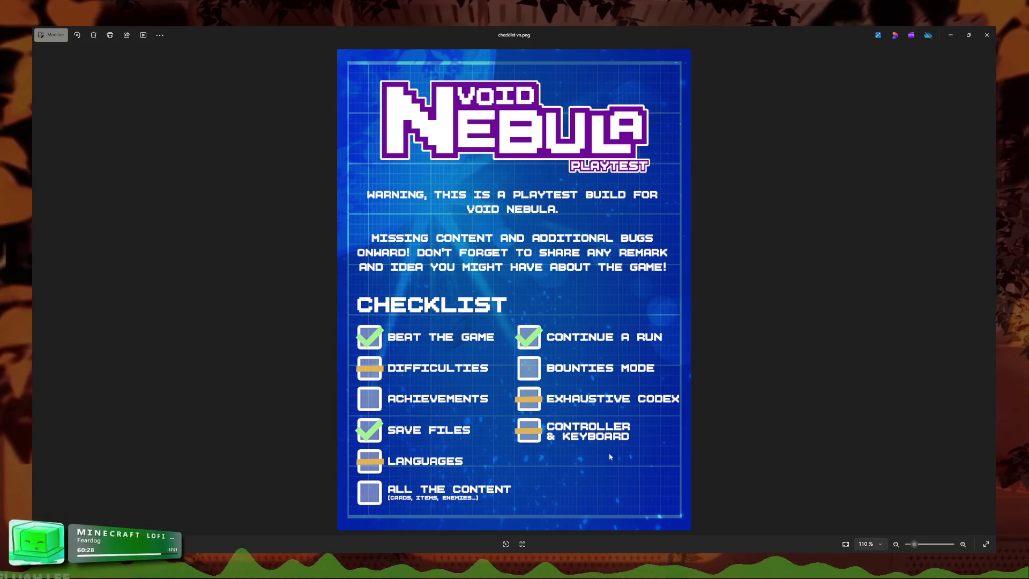
{"action": "scroll", "coordinate": [527, 406], "scroll_direction": "up", "scroll_amount": 4}
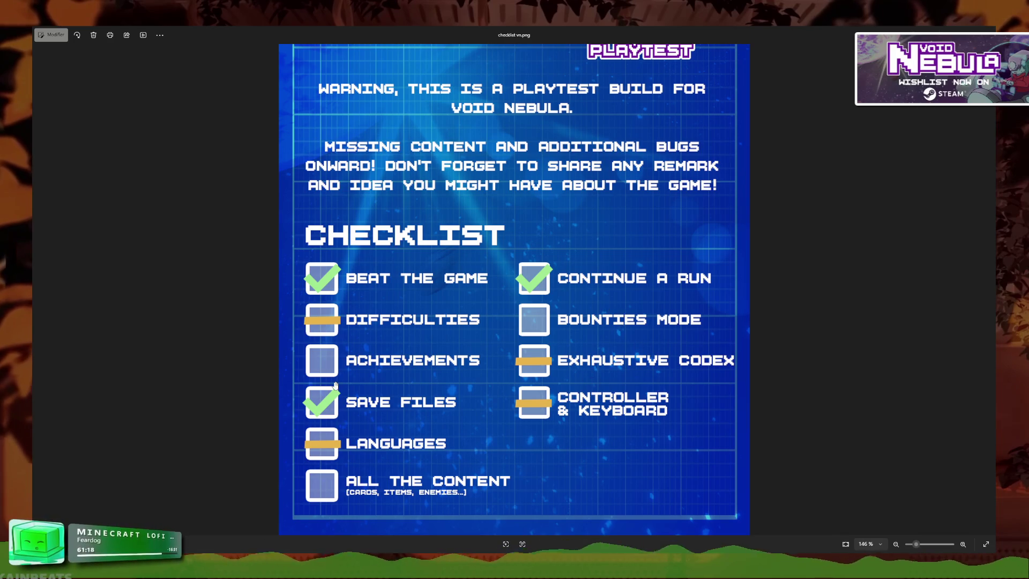
{"action": "key", "text": "alt+Tab"}
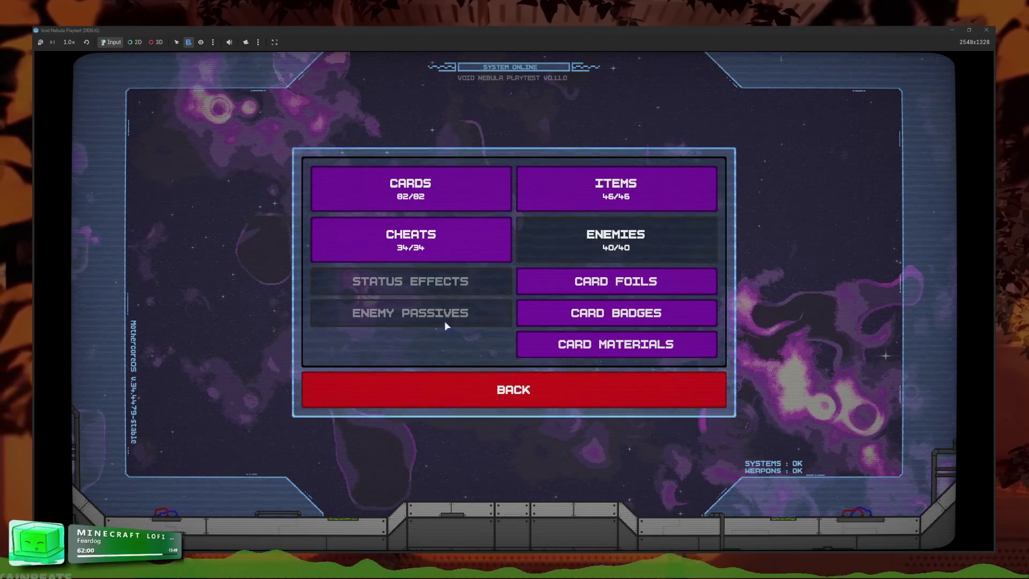
- Open the codex ITEMS collection, view its second page, and return to the categories
{"action": "left_click", "coordinate": [625, 207]}
{"action": "left_click", "coordinate": [581, 384]}
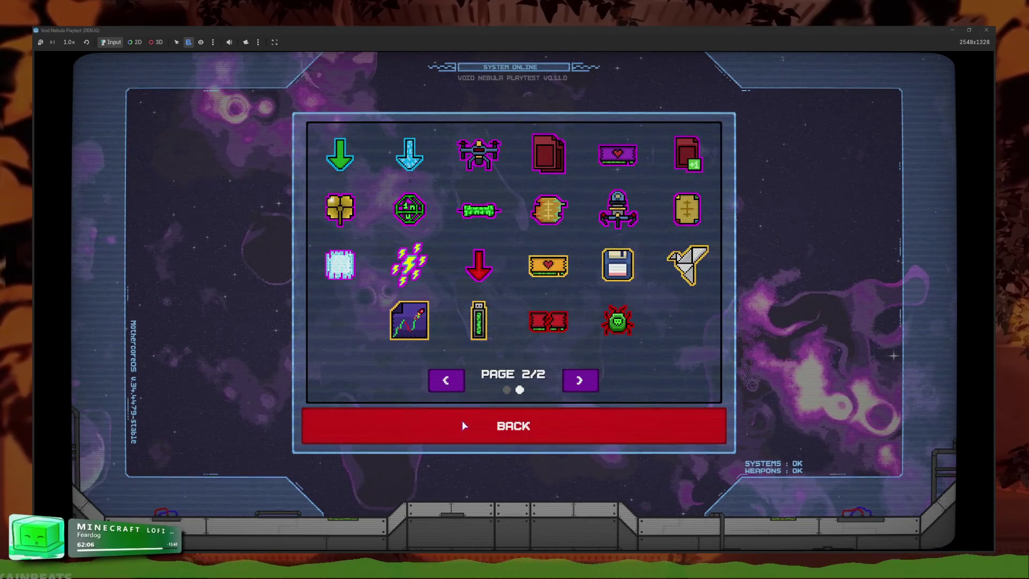
{"action": "left_click", "coordinate": [512, 425]}
- Reopen ITEMS, flip to page two and back to check D2 RAM's max HP upgrade, then return to the title menu
{"action": "left_click", "coordinate": [686, 185]}
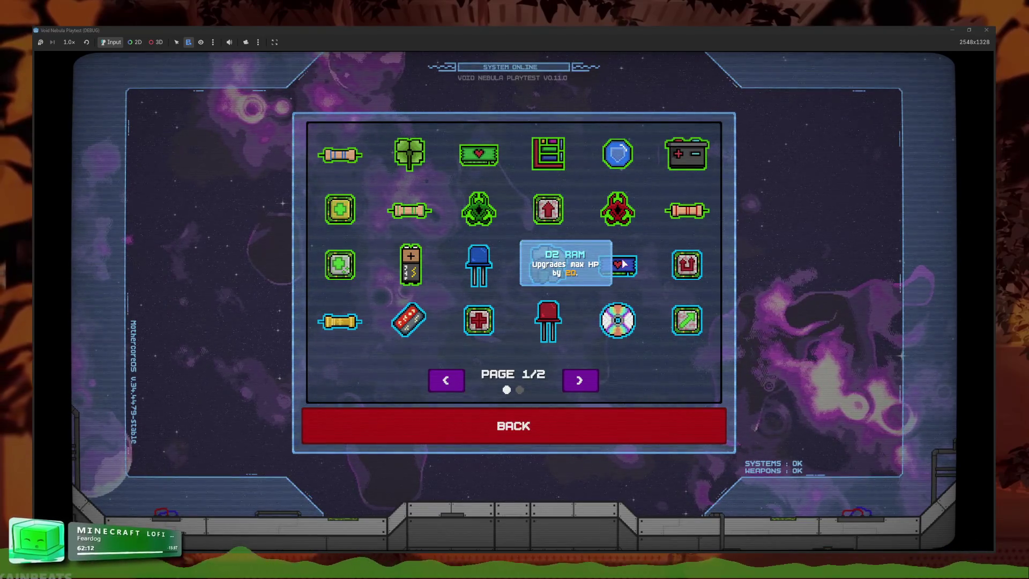
{"action": "left_click", "coordinate": [580, 381]}
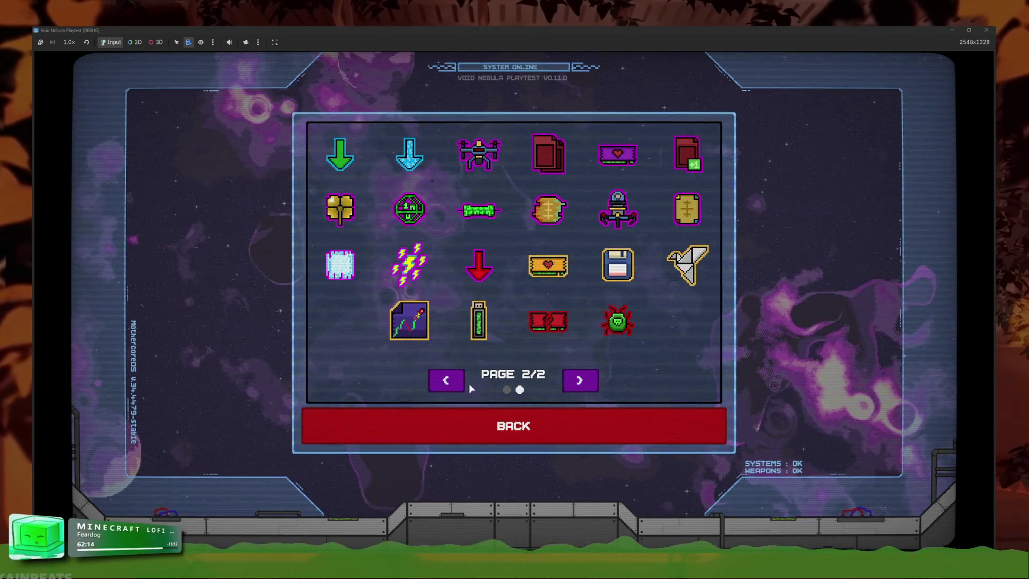
{"action": "left_click", "coordinate": [448, 382]}
{"action": "left_click", "coordinate": [557, 420]}
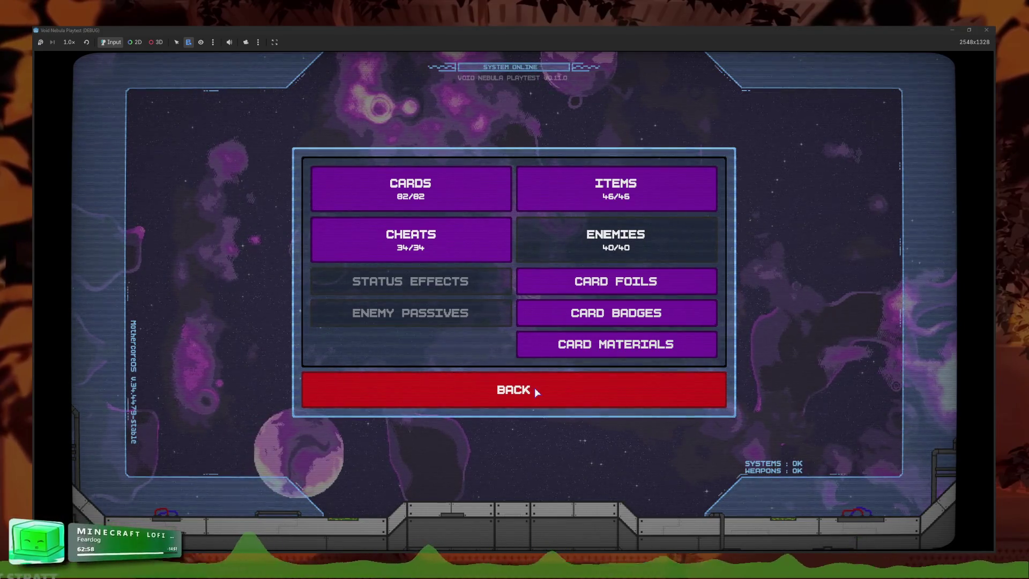
{"action": "left_click", "coordinate": [536, 391]}
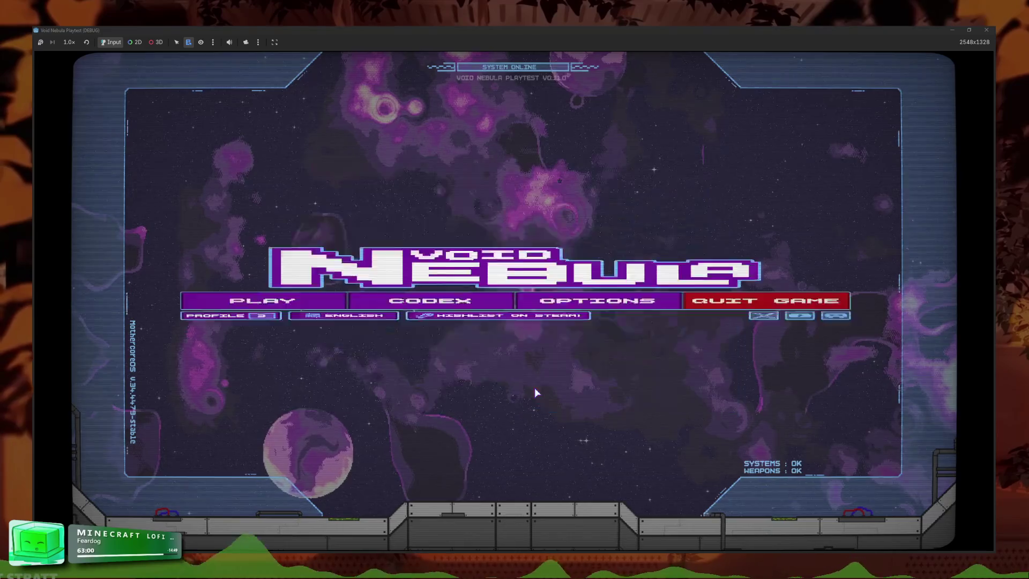